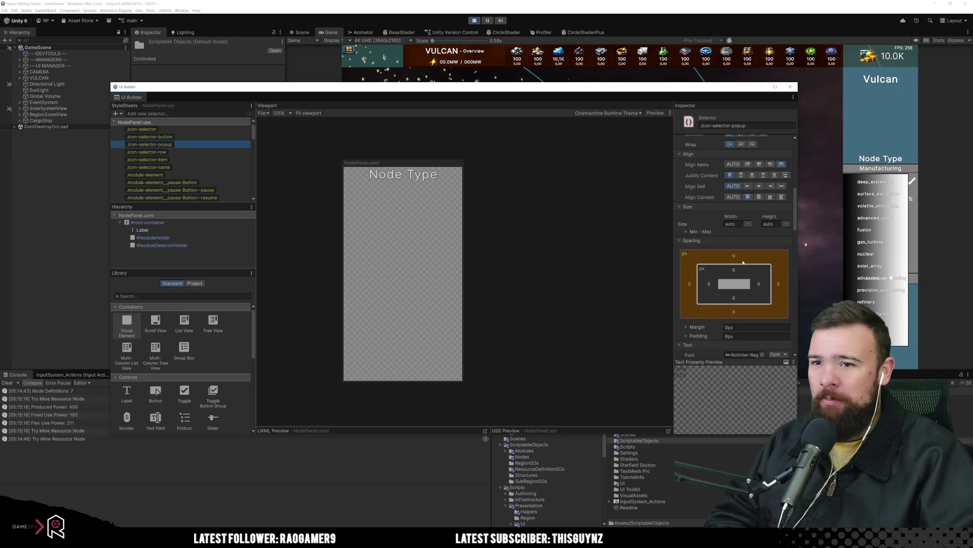
scroll(730, 268, "down", 3)
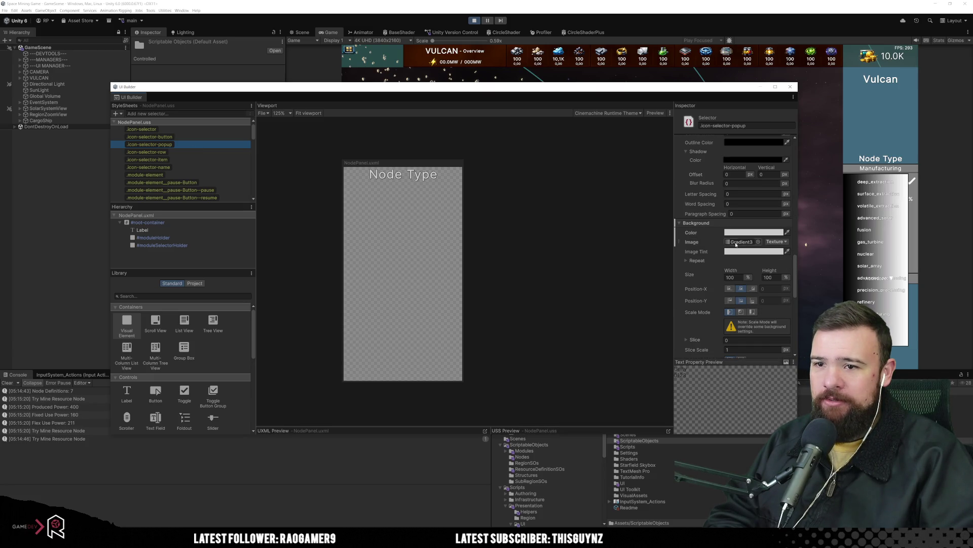
Step: Set the icon-selector-popup's background colour to pink-red
left_click(768, 233)
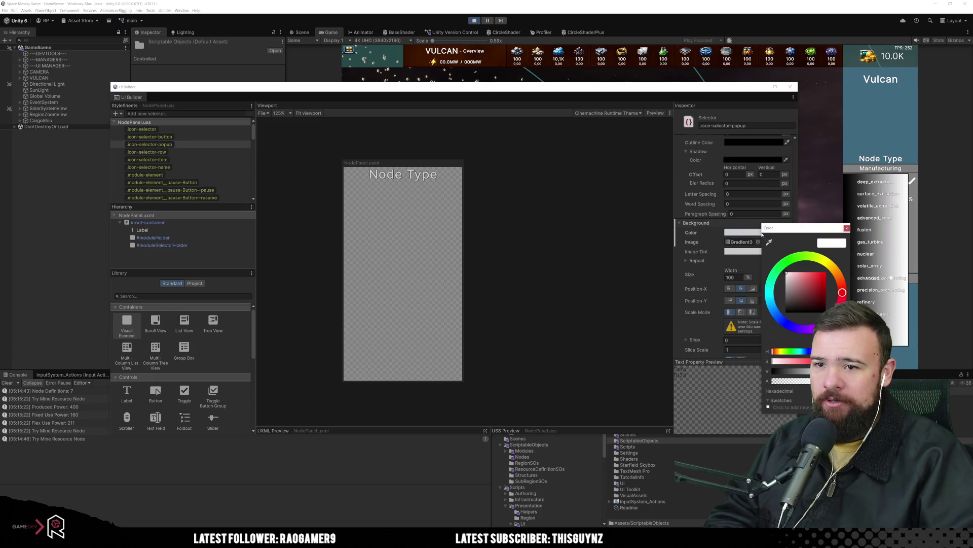
left_click_drag(799, 294, 811, 276)
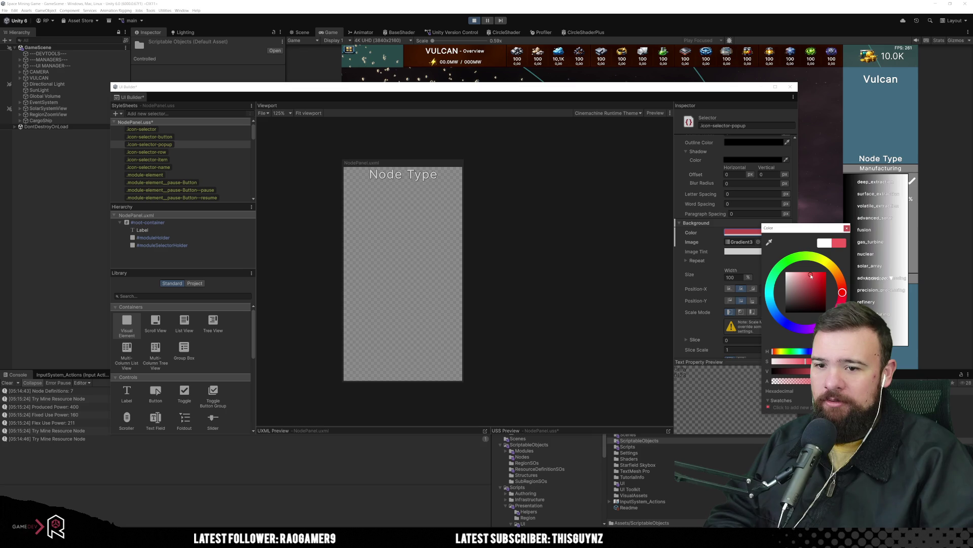
left_click(846, 228)
Step: Unset the background colour and give the popup a pink-red image tint instead
right_click(691, 233)
left_click(707, 236)
left_click(745, 252)
mouse_move(784, 304)
left_mouse_down()
mouse_move(800, 287)
mouse_move(792, 314)
left_mouse_up()
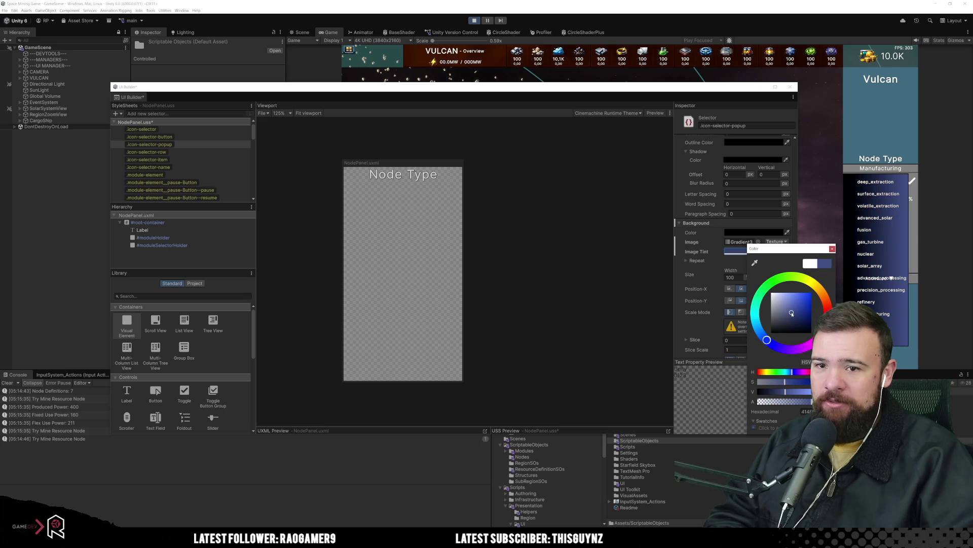
Step: Try Gradient13, Gradient21, Gradient20, Gradient19, Gradient17 and Gradient15 as the popup's background image
left_click(832, 249)
left_click(758, 242)
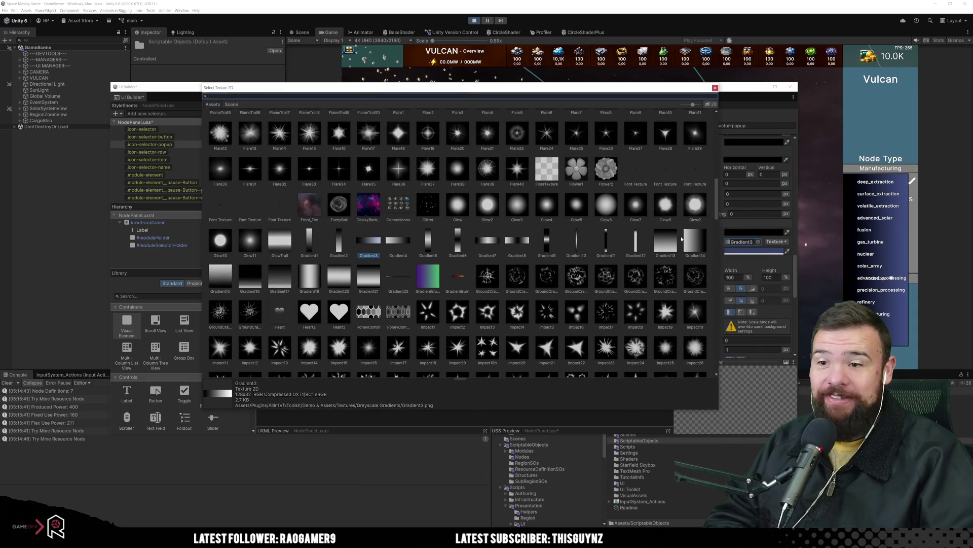
left_click(665, 242)
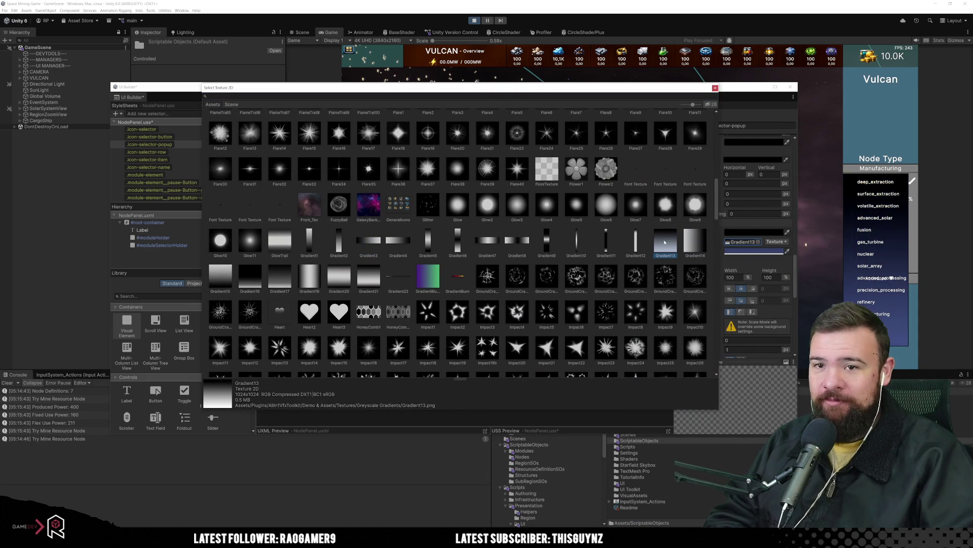
left_click(368, 277)
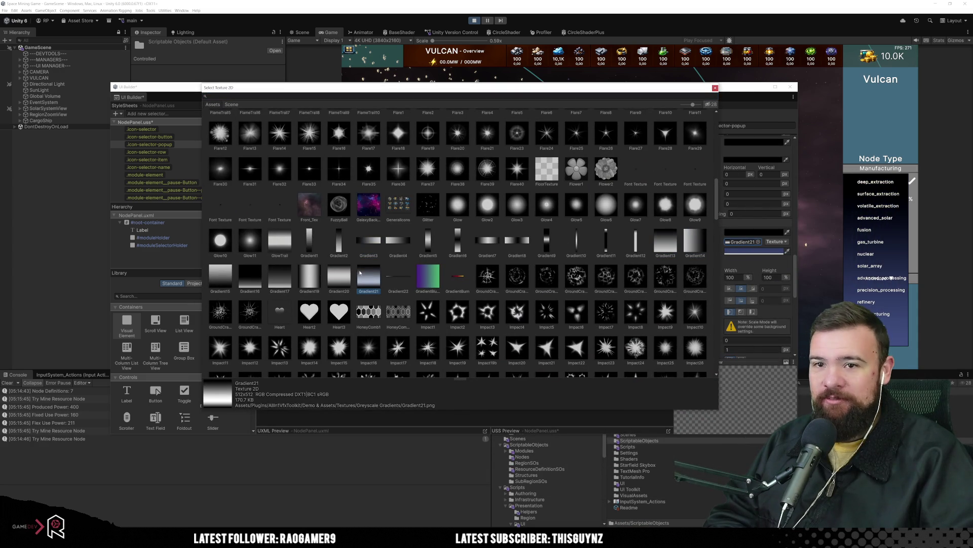
left_click(340, 277)
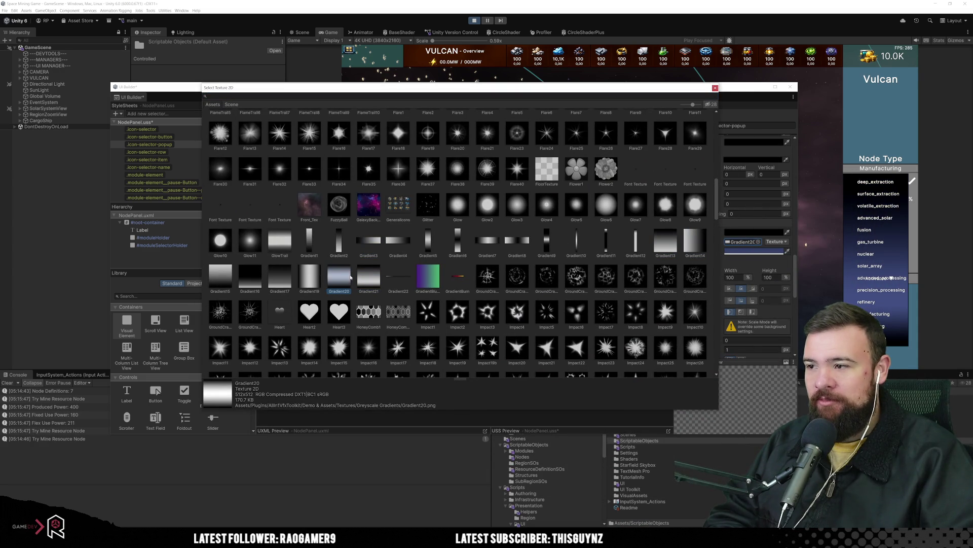
left_click(311, 277)
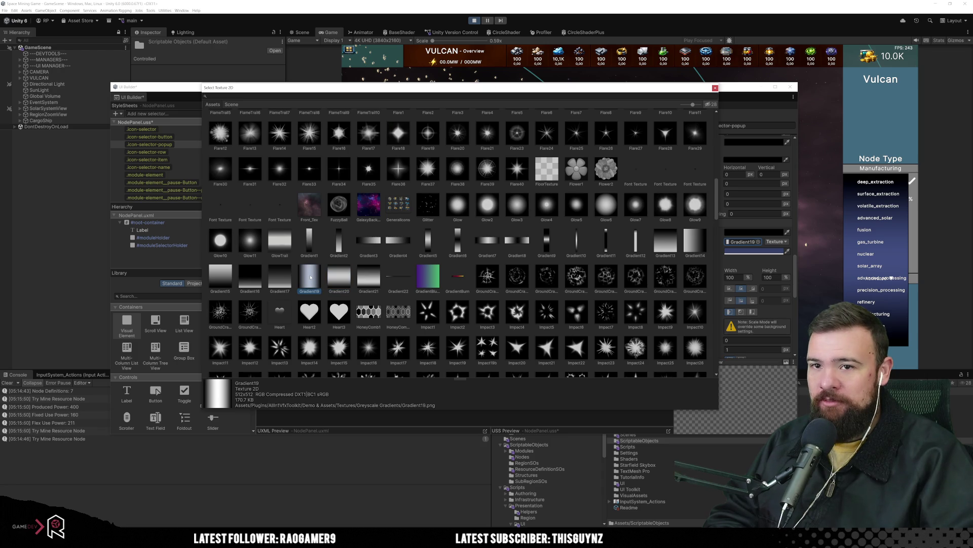
left_click(280, 280)
left_click(221, 277)
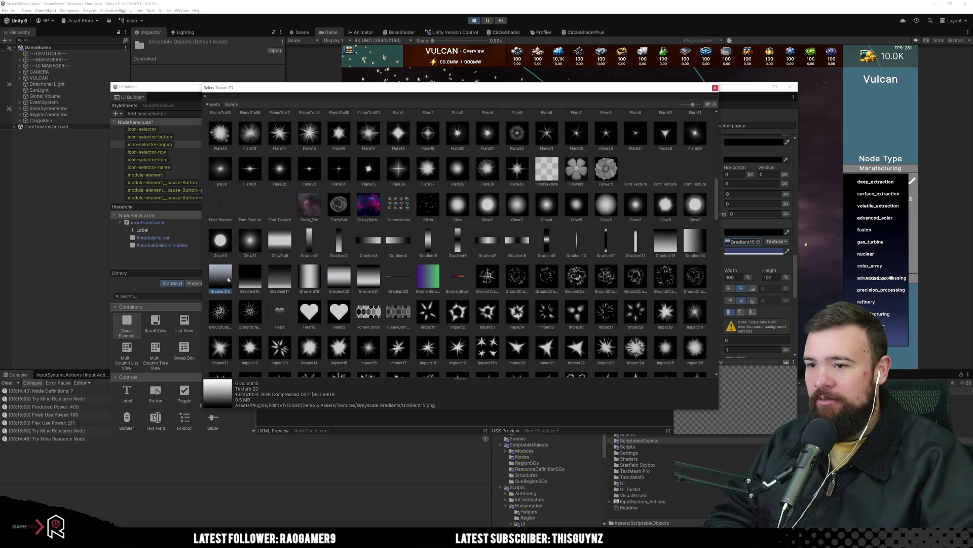
scroll(404, 281, "up", 3)
scroll(404, 281, "up", 8)
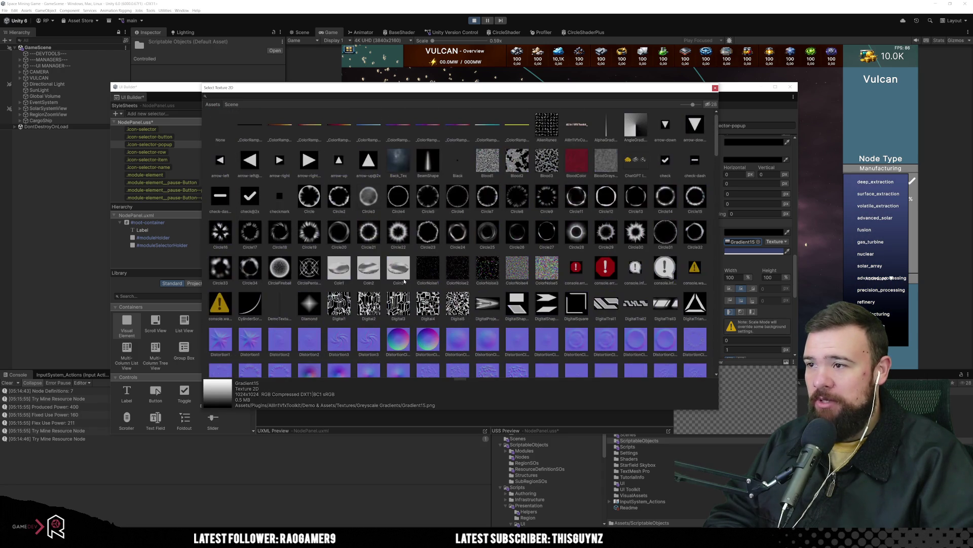
Step: Compare the Blood1, BloodColor and BloodGrayscale textures, keeping BloodGrayscale as the background image
left_click(487, 163)
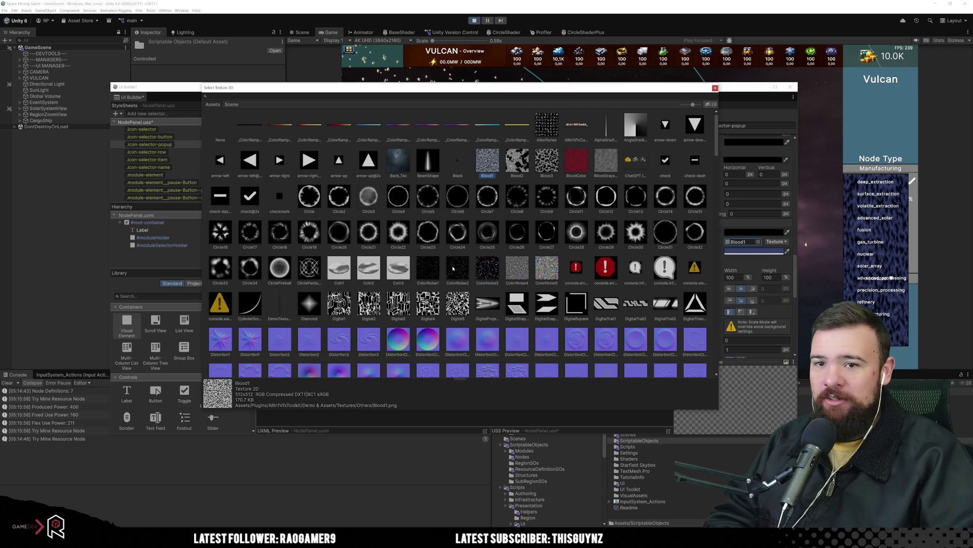
left_click(607, 162)
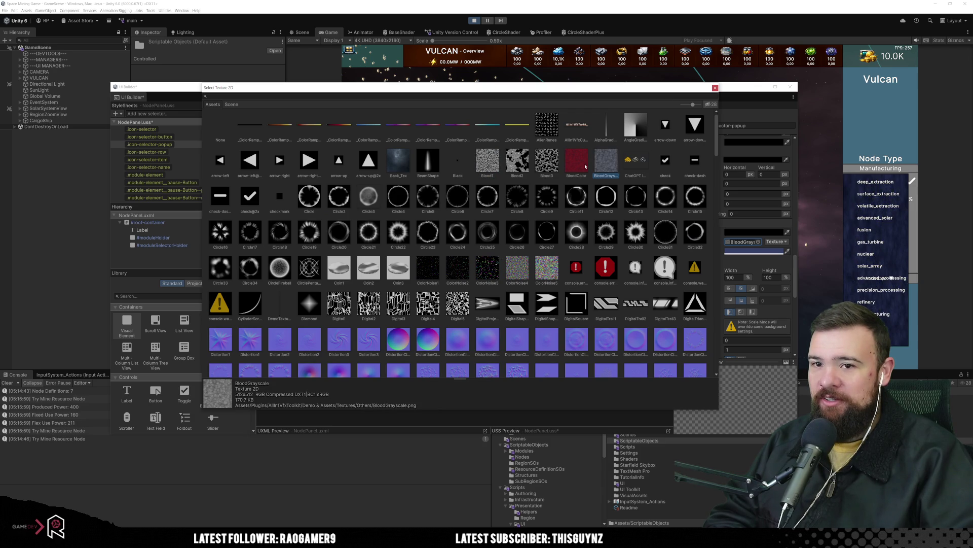
left_click(586, 165)
left_click(607, 162)
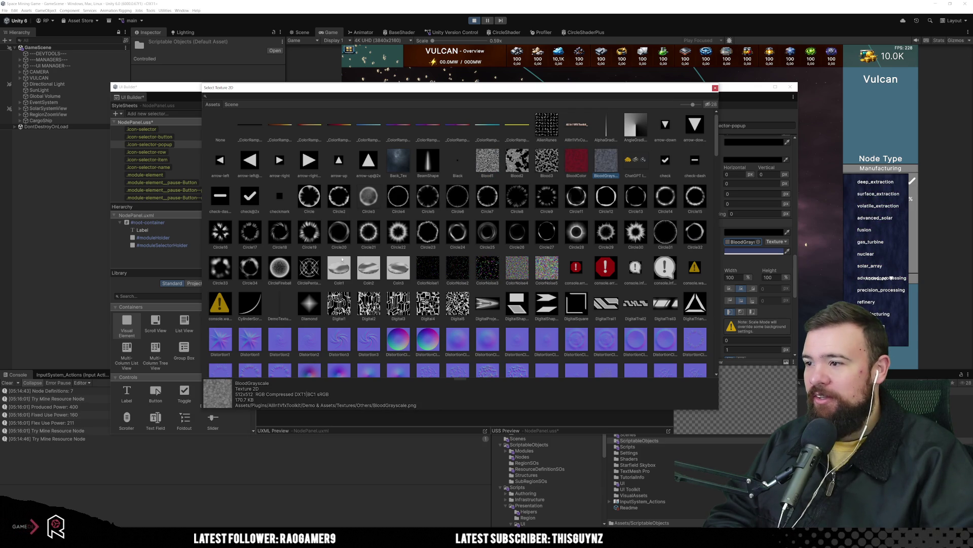
scroll(341, 259, "down", 5)
left_click(715, 88)
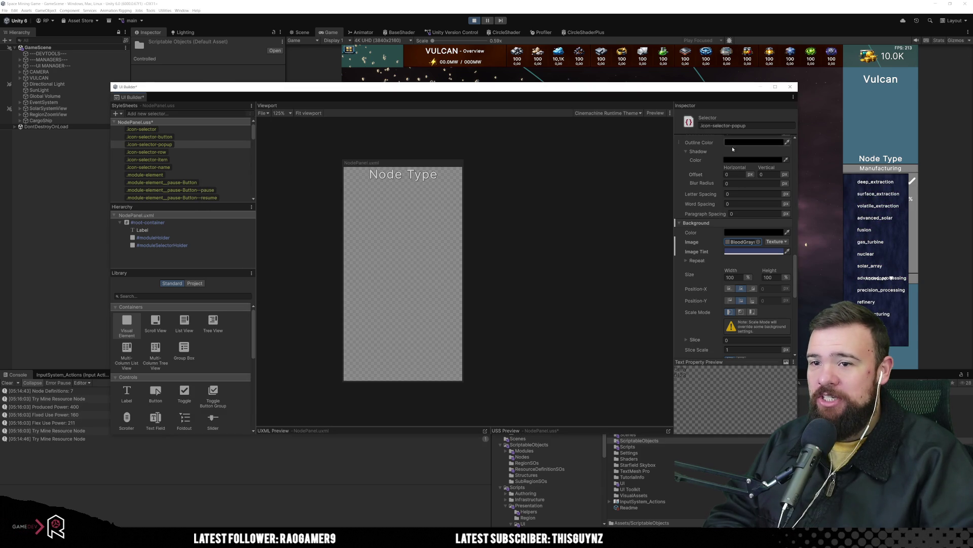
Step: Unset the popup's Background Image and Image Tint
right_click(698, 242)
left_click(716, 263)
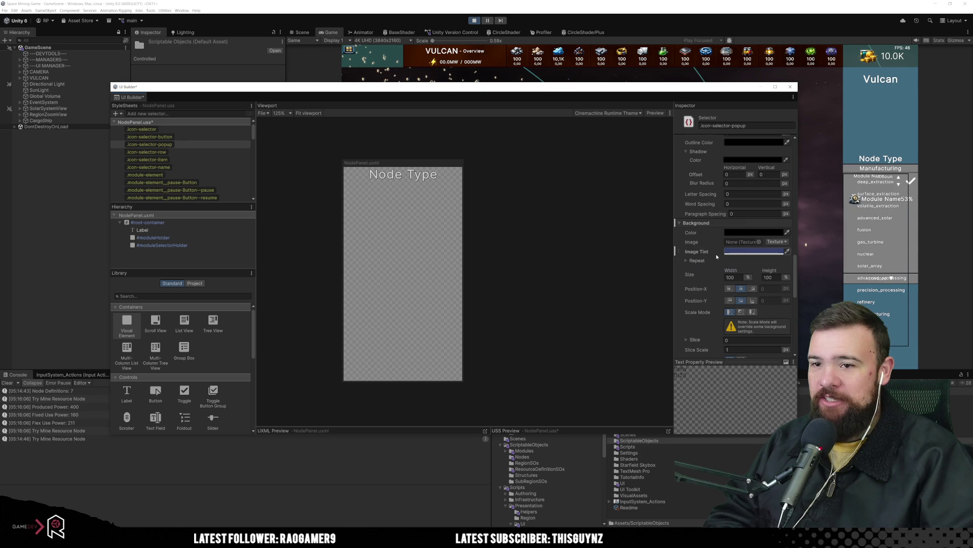
right_click(708, 256)
left_click(720, 279)
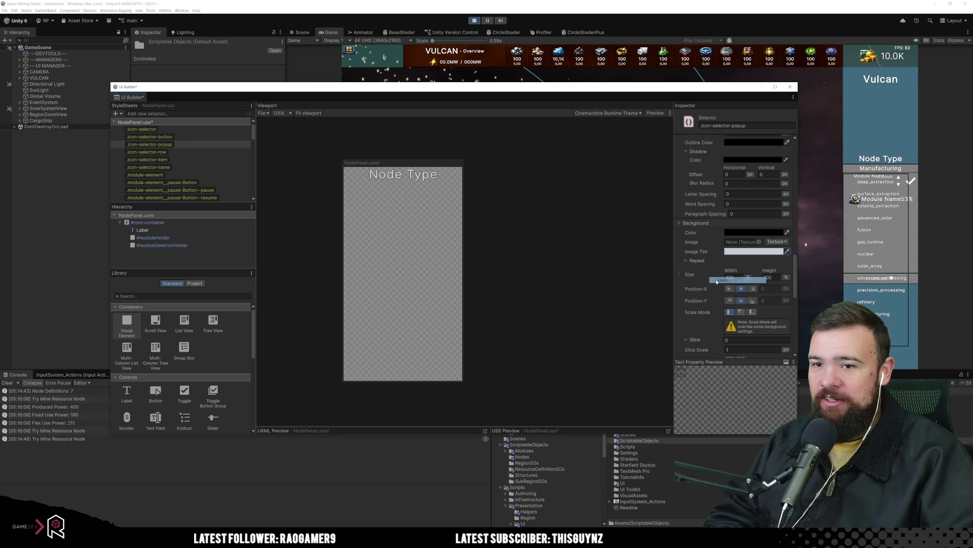
Step: Set the popup's background colour to a very dark purple, 120F1F
left_click(754, 232)
left_click(776, 292)
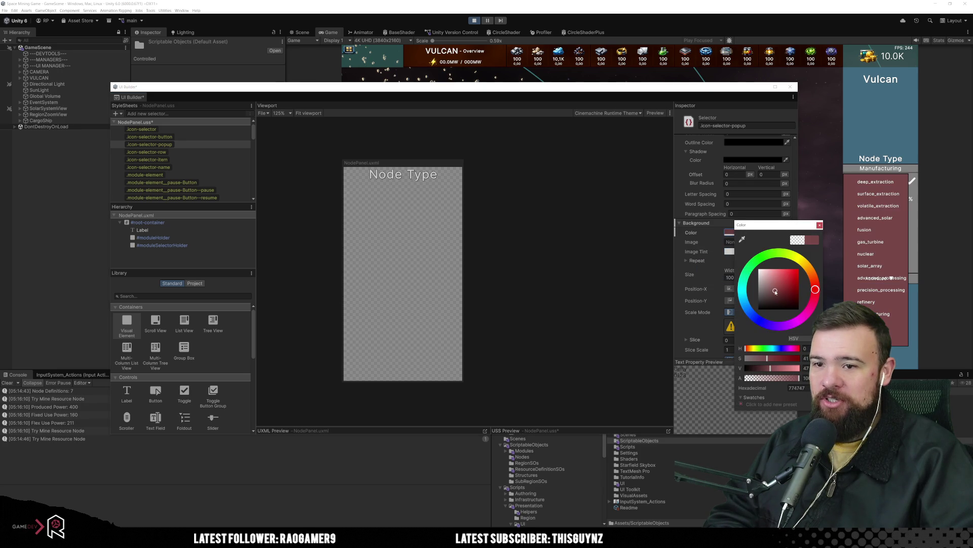
left_click_drag(776, 292, 759, 310)
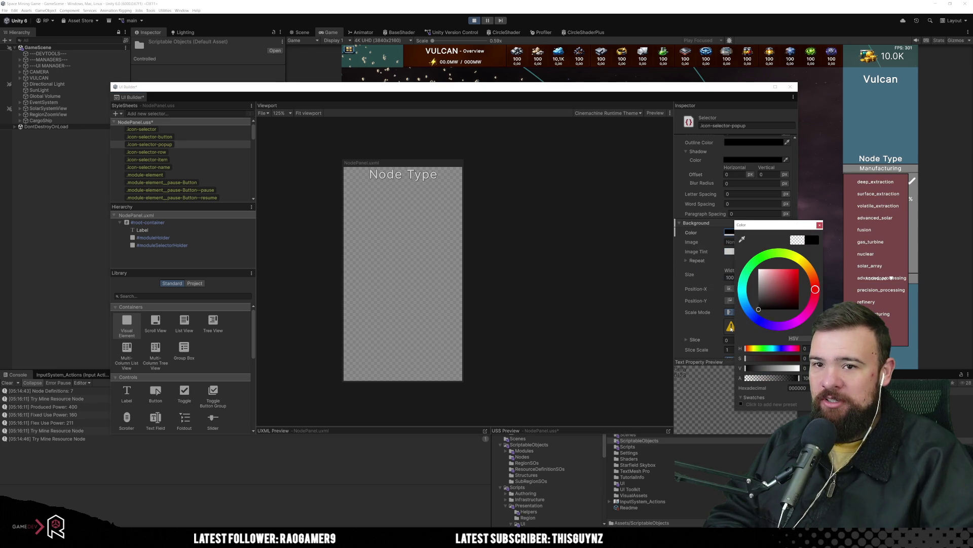
left_click(768, 325)
left_click(790, 301)
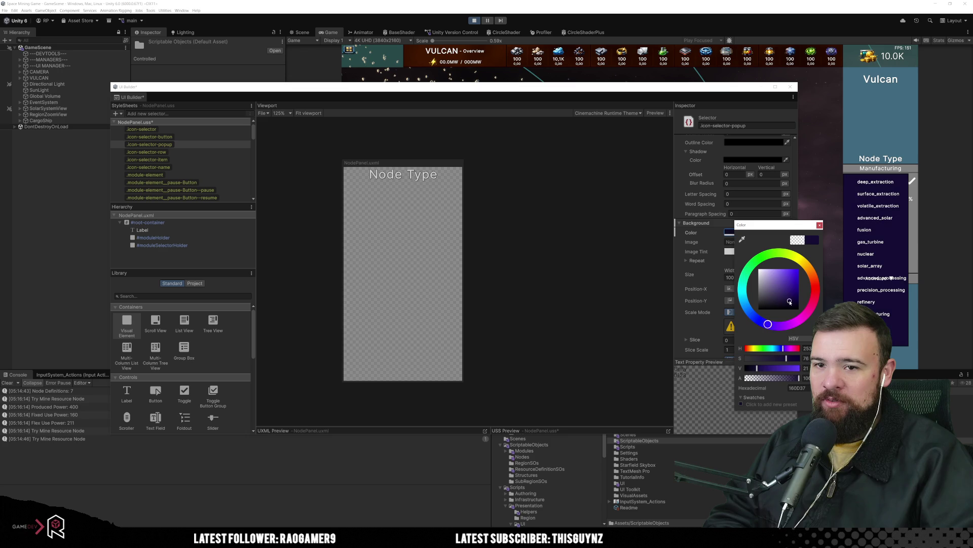
left_click_drag(787, 302, 781, 306)
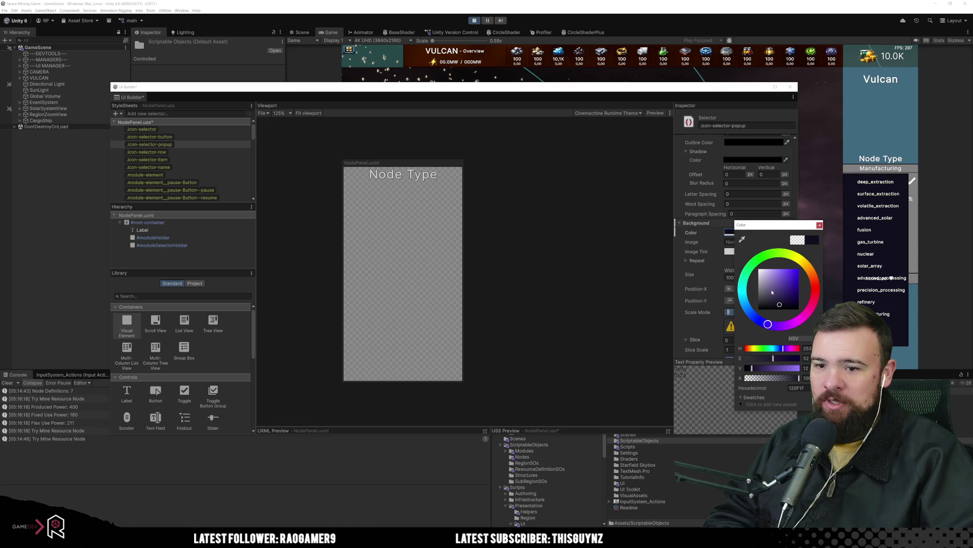
left_click(820, 226)
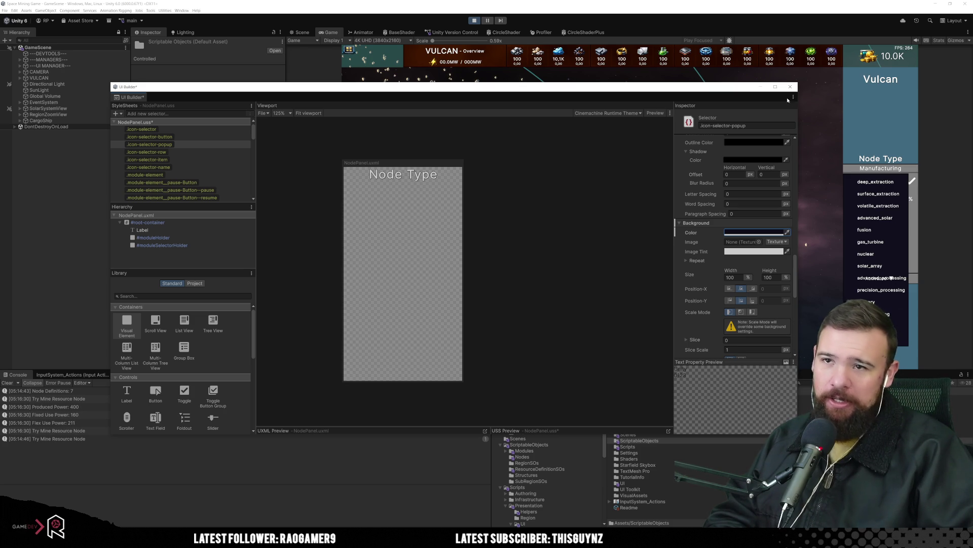
Step: Open the UI Toolkit Debugger and pick the icon selector popup in the running game's NodePanel
left_click(180, 11)
mouse_move(238, 171)
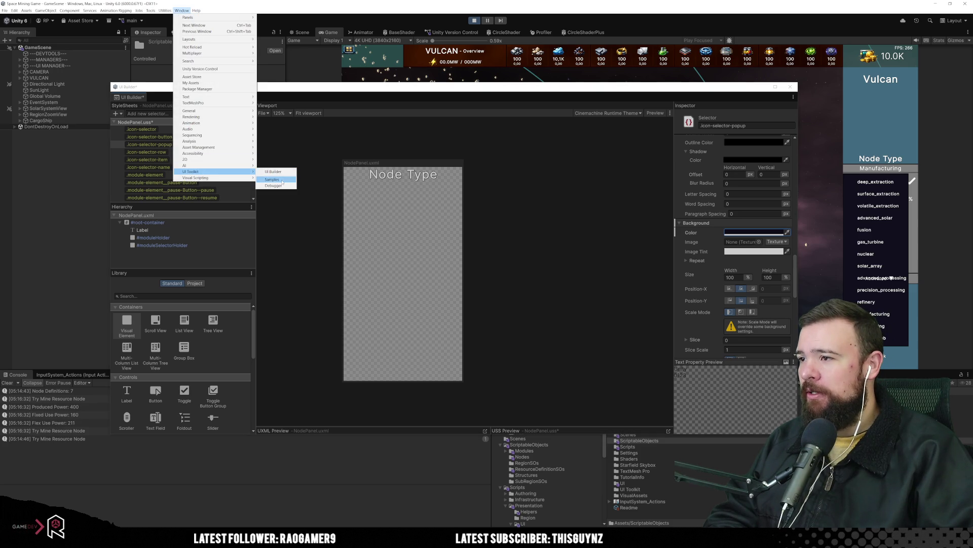
left_click(275, 186)
mouse_move(257, 128)
left_mouse_down()
mouse_move(263, 88)
mouse_move(279, 84)
left_mouse_up()
left_click(180, 97)
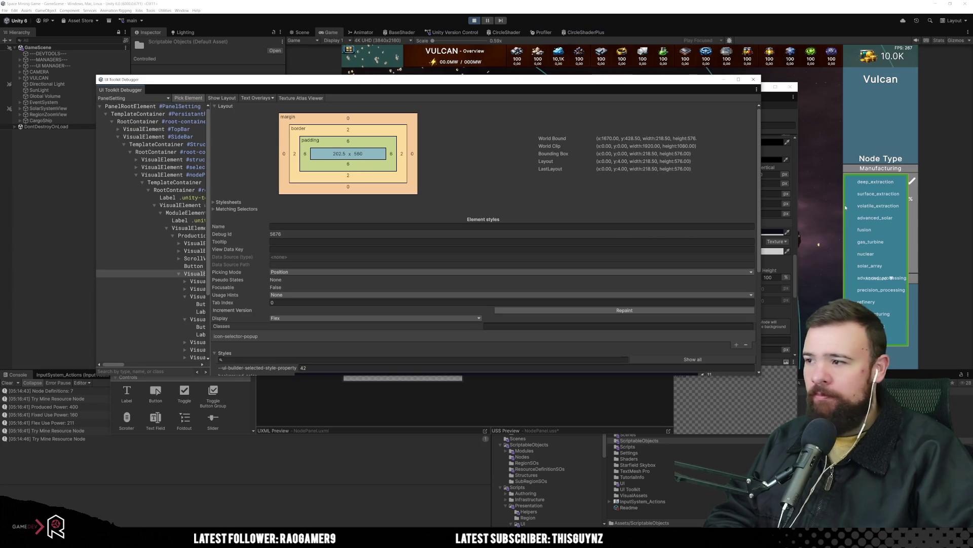
left_click(846, 207)
mouse_move(213, 198)
left_mouse_down()
mouse_move(513, 203)
mouse_move(462, 208)
left_mouse_up()
Step: Compare the Layout of icon-selector-popup with module-element__status_container, then close the debugger
left_click(185, 274)
left_click(180, 274)
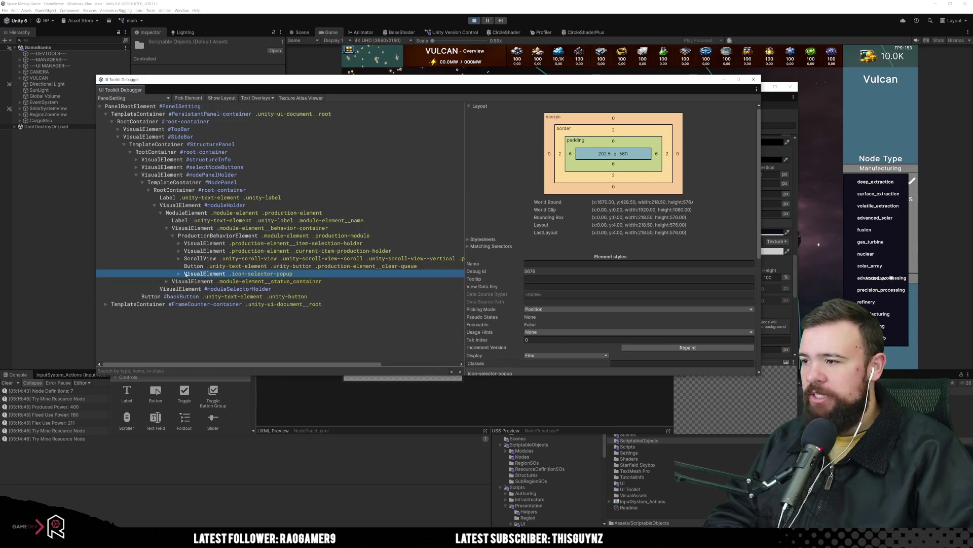
left_click(249, 281)
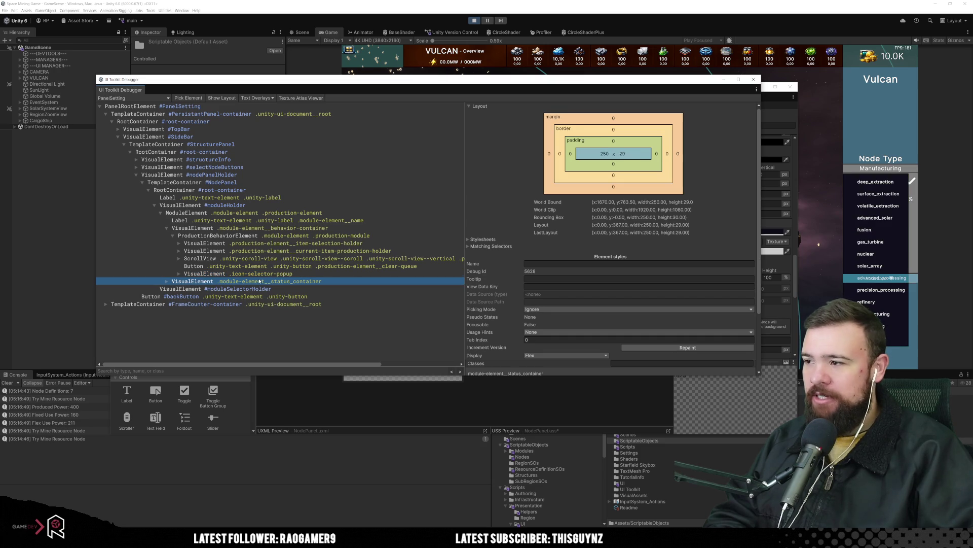
left_click(251, 274)
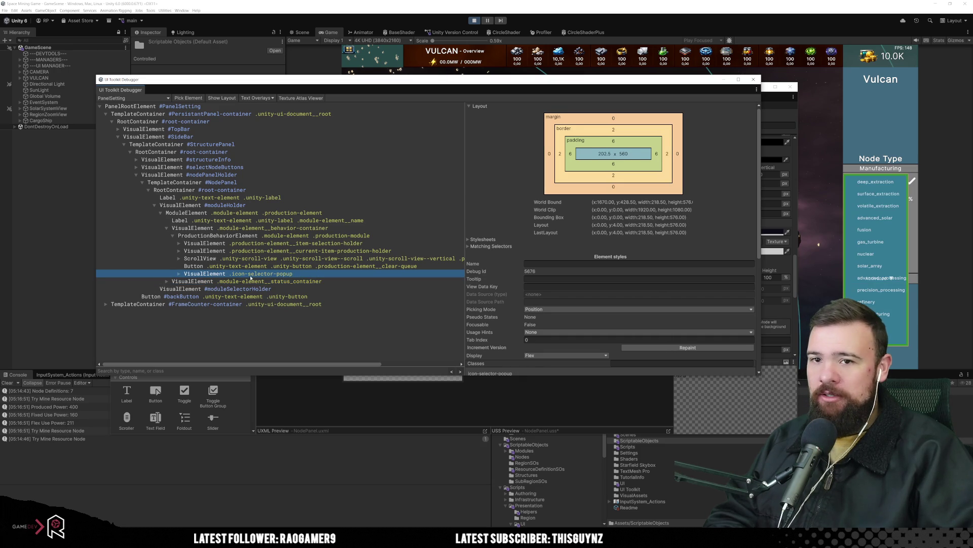
left_click(250, 280)
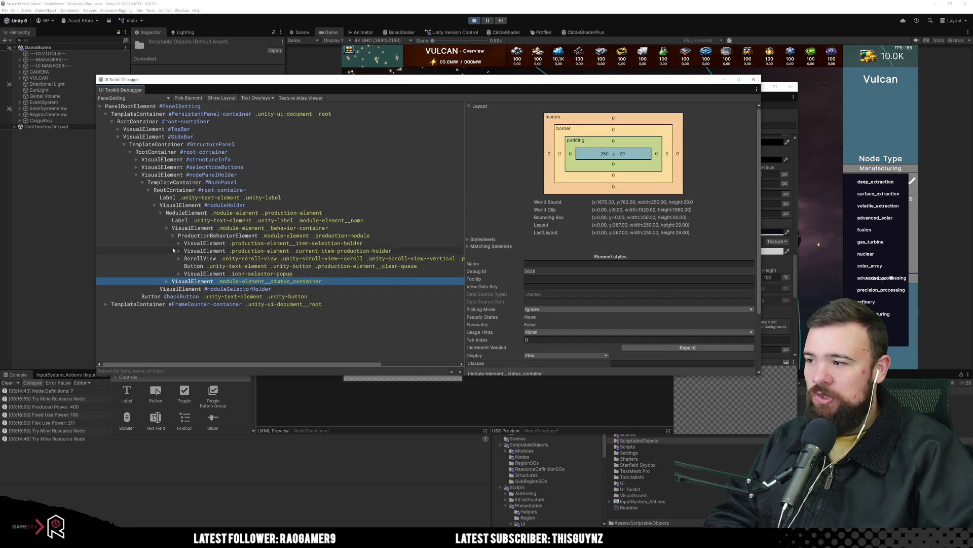
left_click(175, 243)
left_click(231, 281)
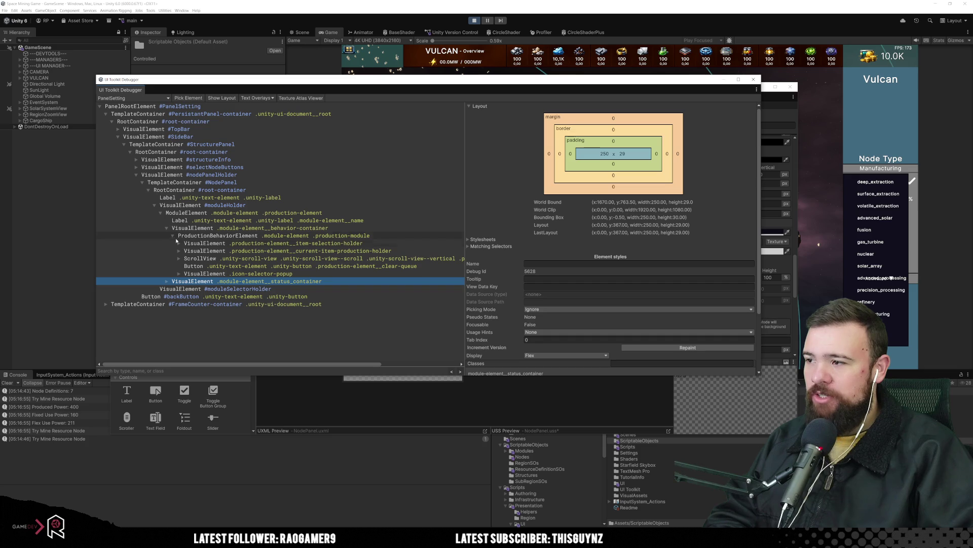
left_click(232, 274)
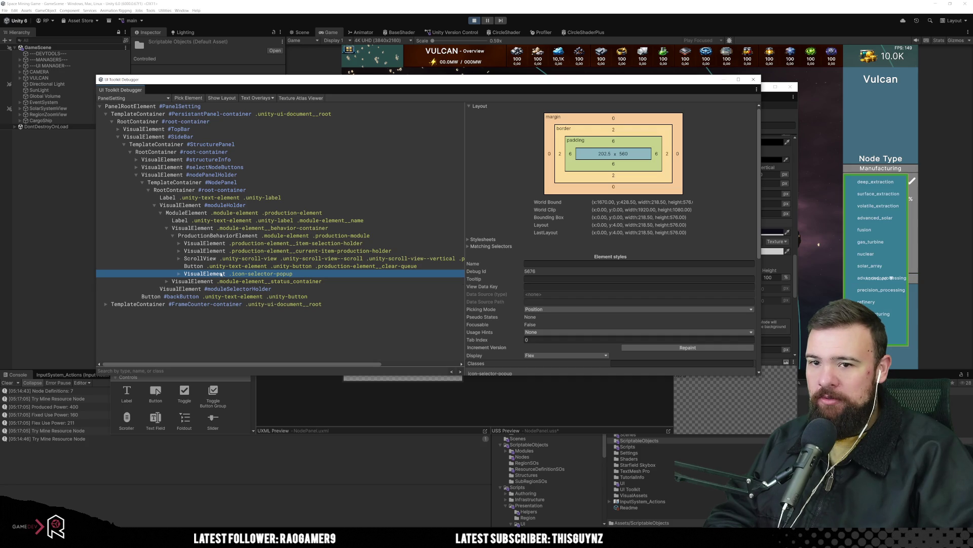
left_click(238, 278)
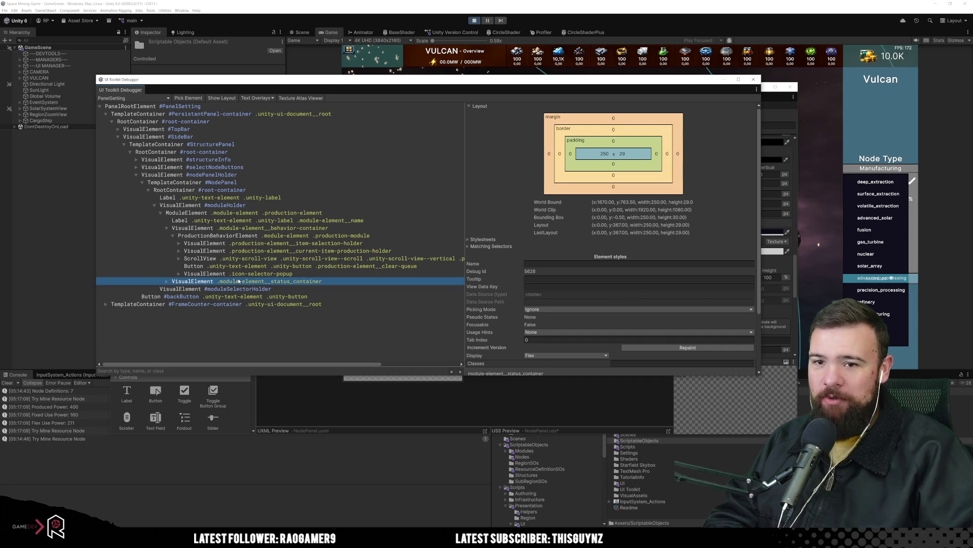
key("Up")
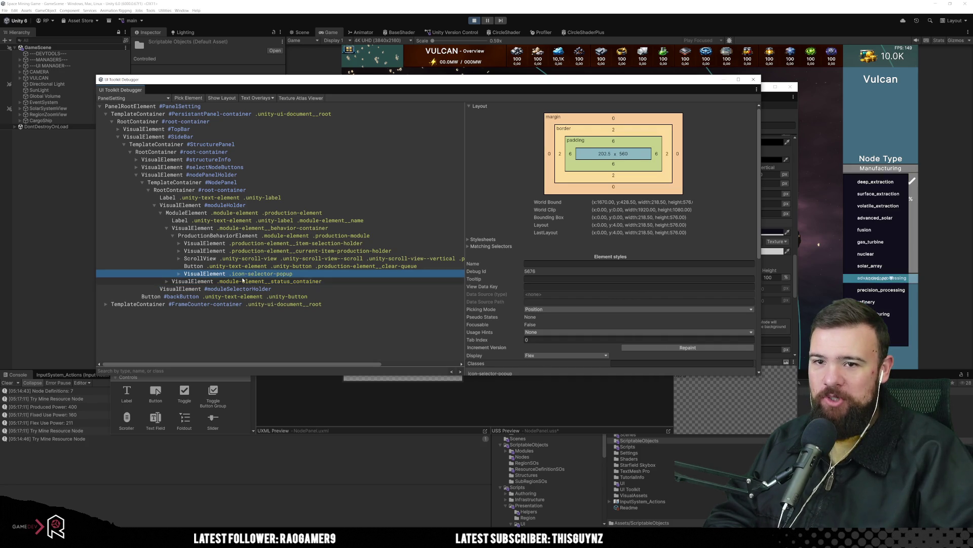
left_click(243, 280)
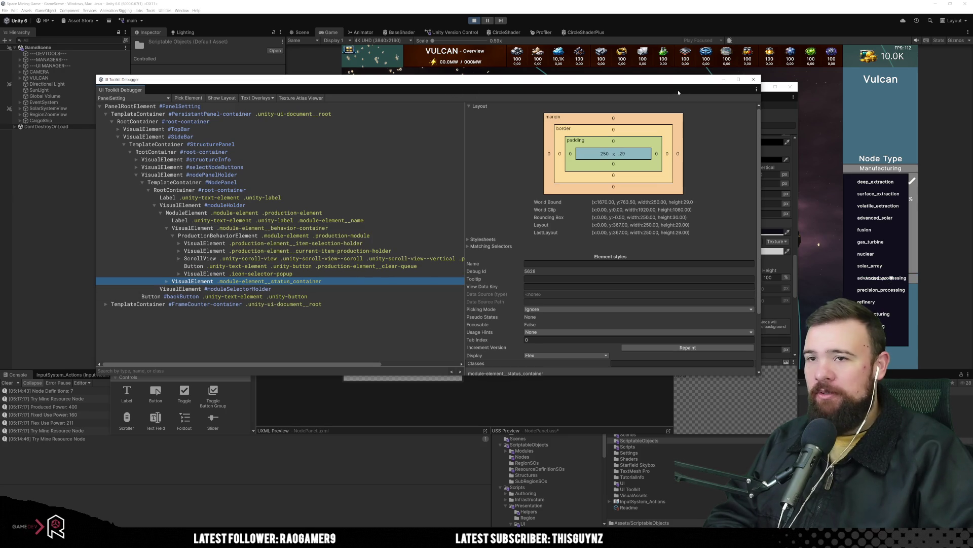
left_click(753, 79)
Step: Dock UI Builder and queue solar_array with a higher amount in the Manufacturing panel
mouse_move(130, 97)
left_mouse_down()
mouse_move(608, 76)
mouse_move(710, 203)
mouse_move(835, 191)
left_mouse_up()
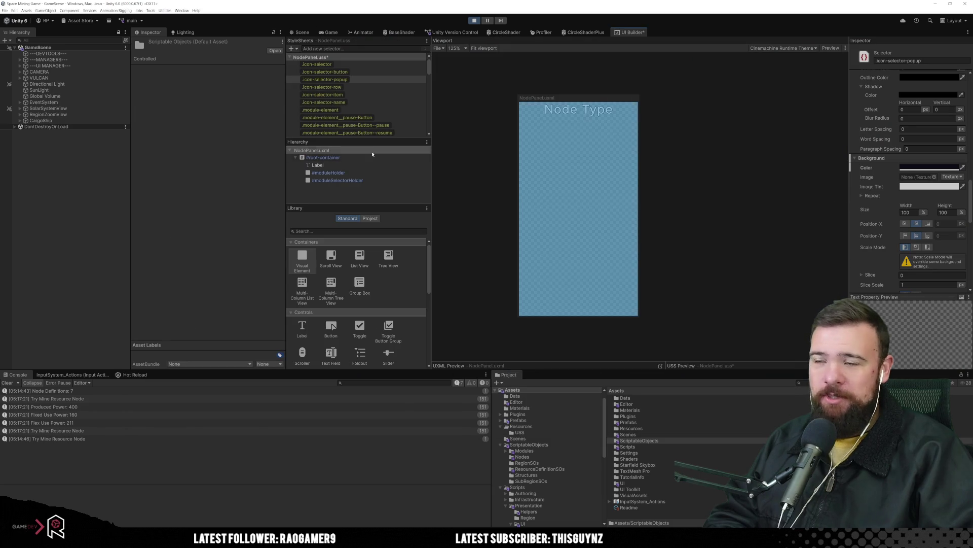
key("ctrl+2")
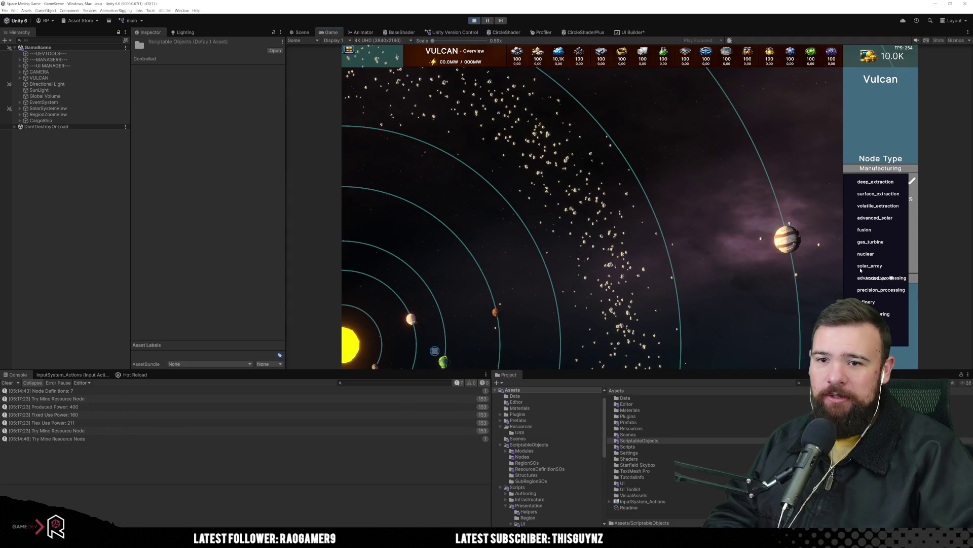
left_click(852, 266)
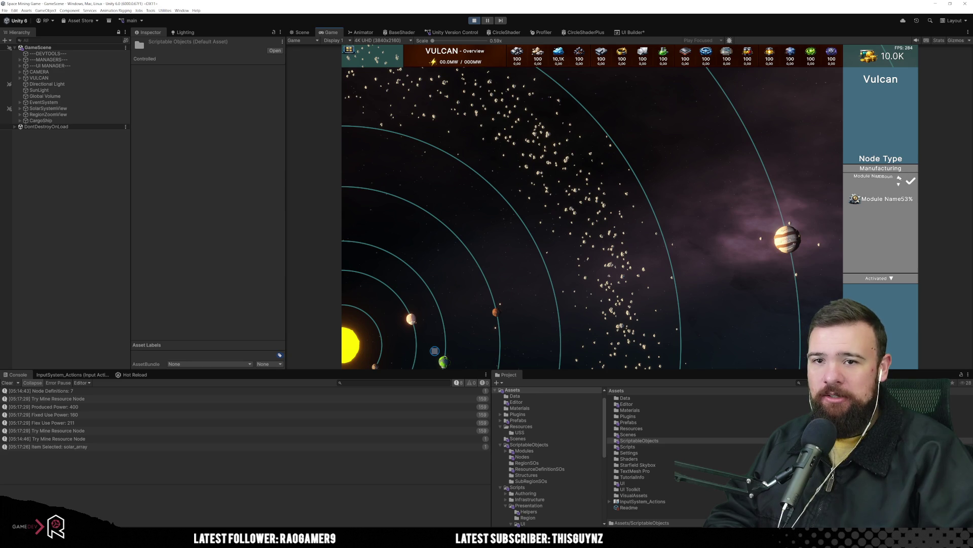
left_click(899, 177)
left_click(899, 177)
left_click(911, 180)
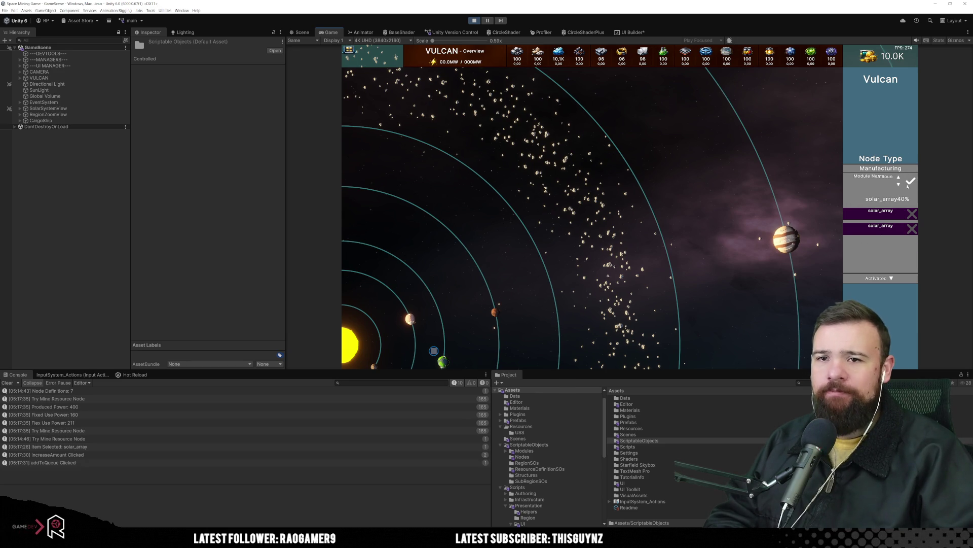
Step: Switch to Refinery, add two Industrial Chemicals rows, then restart play mode
left_click(879, 169)
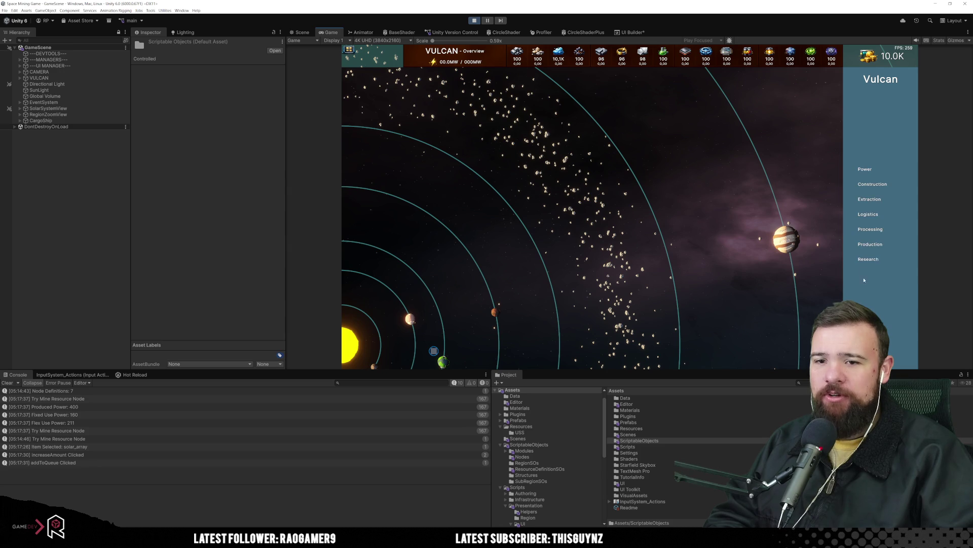
left_click(856, 221)
left_click(852, 217)
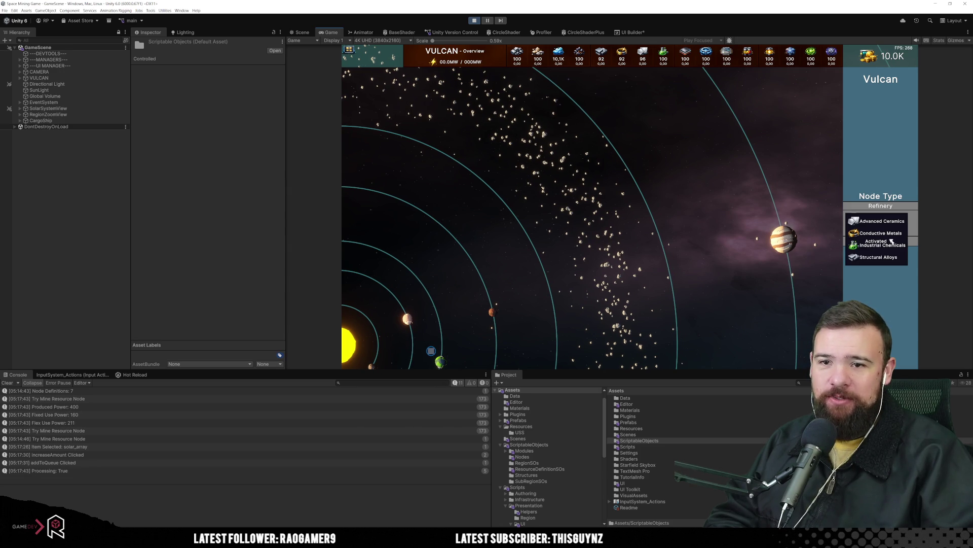
left_click(857, 247)
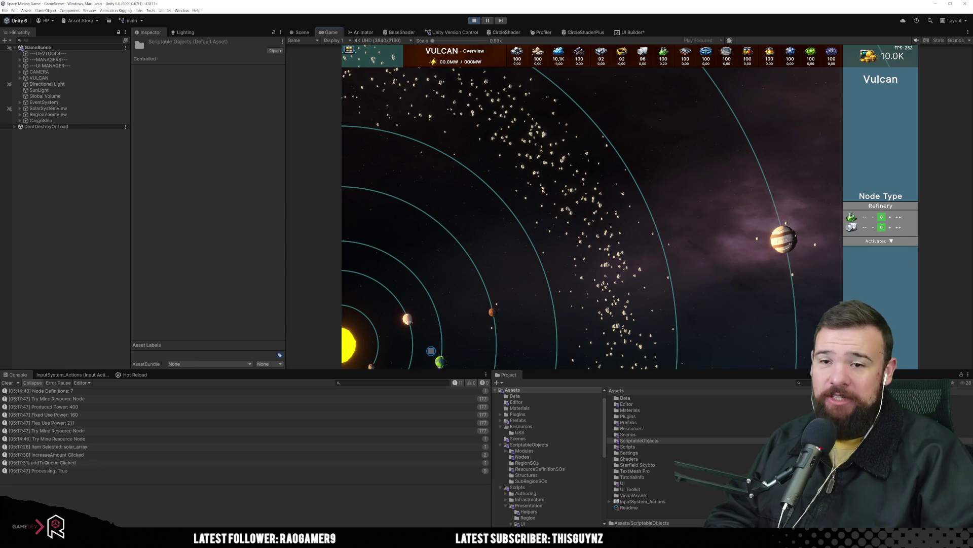
left_click(860, 248)
left_click(873, 245)
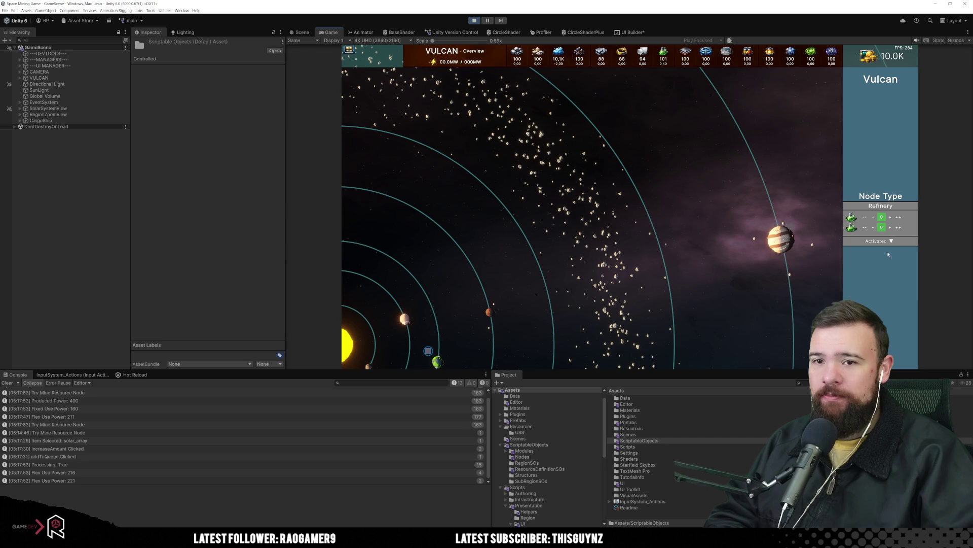
key("ctrl+p")
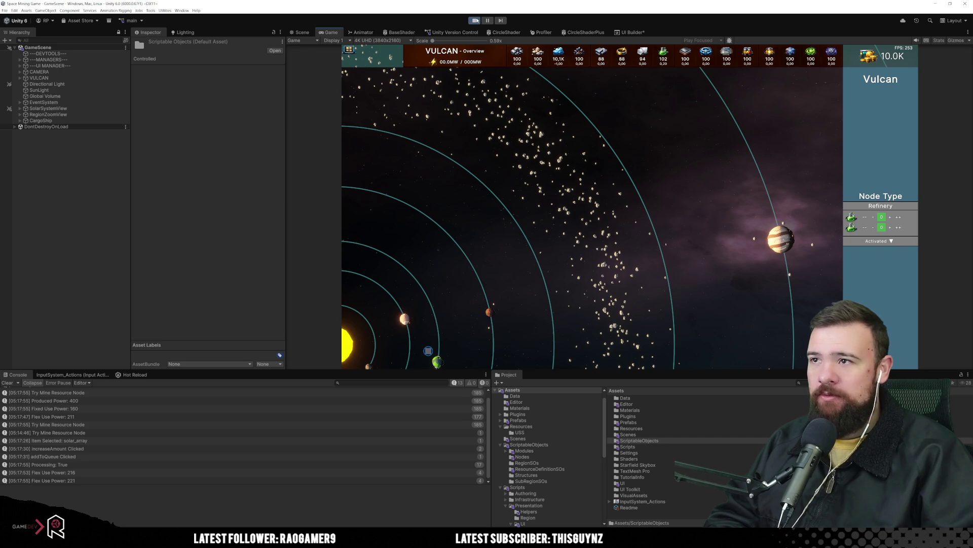
key("ctrl+p")
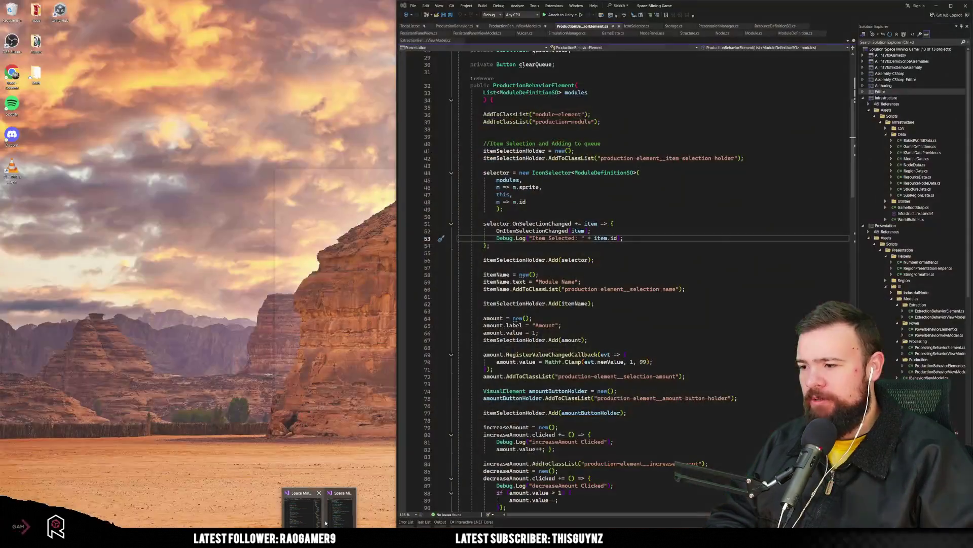
Step: In Visual Studio, check IconSelector's parentElement parameter and ProductionBehaviorElement's references and constructor
left_click(341, 510)
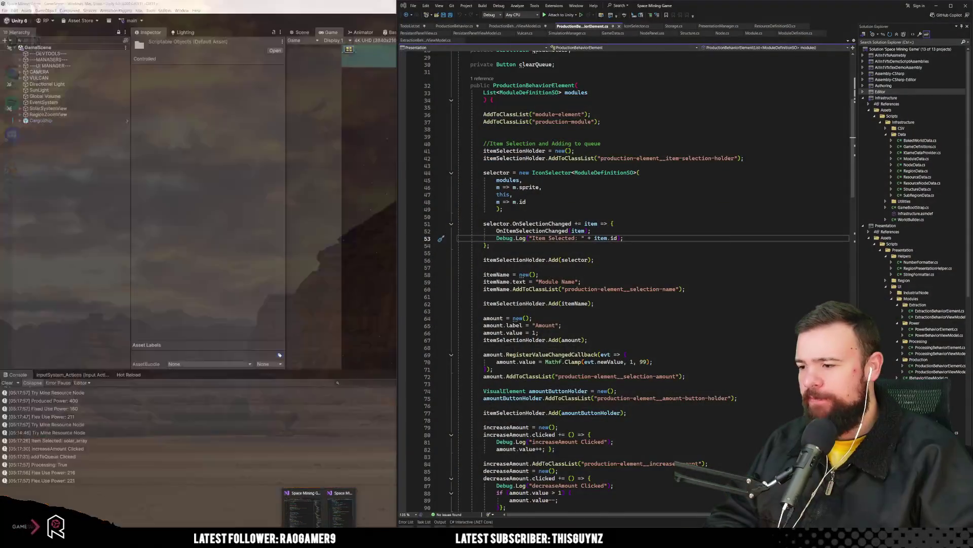
mouse_move(336, 516)
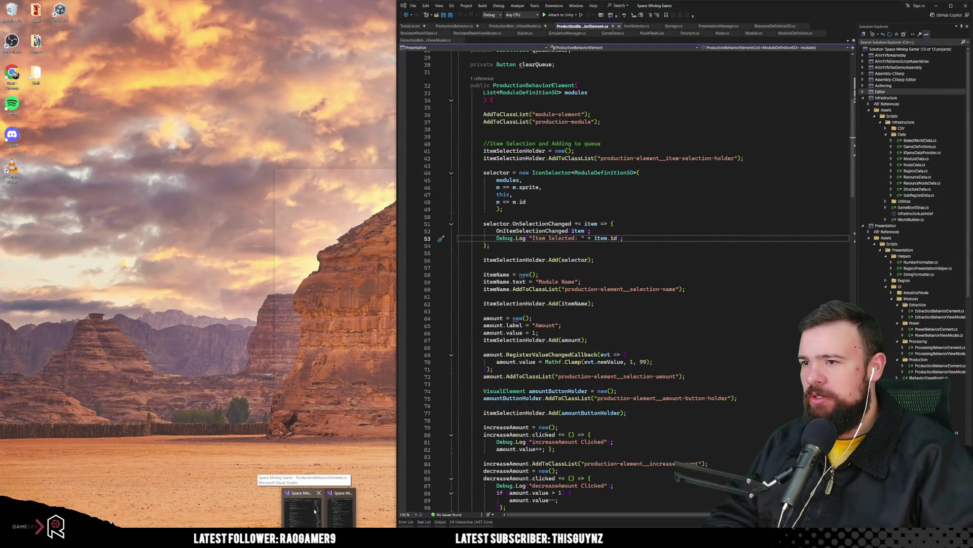
left_click(315, 511)
double_click(503, 195)
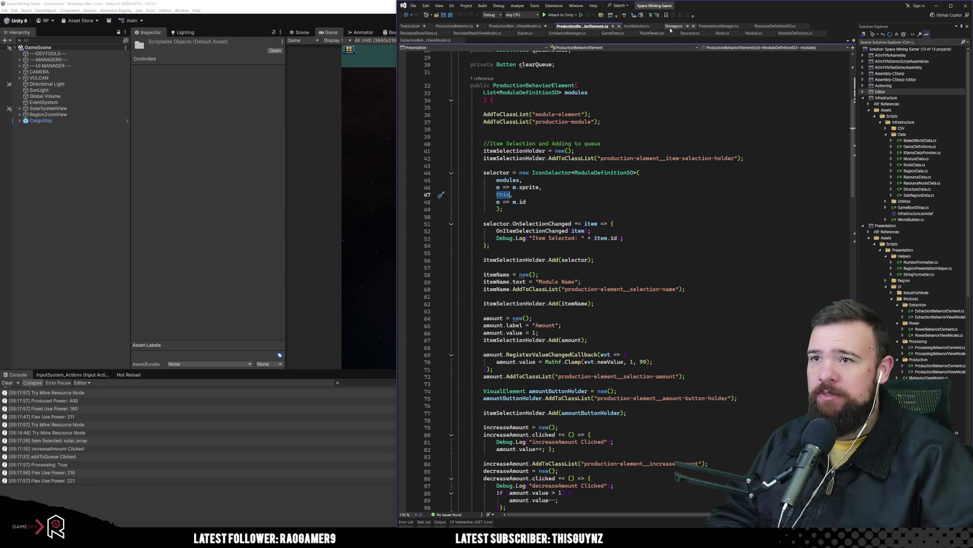
left_click(636, 26)
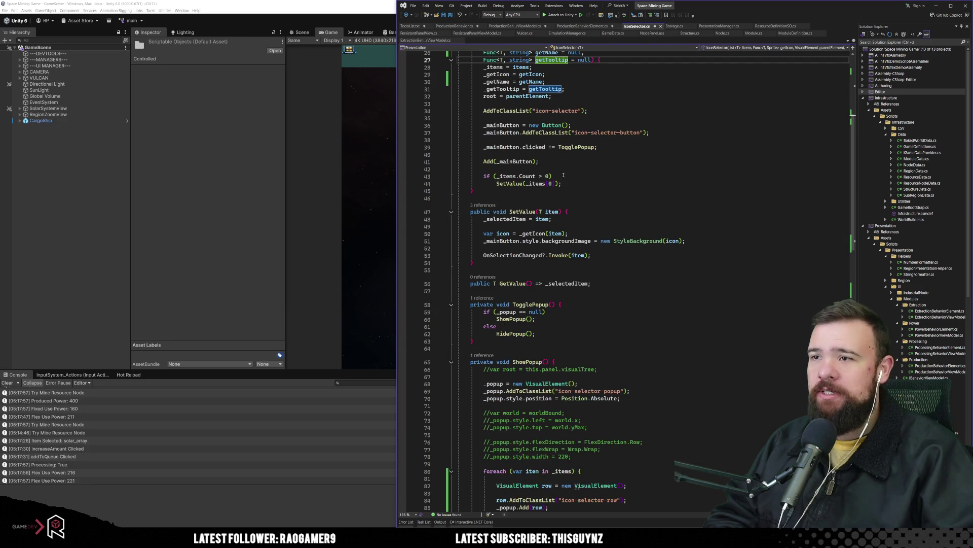
scroll(552, 241, "up", 5)
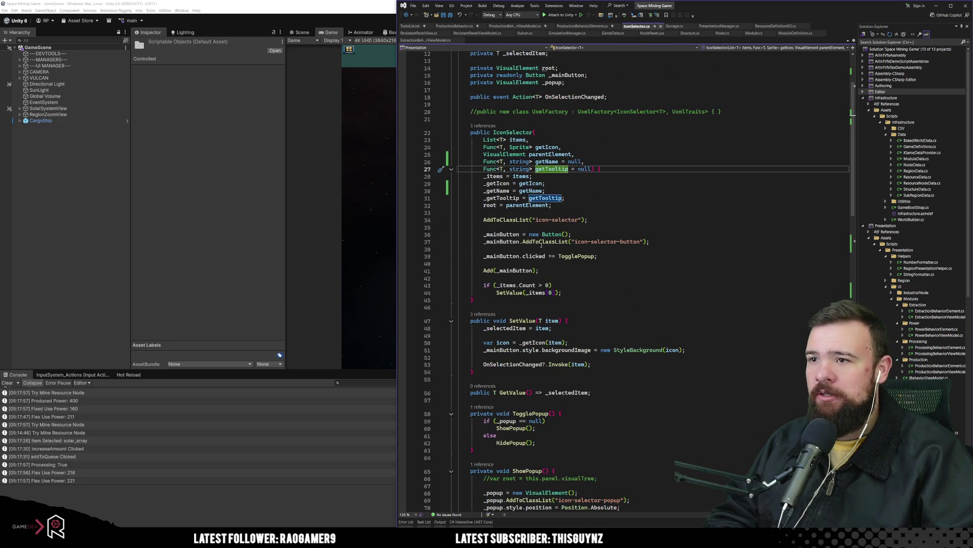
left_click(511, 154)
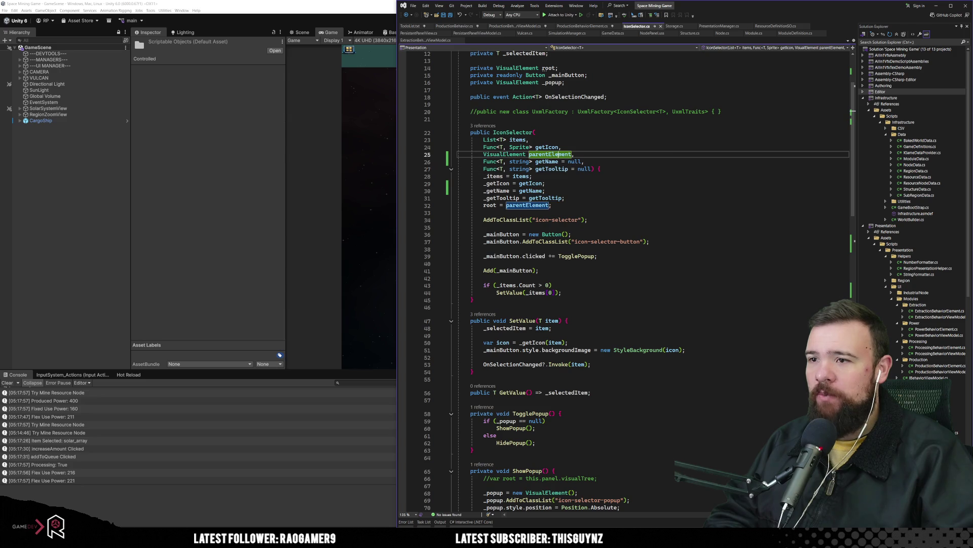
left_click(577, 26)
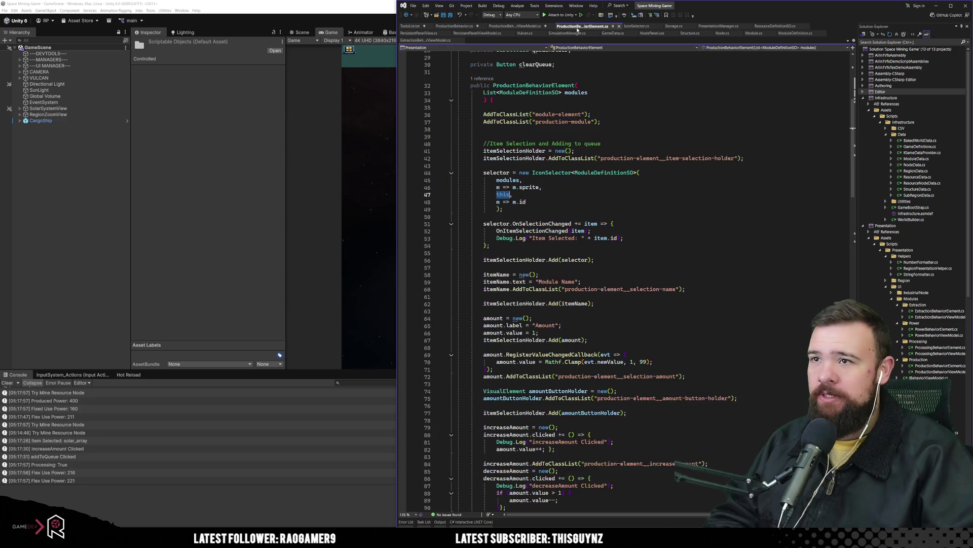
scroll(576, 175, "up", 9)
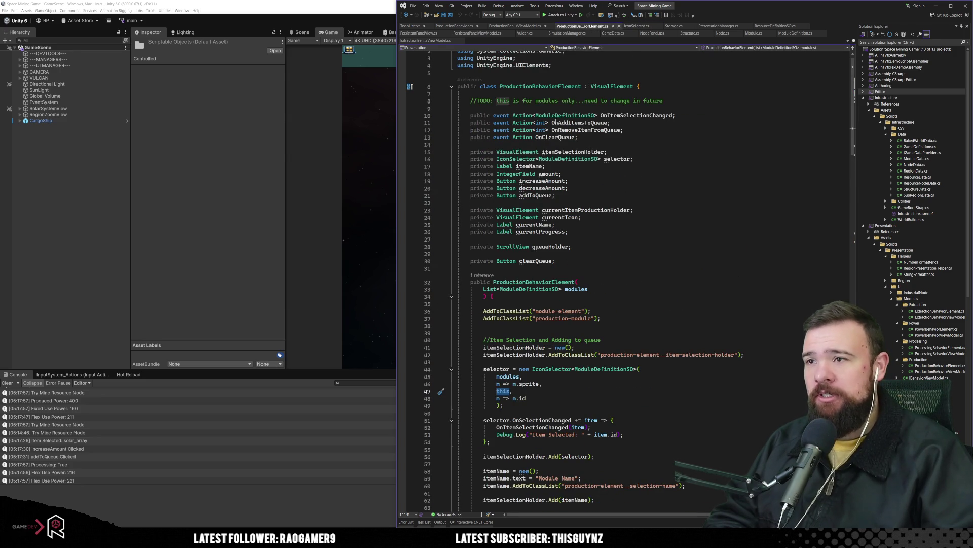
left_click(554, 87)
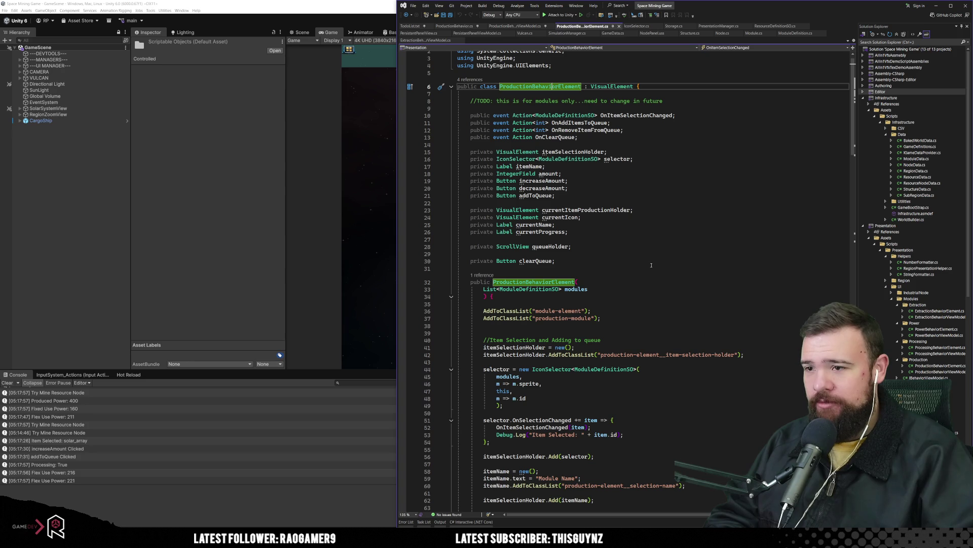
left_click(654, 267)
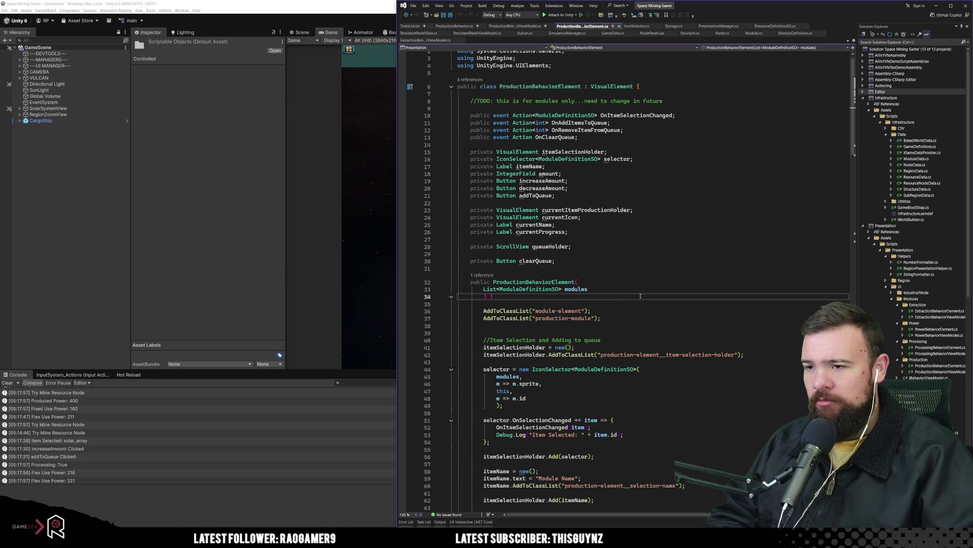
Step: Change the IconSelector argument on line 47 from this to this.parent and save
left_click(514, 391)
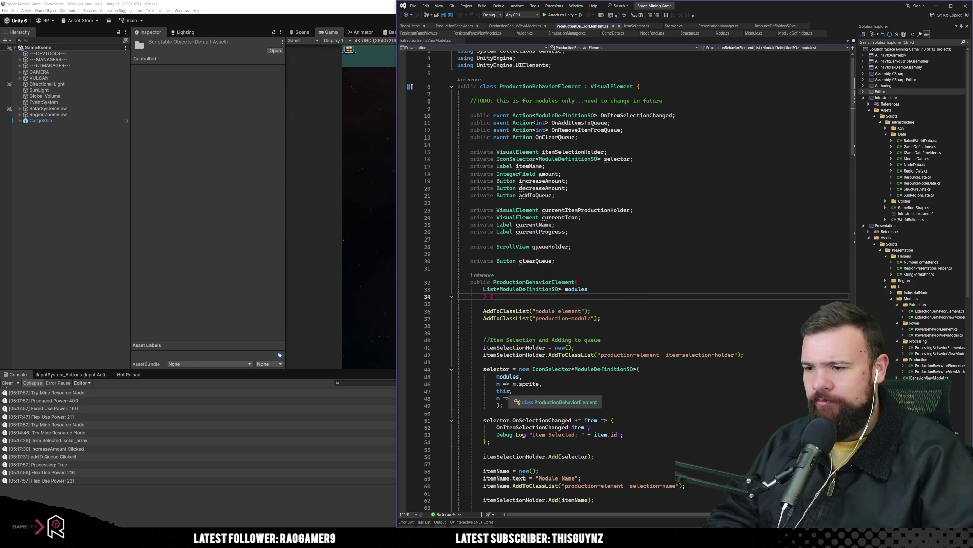
key("BackSpace")
type(".pa")
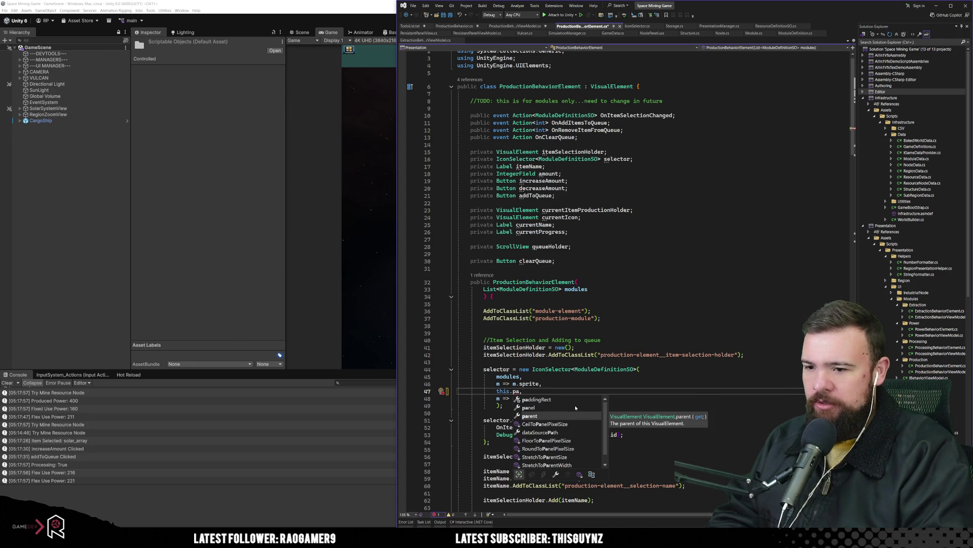
key("Tab")
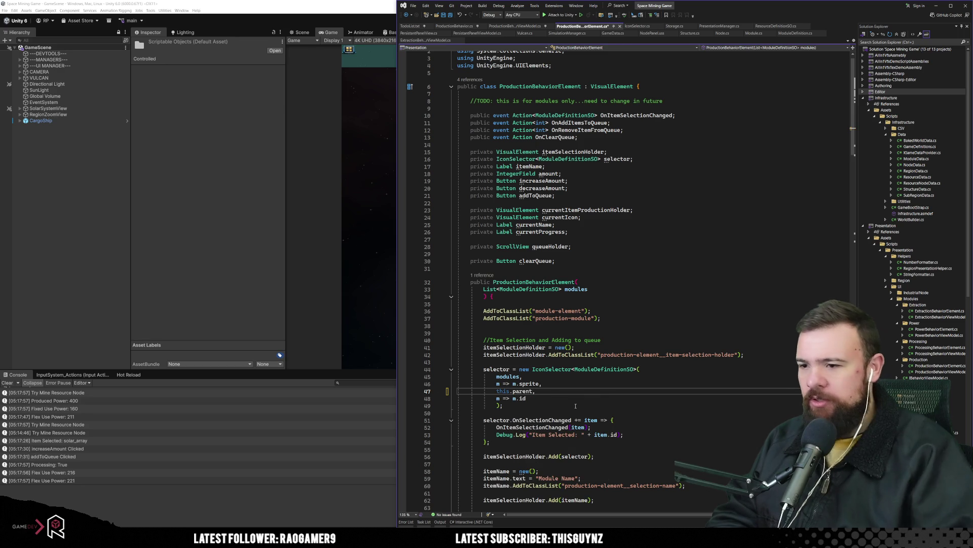
left_click(576, 406)
scroll(544, 391, "down", 3)
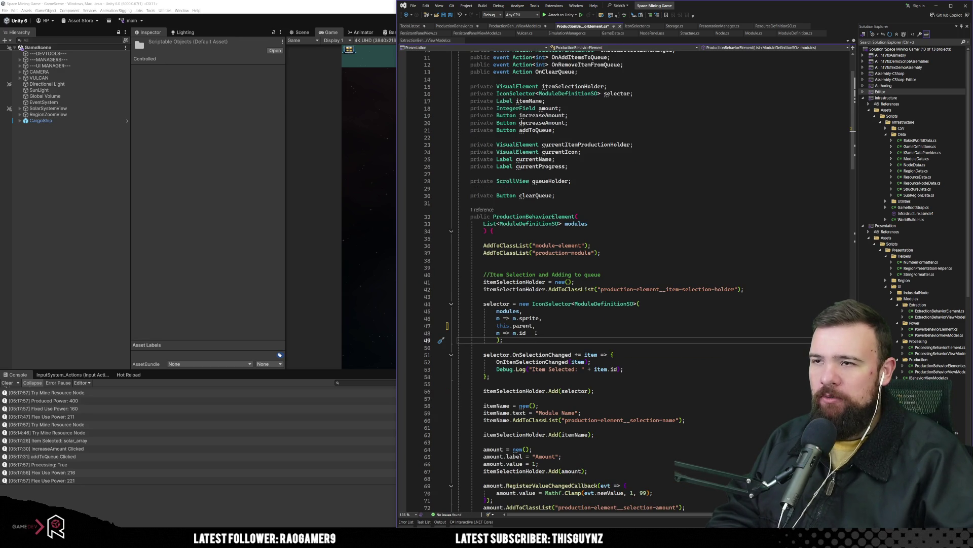
key("ctrl+s")
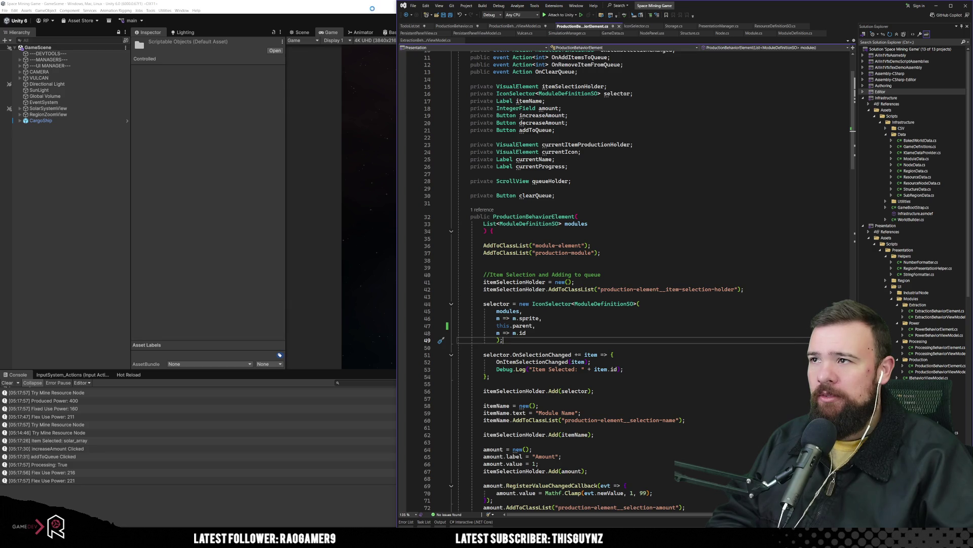
key("alt+Tab")
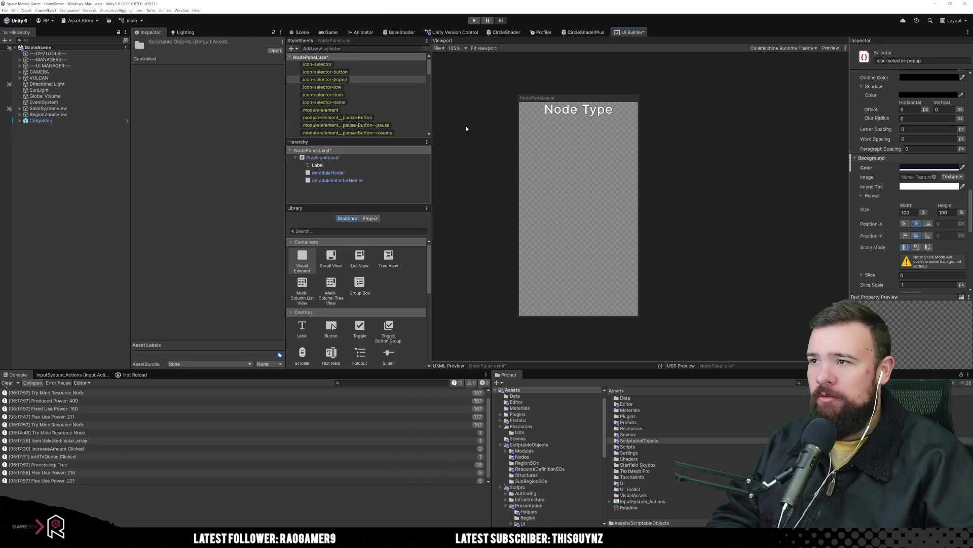
Step: Save, play, open Vulcan's Manufacturing view, and open the NullReferenceException's source in IconSelector.cs
key("ctrl+s")
key("ctrl+p")
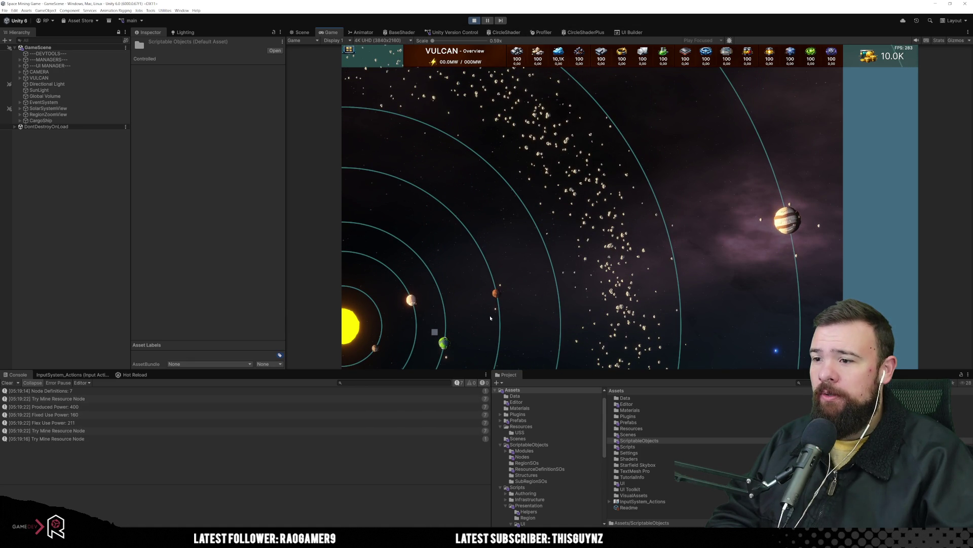
left_click(433, 332)
left_click(862, 215)
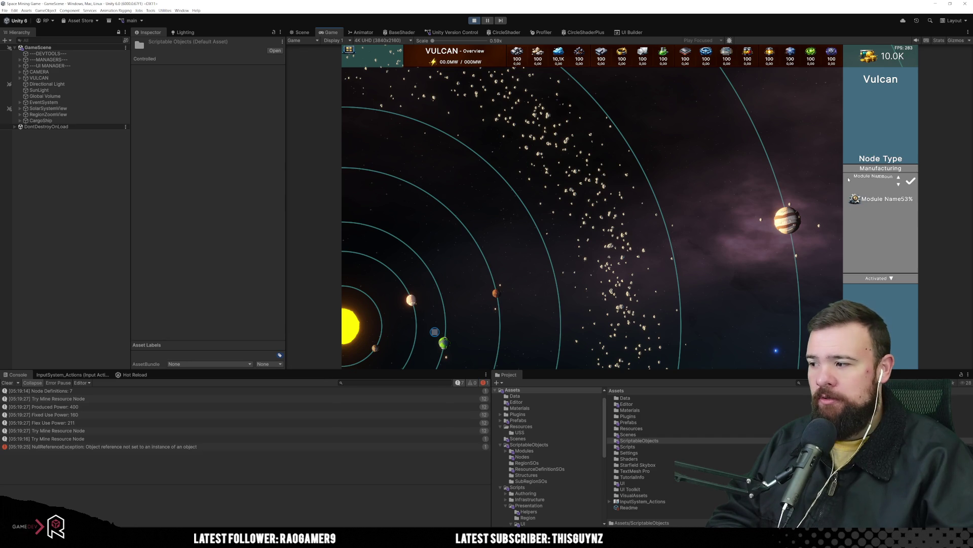
left_click(181, 449)
double_click(182, 449)
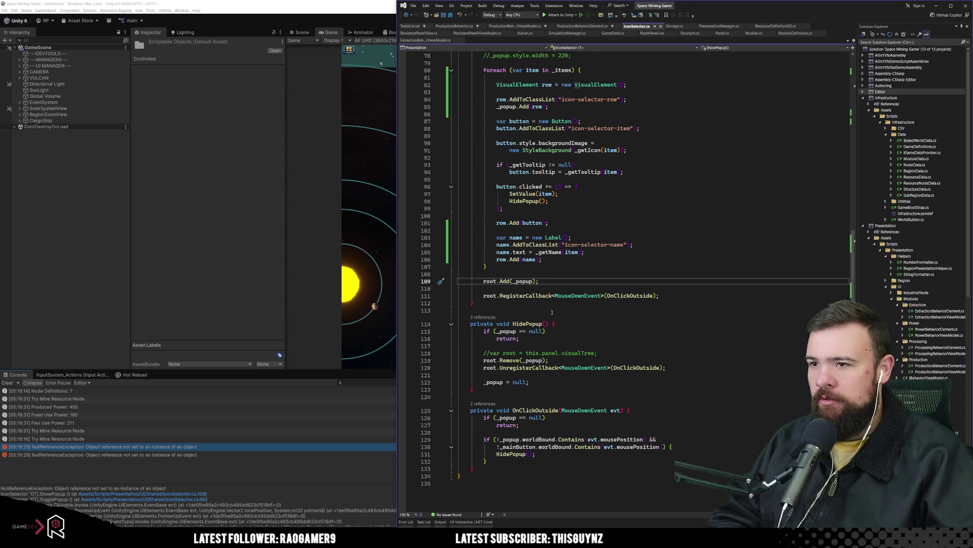
Step: Open the second NullReferenceException at IconSelector.cs line 119 and inspect the root field
left_click(213, 450)
double_click(205, 454)
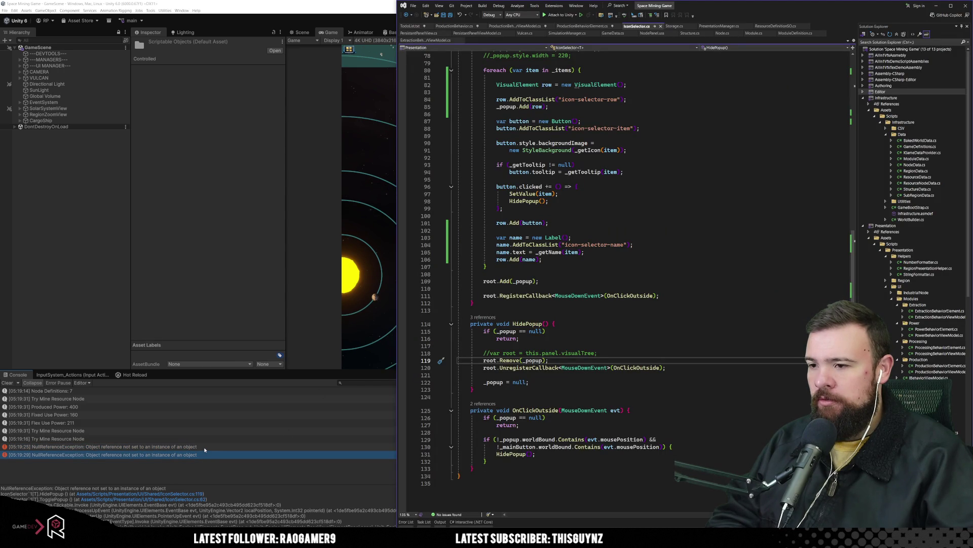
left_click(490, 281)
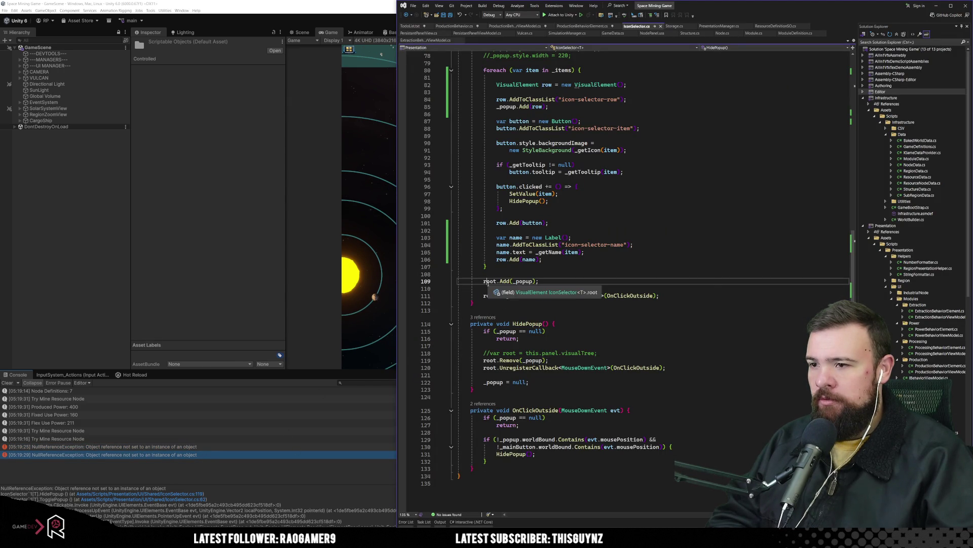
scroll(576, 377, "up", 11)
scroll(576, 377, "up", 10)
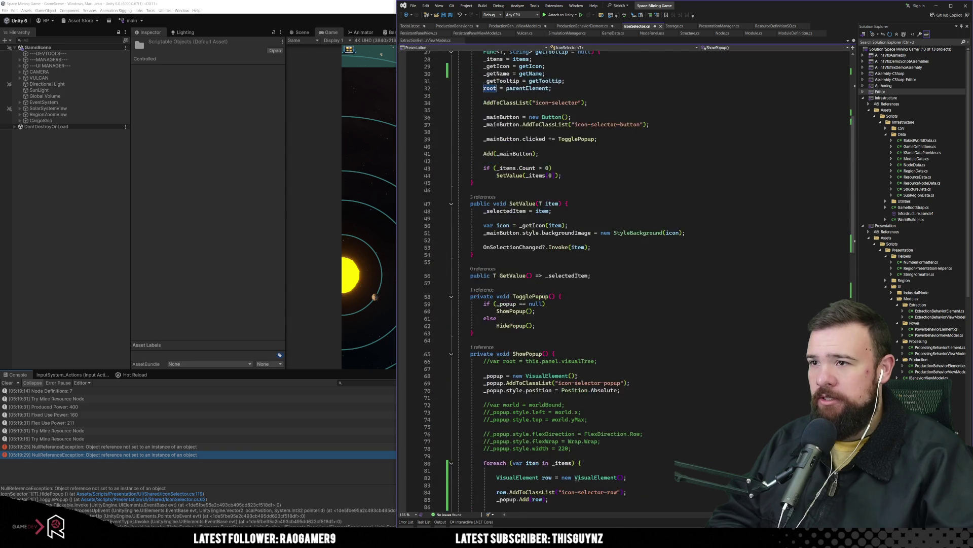
scroll(576, 377, "up", 2)
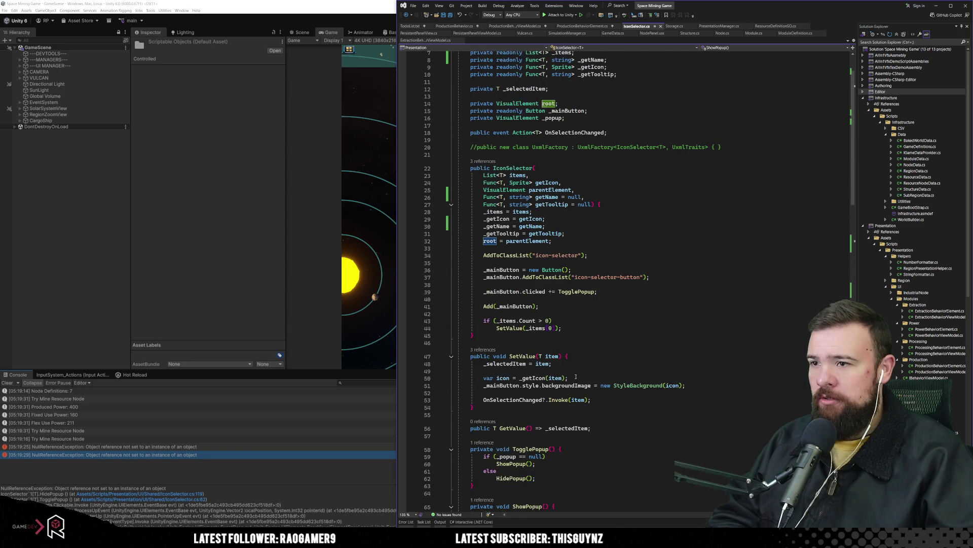
scroll(576, 377, "up", 2)
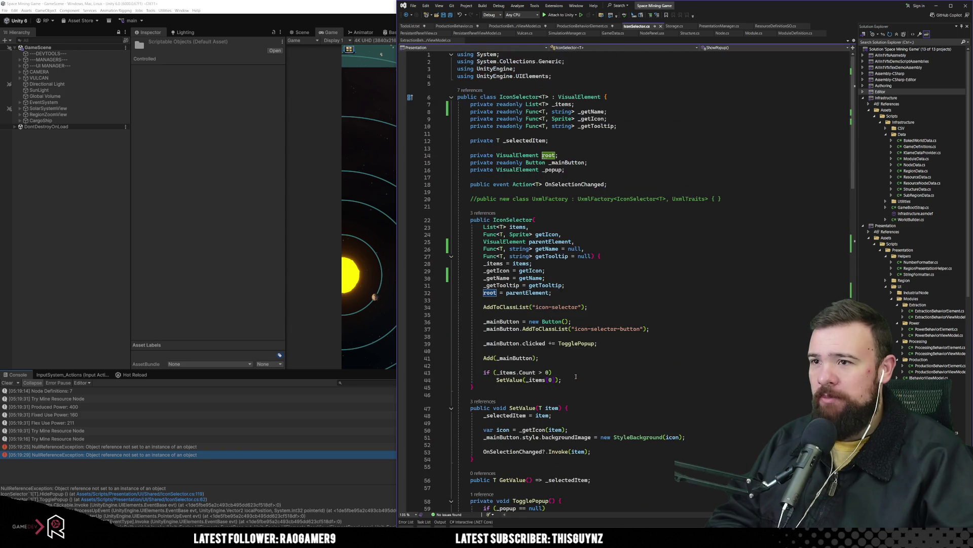
left_click(384, 2)
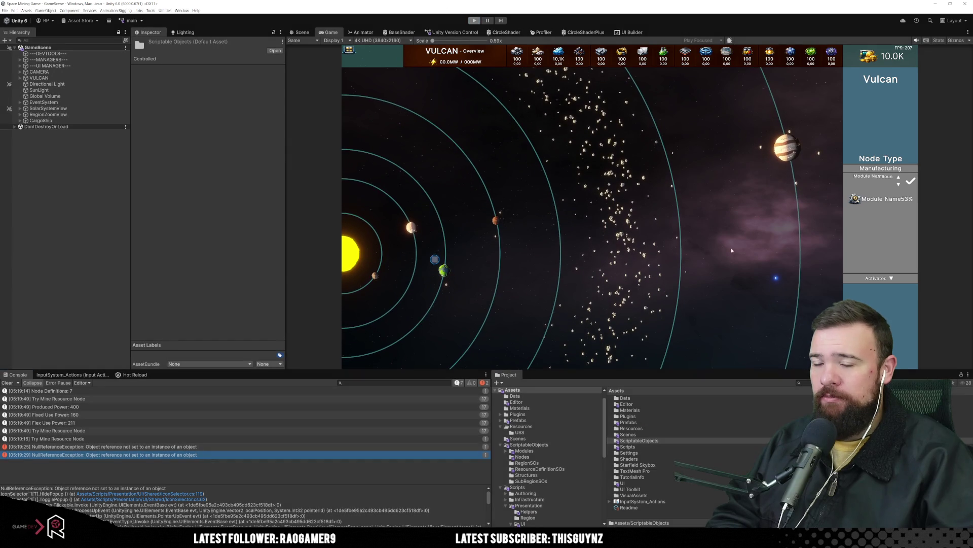
left_click(739, 248)
mouse_move(305, 540)
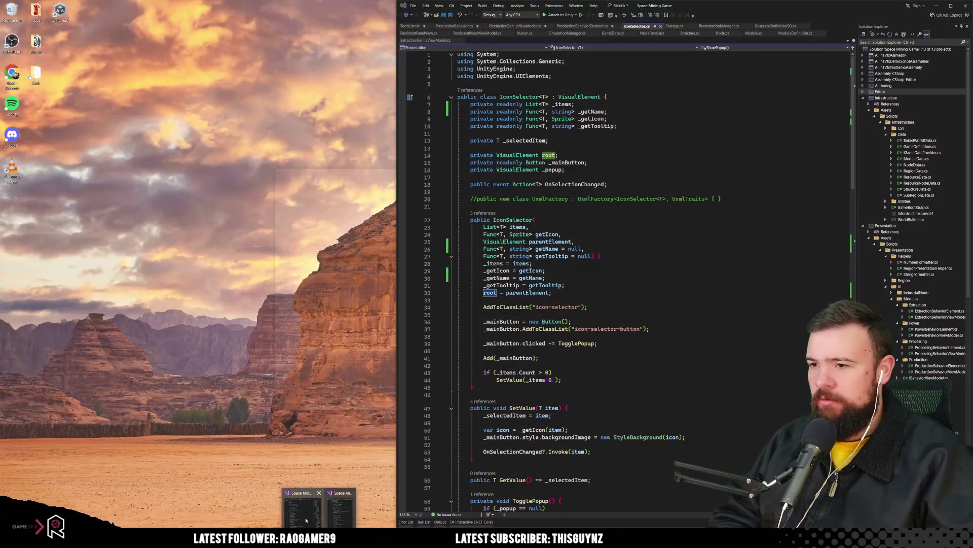
left_click(305, 520)
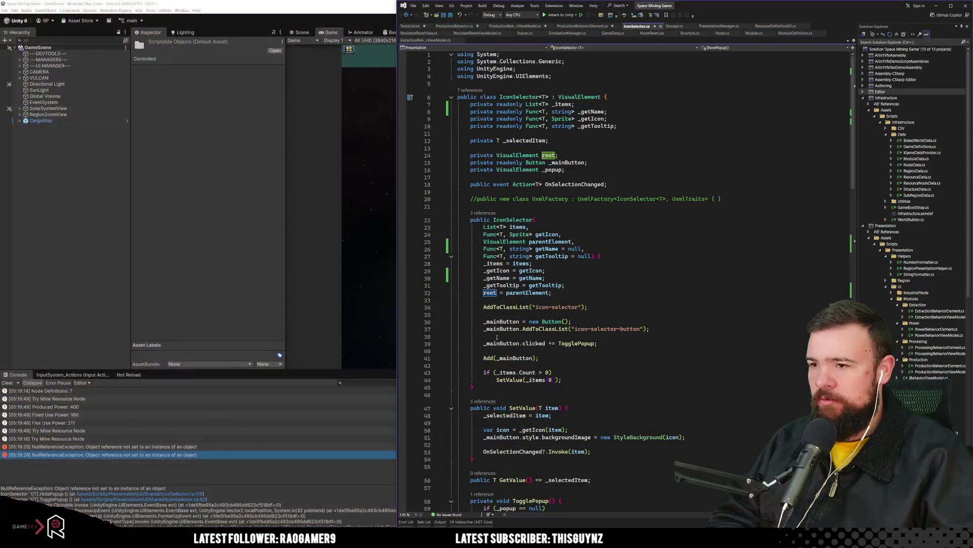
Step: Remove .parent on line 47 so the element itself goes to IconSelector; open its ModuleViewModel reference
left_click(583, 25)
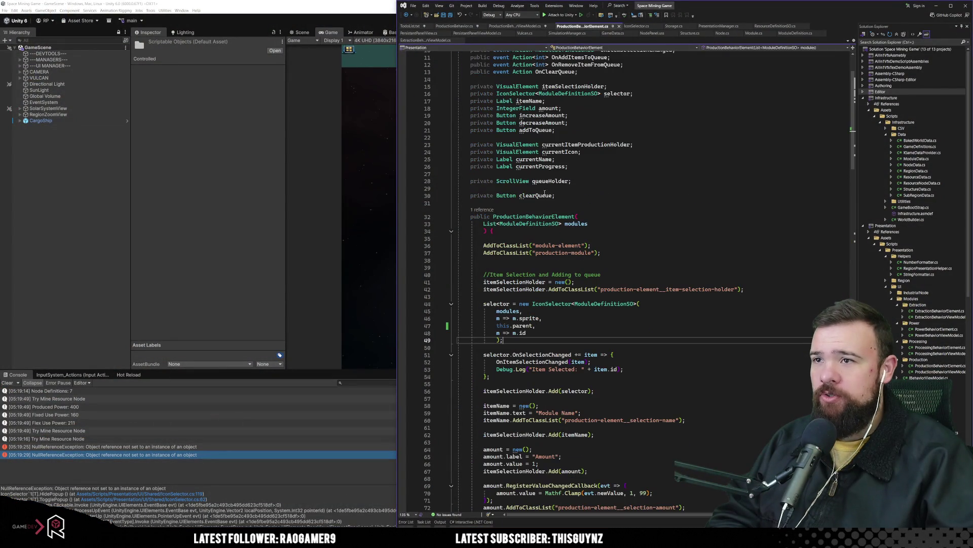
double_click(522, 326)
key("BackSpace")
key("BackSpace")
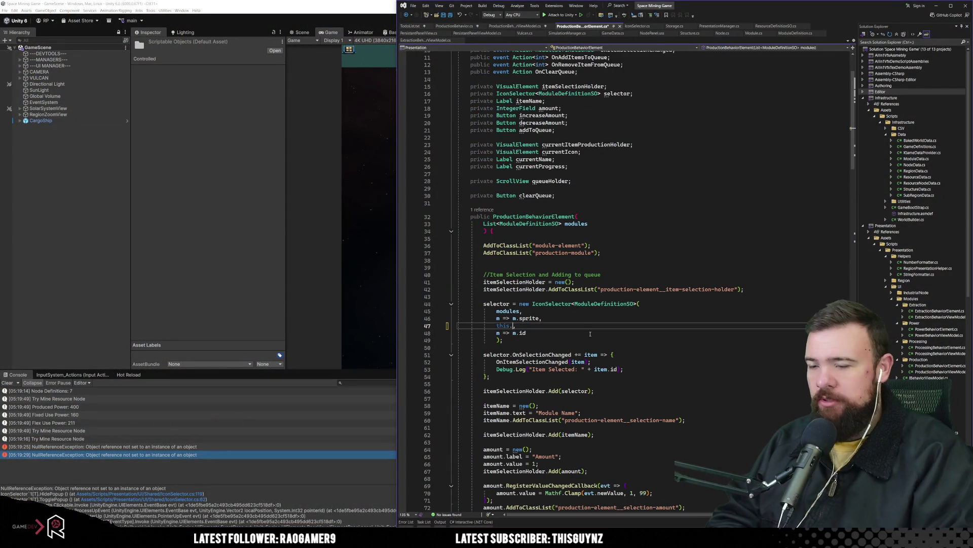
key("Down")
key("Down")
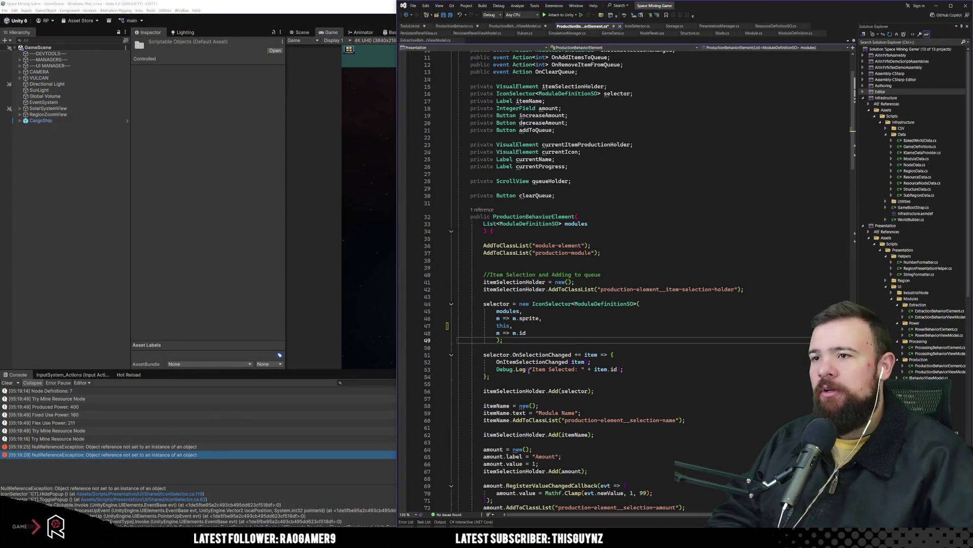
left_click(676, 204)
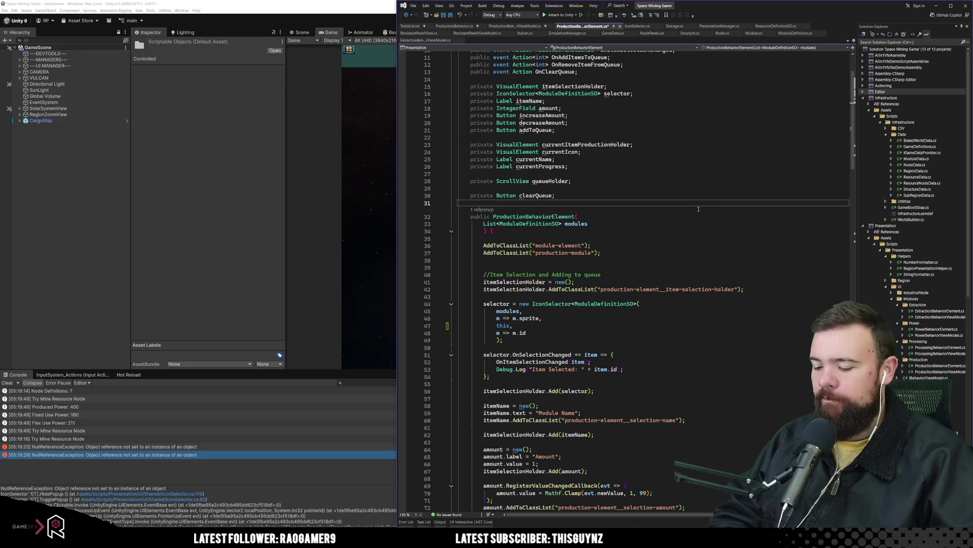
left_click(699, 238)
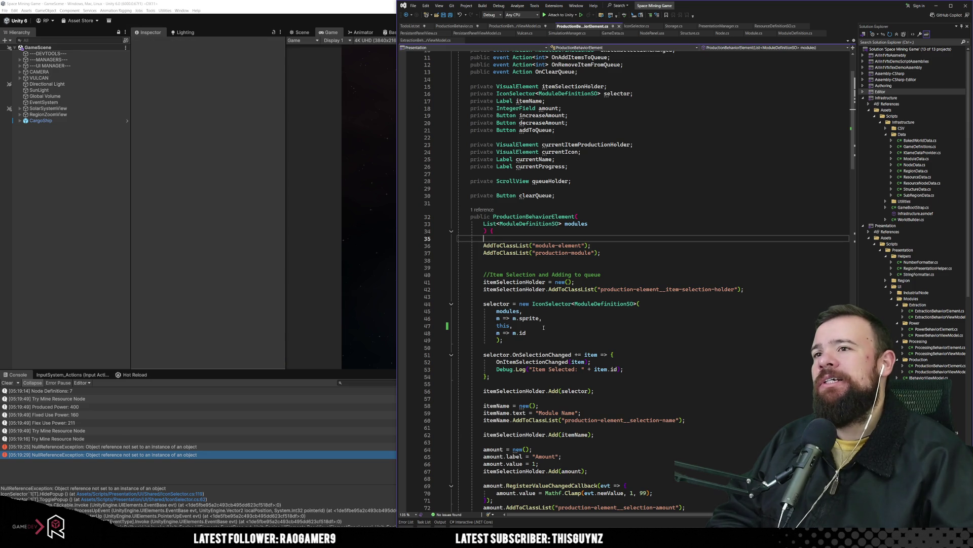
left_click(482, 209)
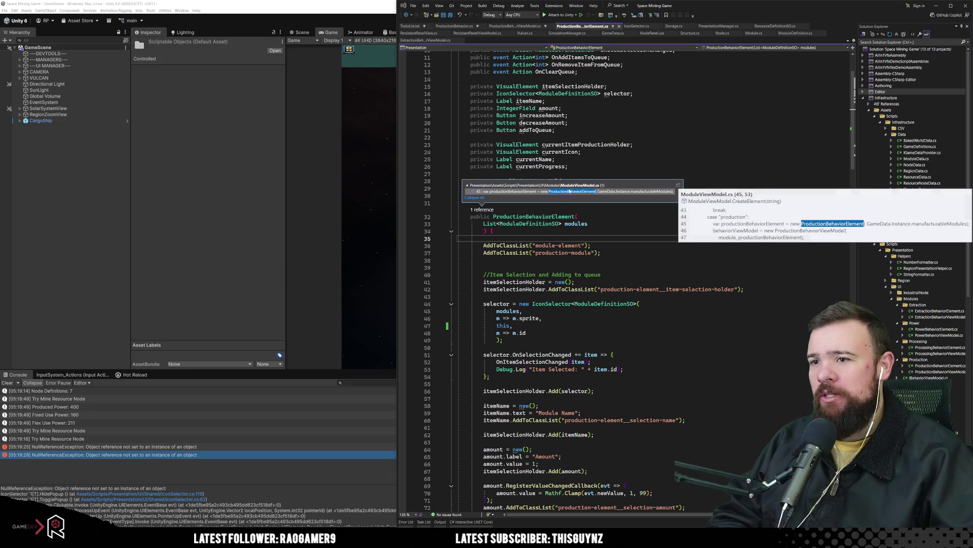
double_click(560, 191)
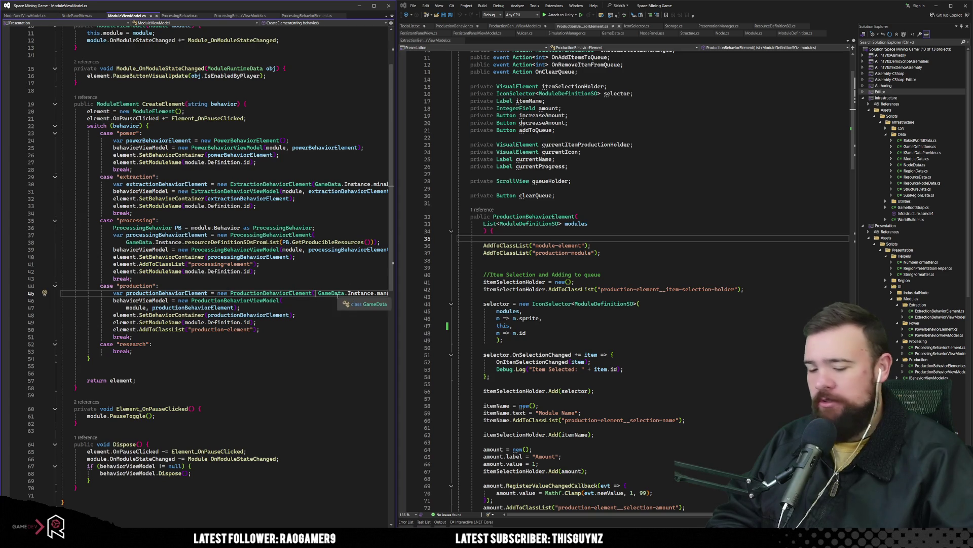
Step: In ModuleViewModel, review uses of the element field, behaviorViewModel and SetBehaviorContainer
scroll(276, 298, "up", 4)
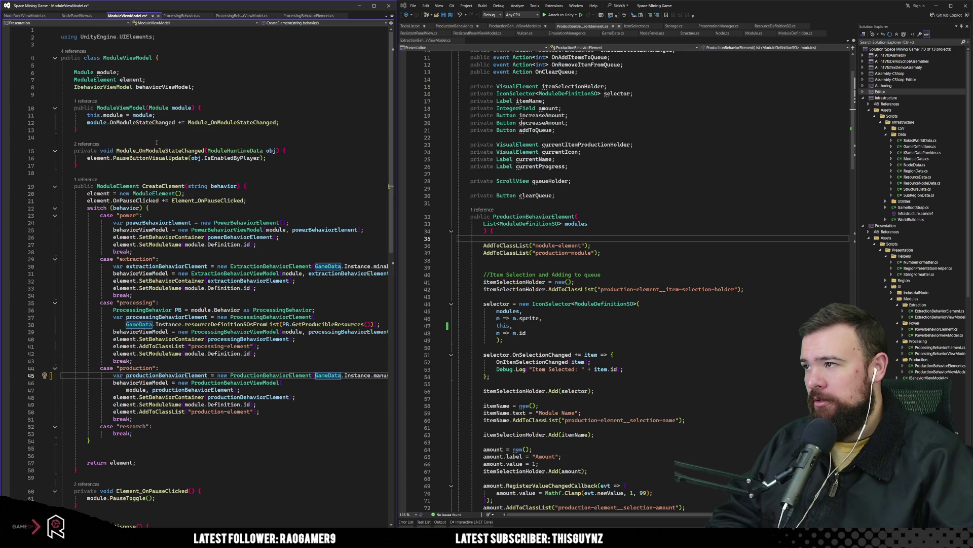
left_click(124, 79)
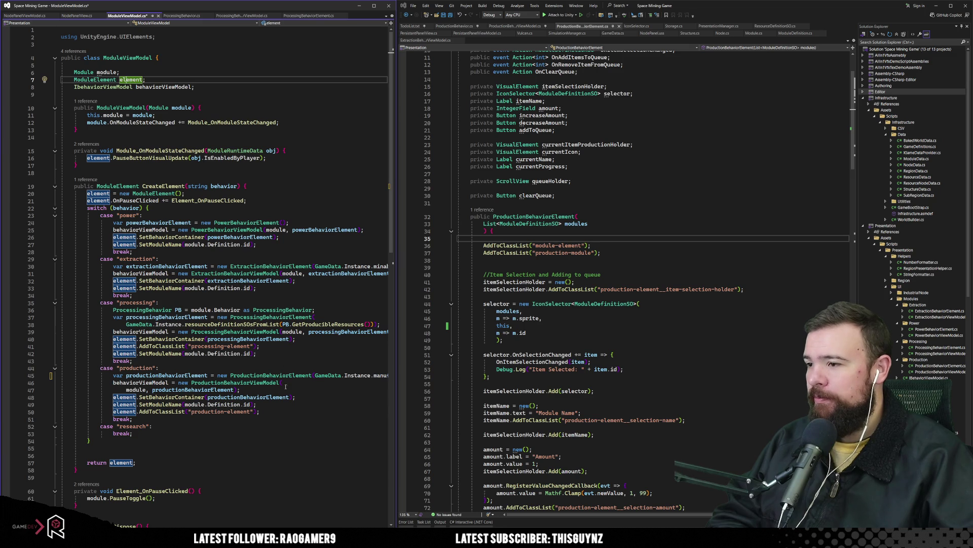
left_click(268, 317)
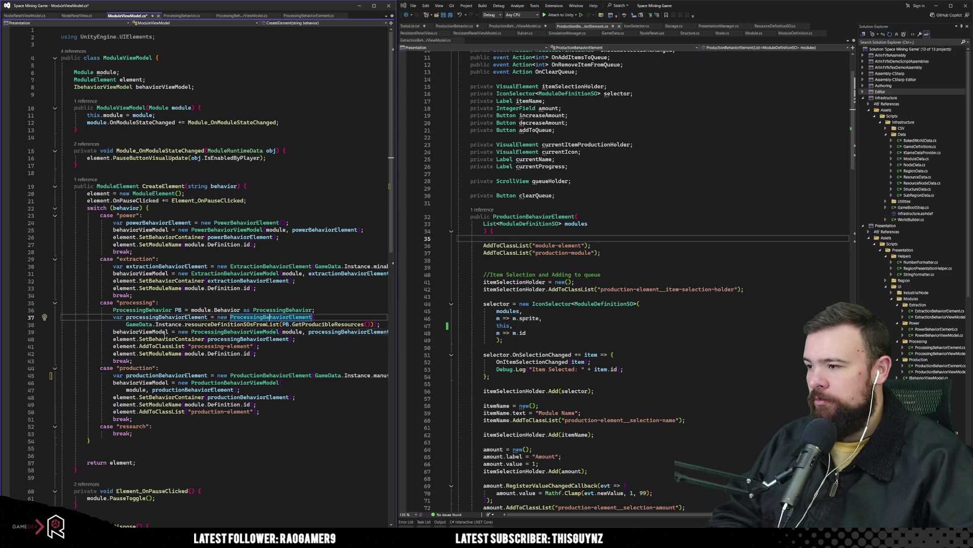
left_click(152, 332)
left_click(187, 340)
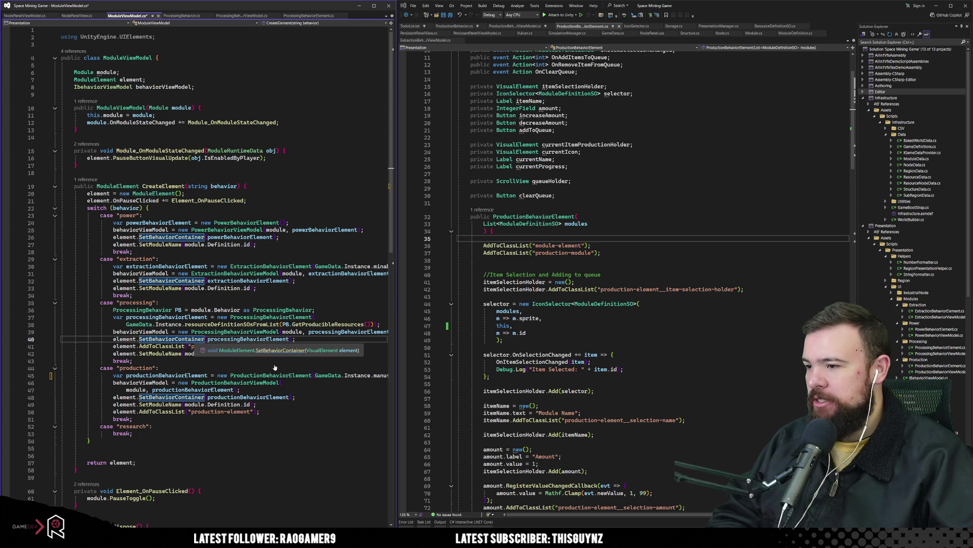
Step: Open SetBehaviorContainer's definition in ModuleElement.cs, then switch to ChatGPT
key("F12")
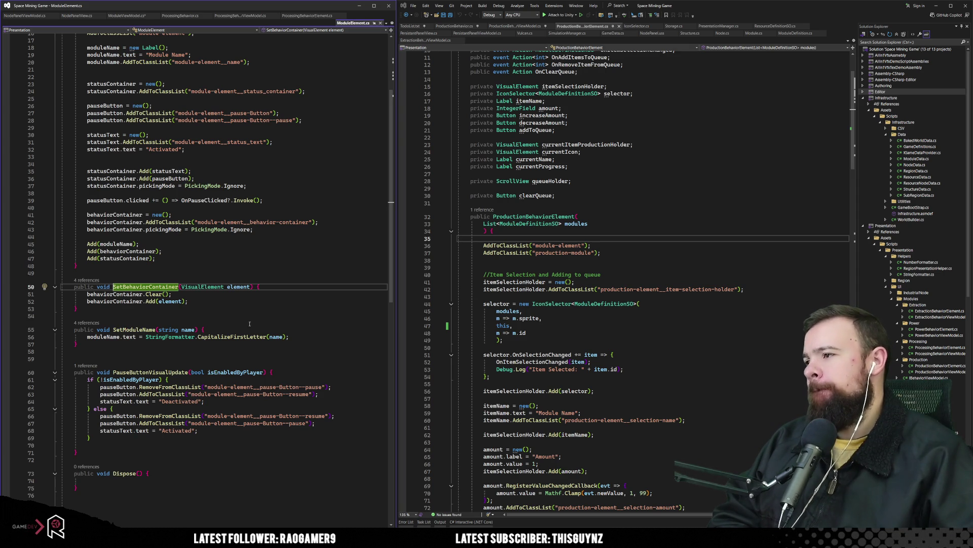
scroll(250, 322, "up", 3)
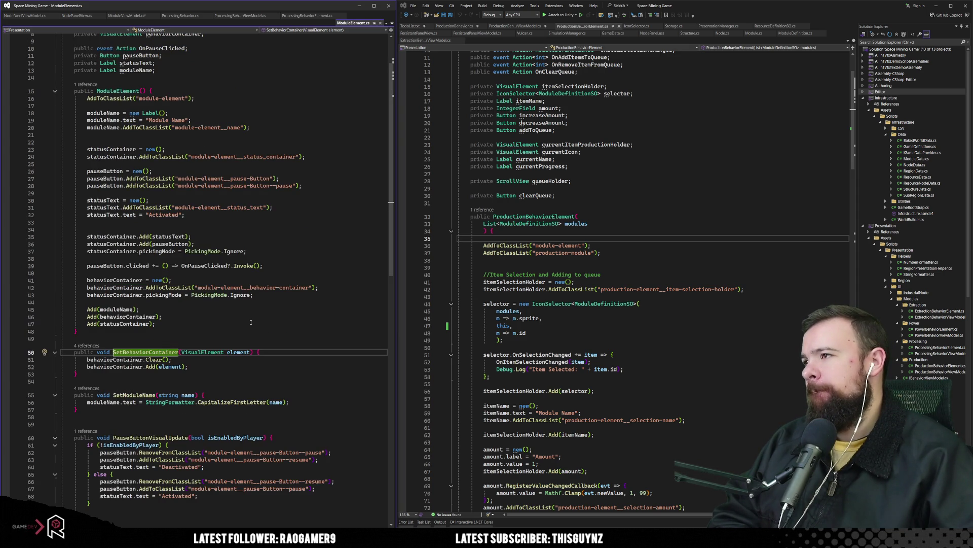
scroll(250, 322, "up", 3)
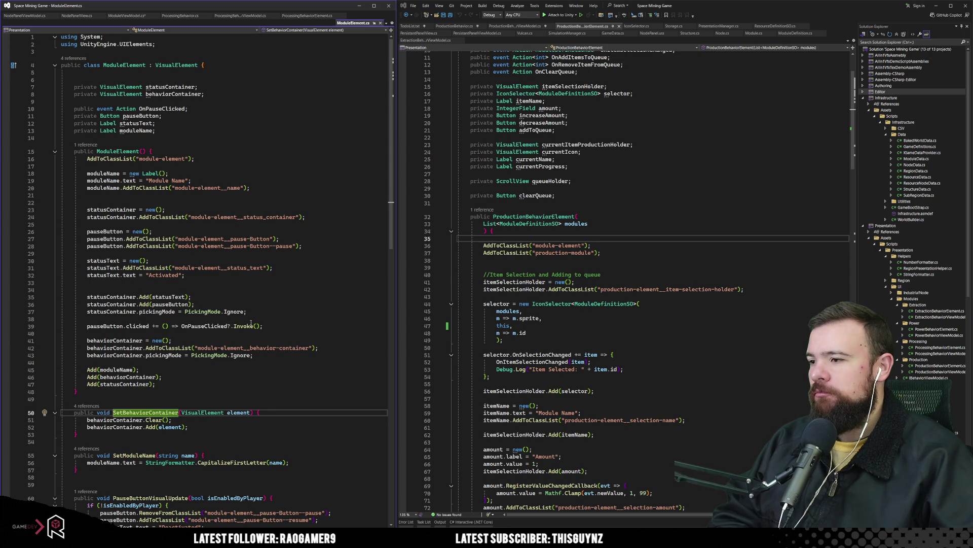
scroll(251, 323, "down", 4)
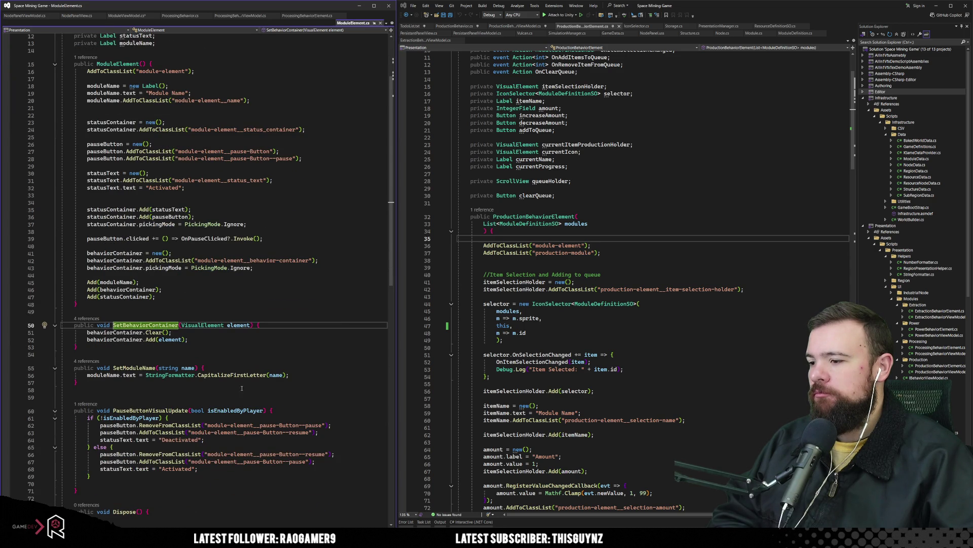
key("alt+Tab")
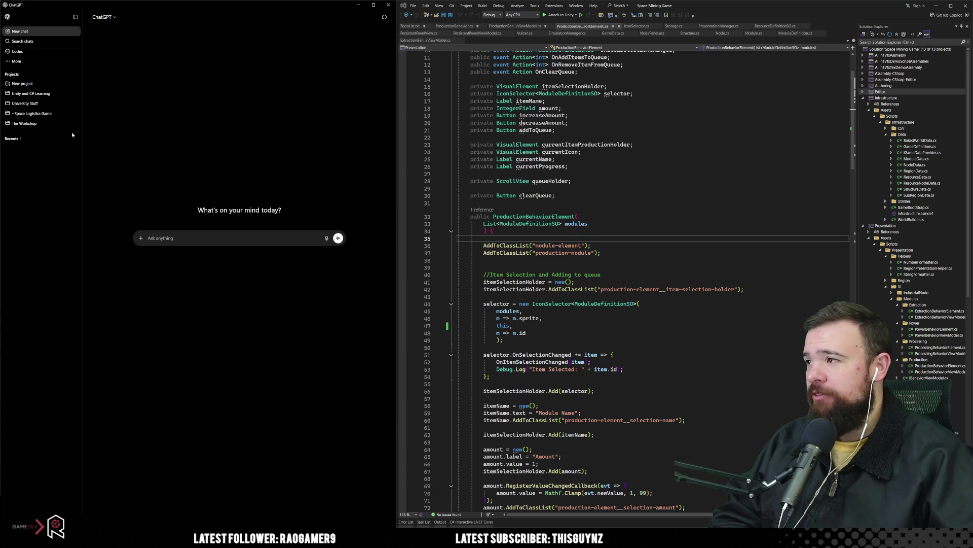
left_click(40, 96)
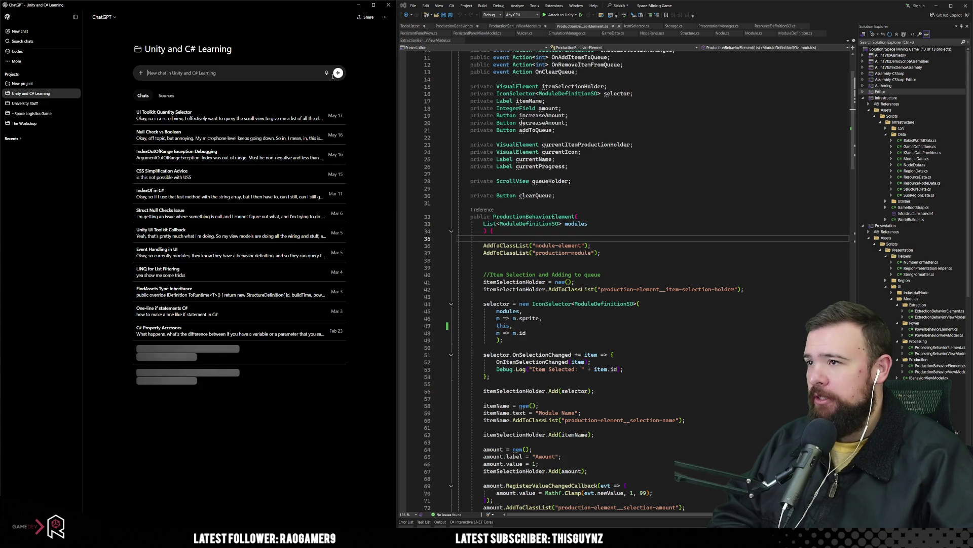
left_click(327, 73)
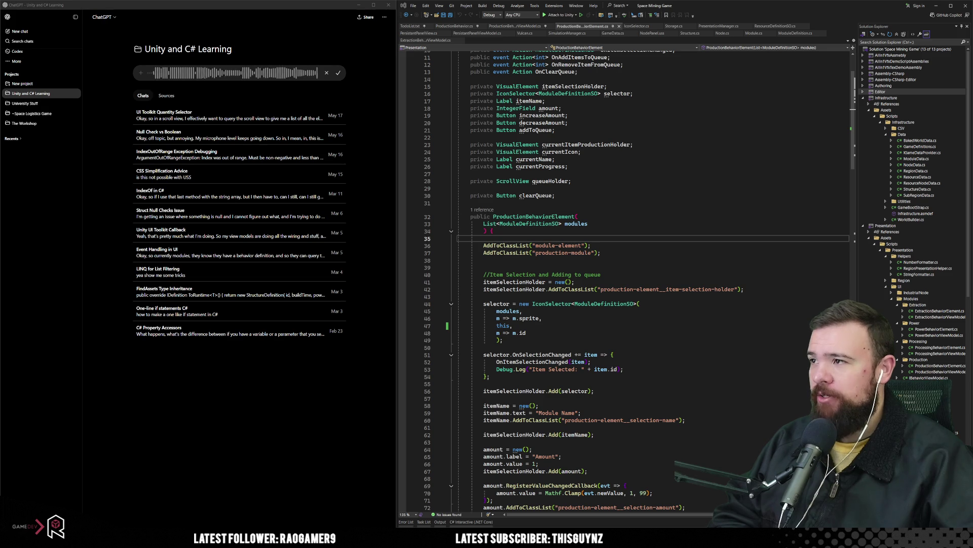
left_click(338, 72)
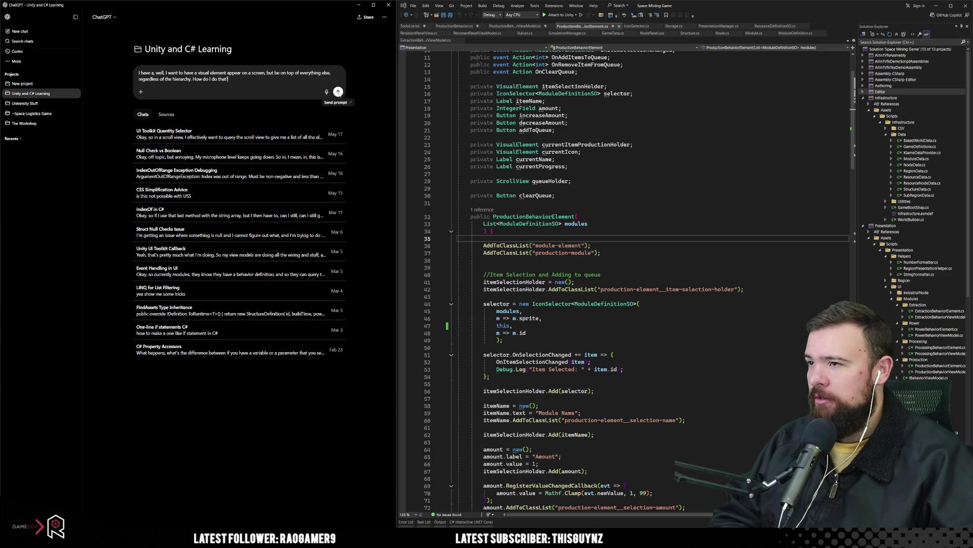
key("Return")
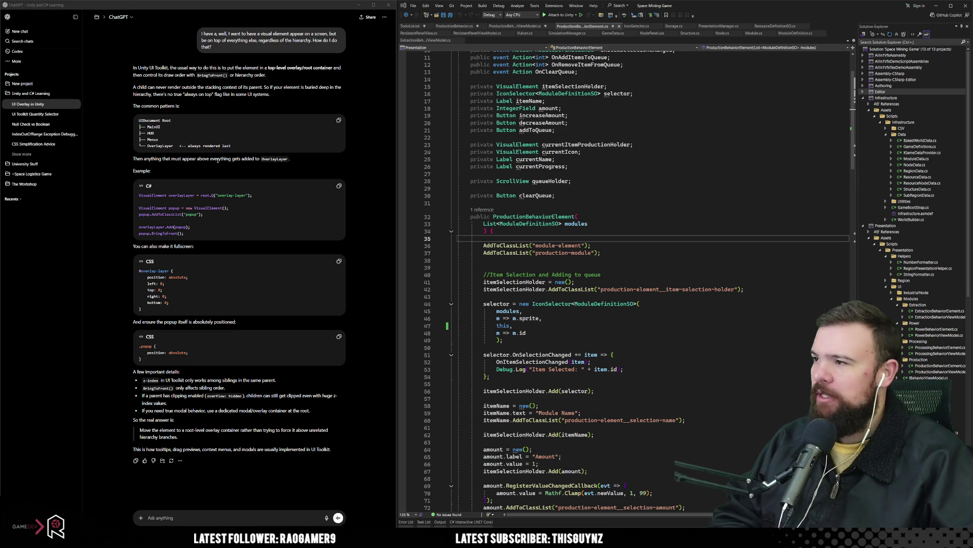
left_click_drag(186, 148, 162, 140)
left_click(241, 144, "shift")
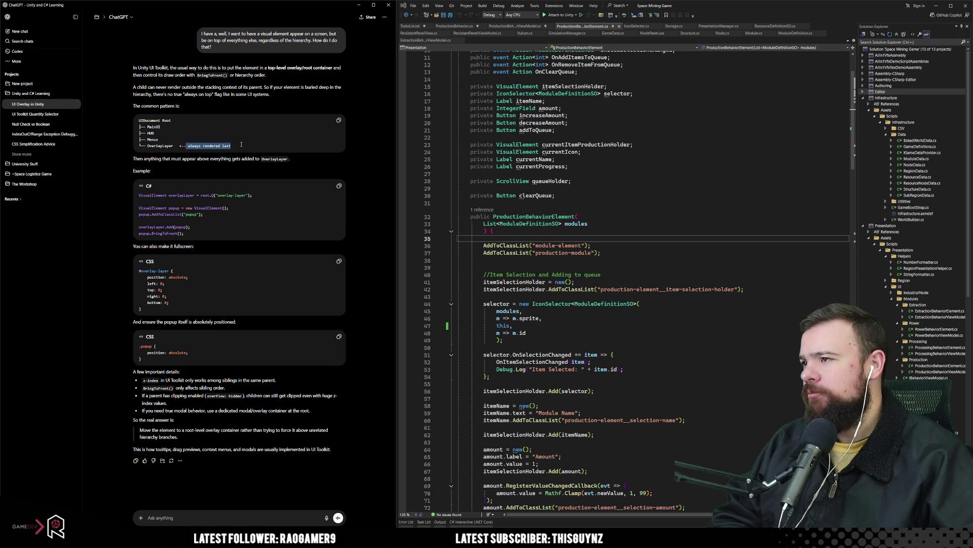
left_click_drag(147, 146, 231, 146)
left_click(211, 216)
left_click_drag(241, 196, 212, 195)
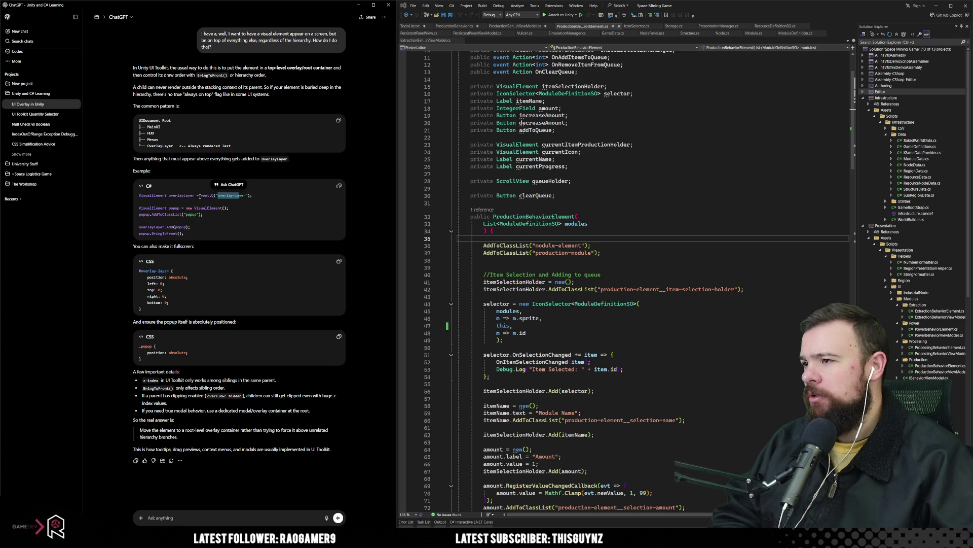
left_click(181, 196)
double_click(181, 195)
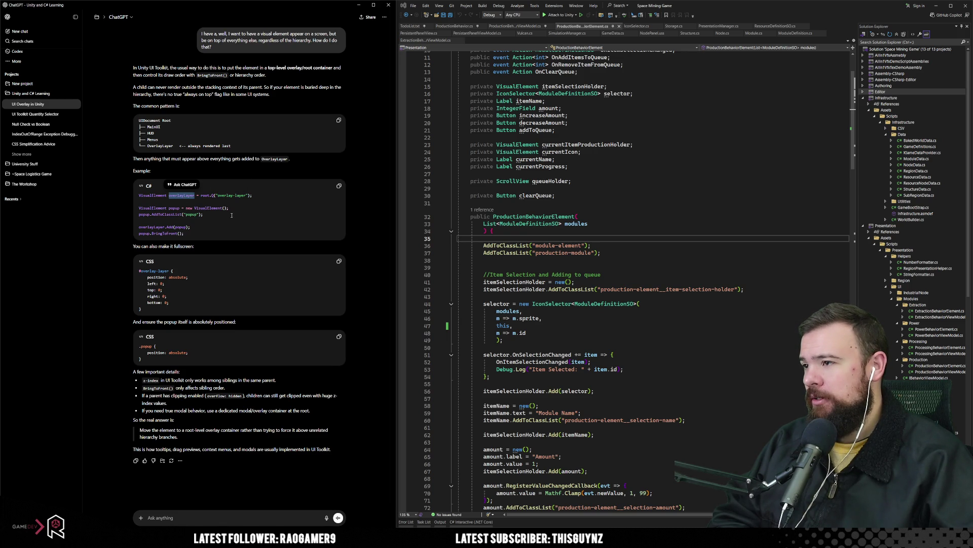
left_click(206, 198)
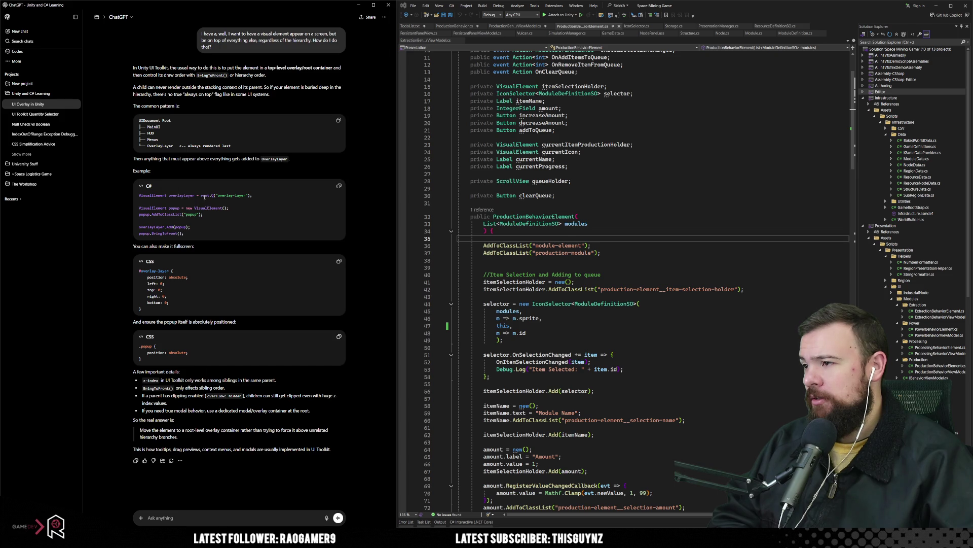
left_click_drag(166, 208, 214, 208)
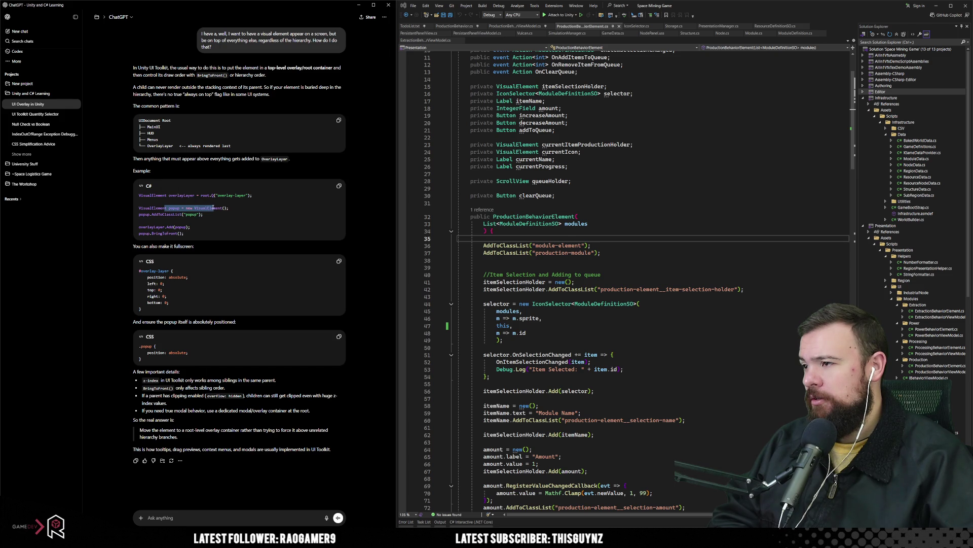
left_click(181, 212)
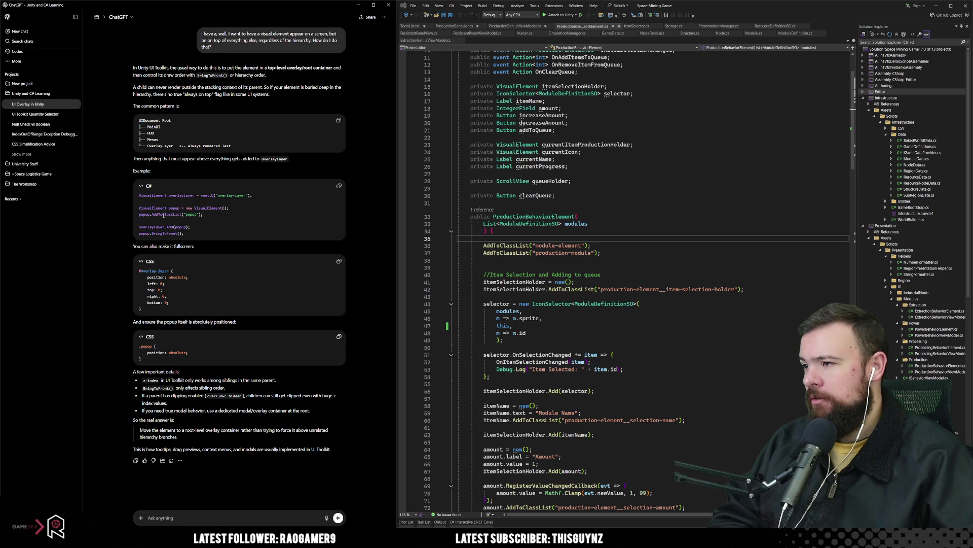
left_click_drag(184, 214, 188, 214)
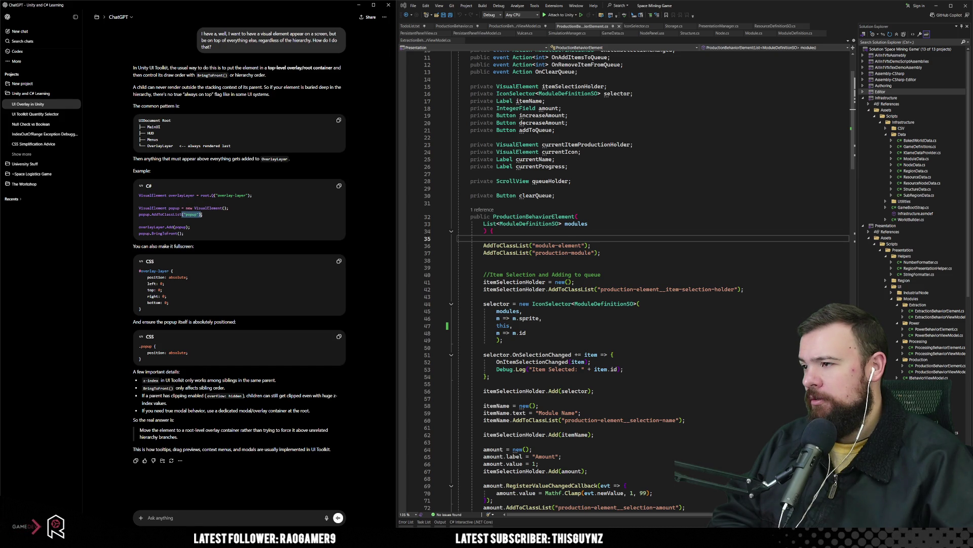
left_click(222, 219)
left_click_drag(140, 233, 164, 233)
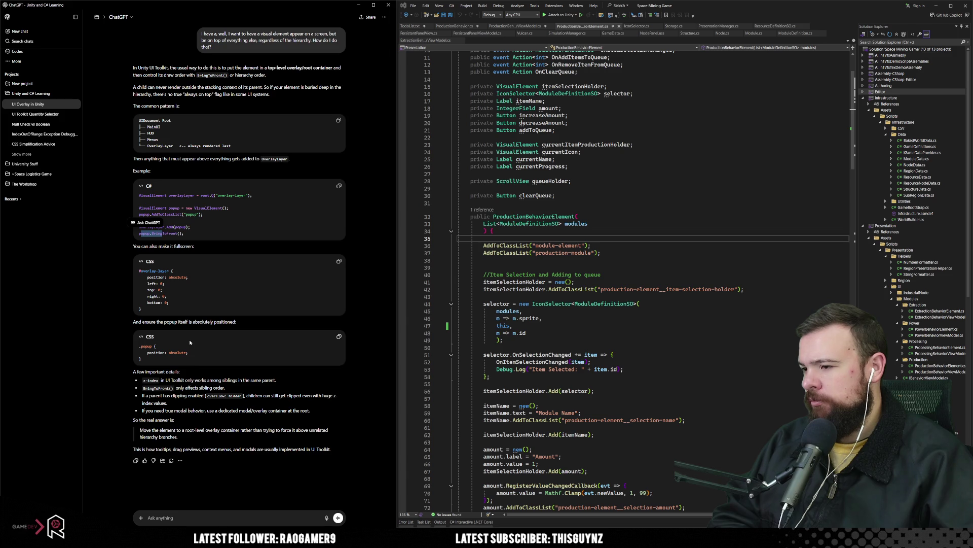
left_click(302, 409)
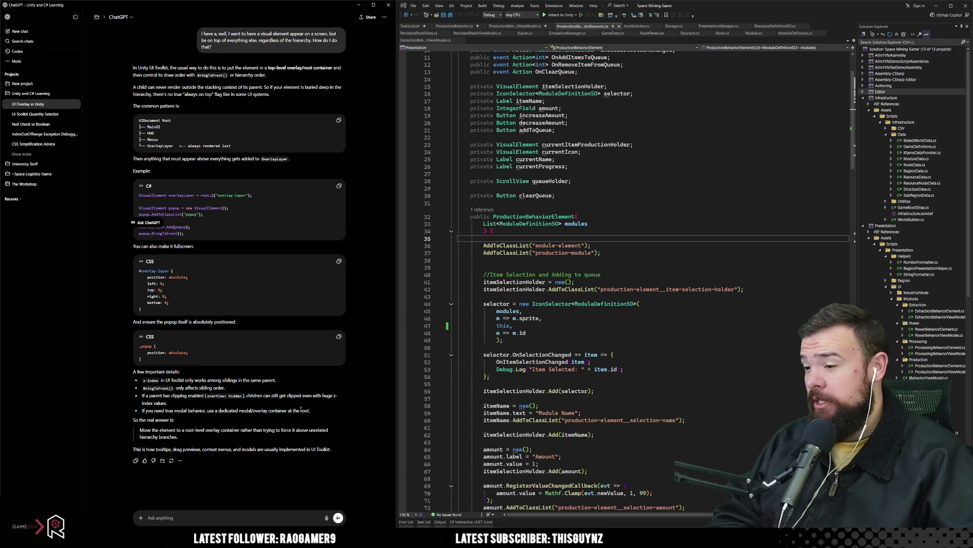
double_click(302, 410)
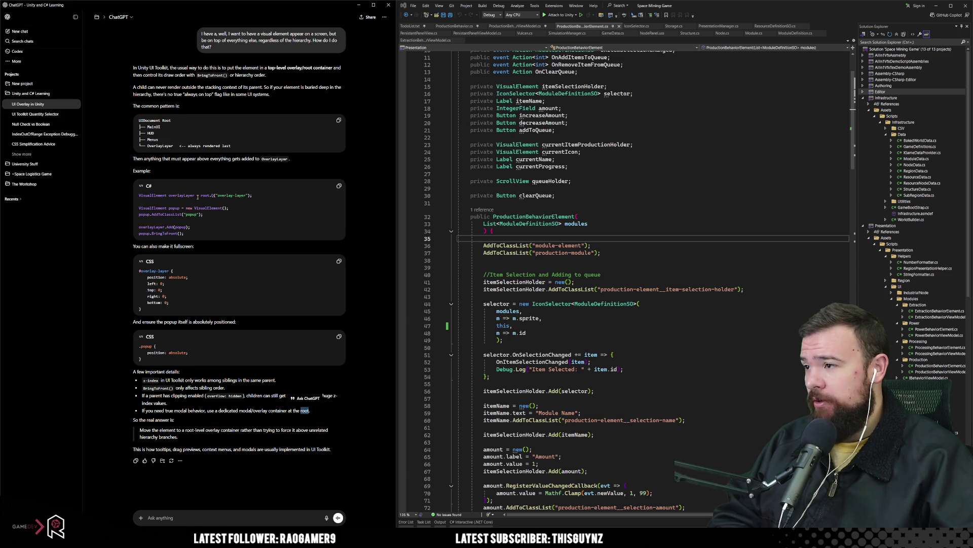
left_click(487, 297)
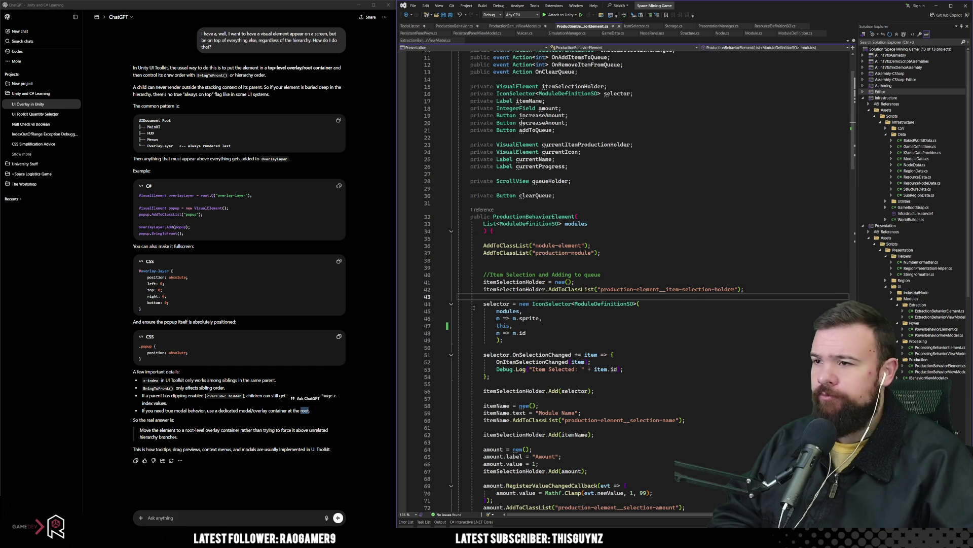
left_click(359, 8)
left_click(285, 120)
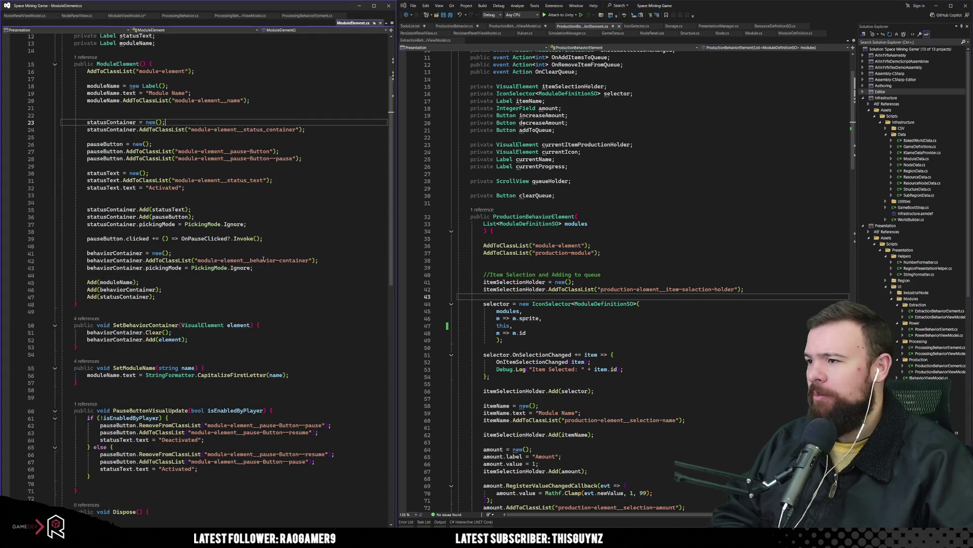
scroll(263, 259, "up", 4)
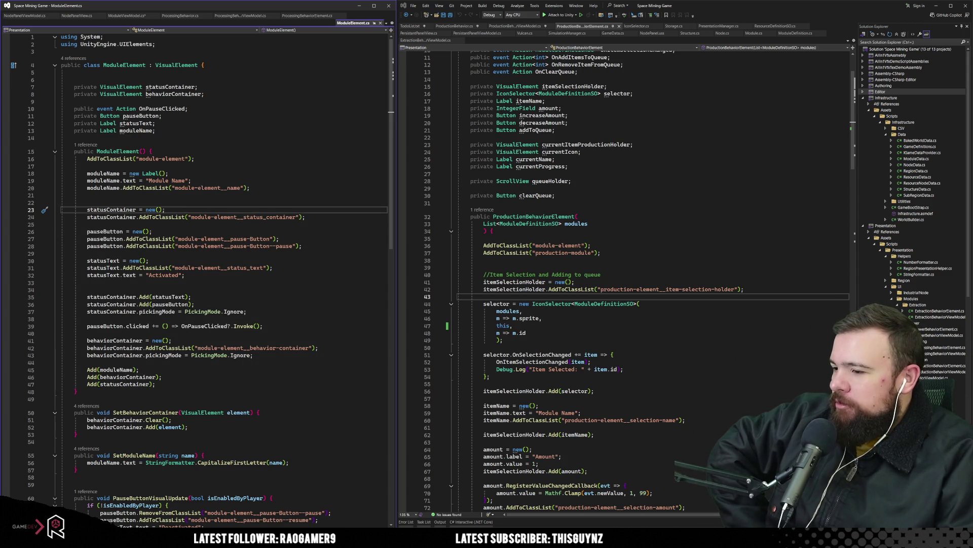
key("alt+Tab")
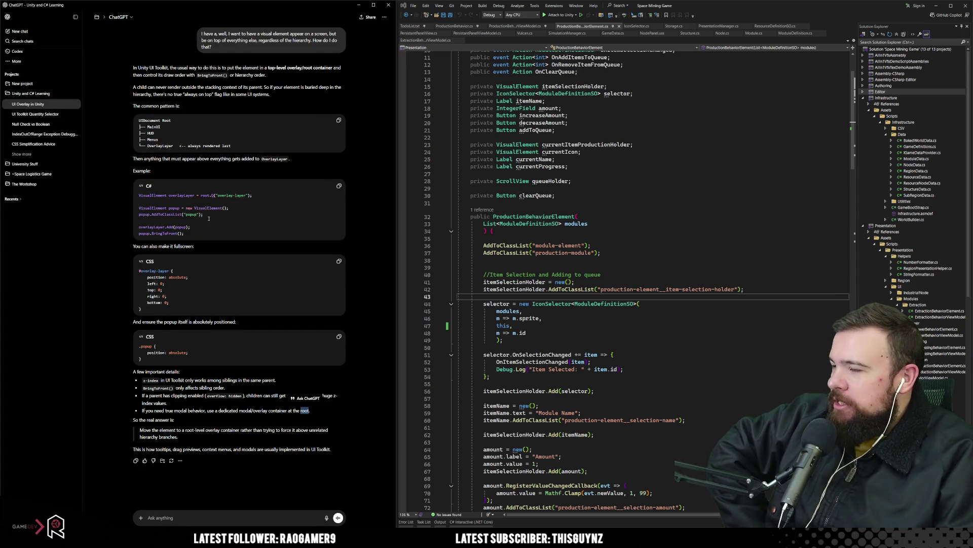
left_click(183, 196)
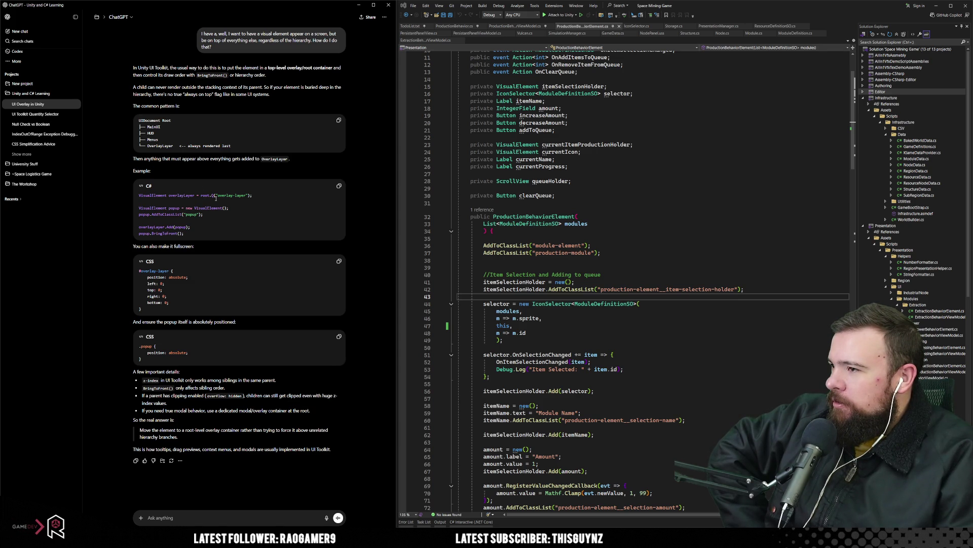
double_click(203, 196)
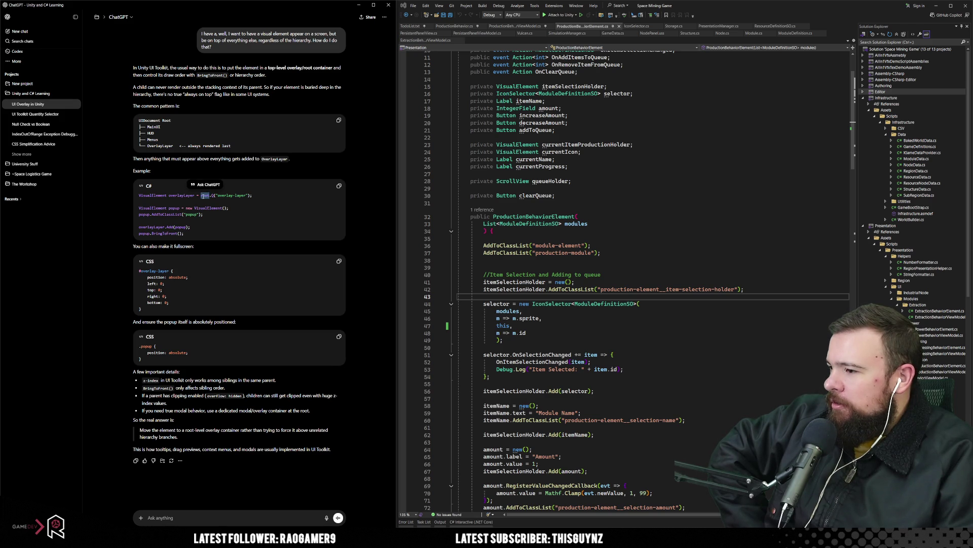
left_click(630, 238)
left_click(537, 325)
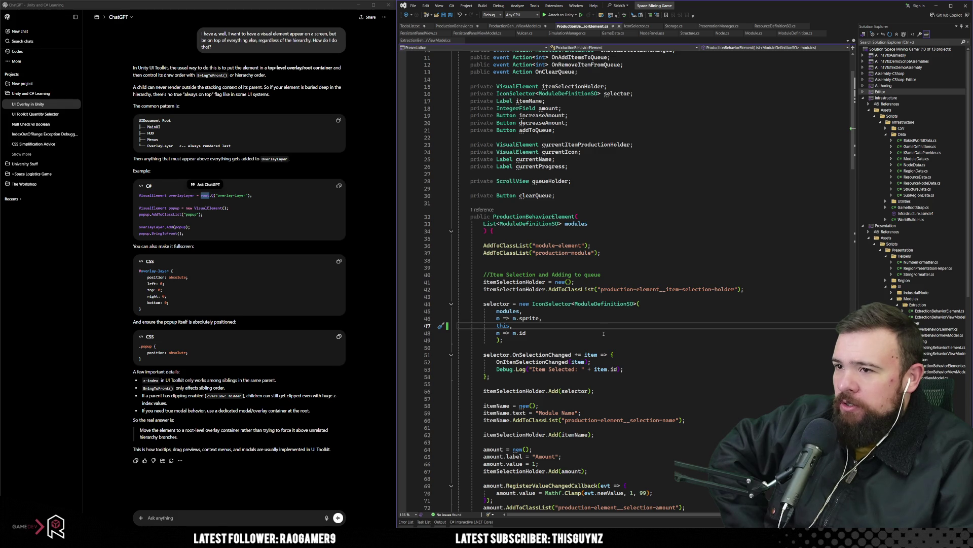
scroll(633, 333, "down", 9)
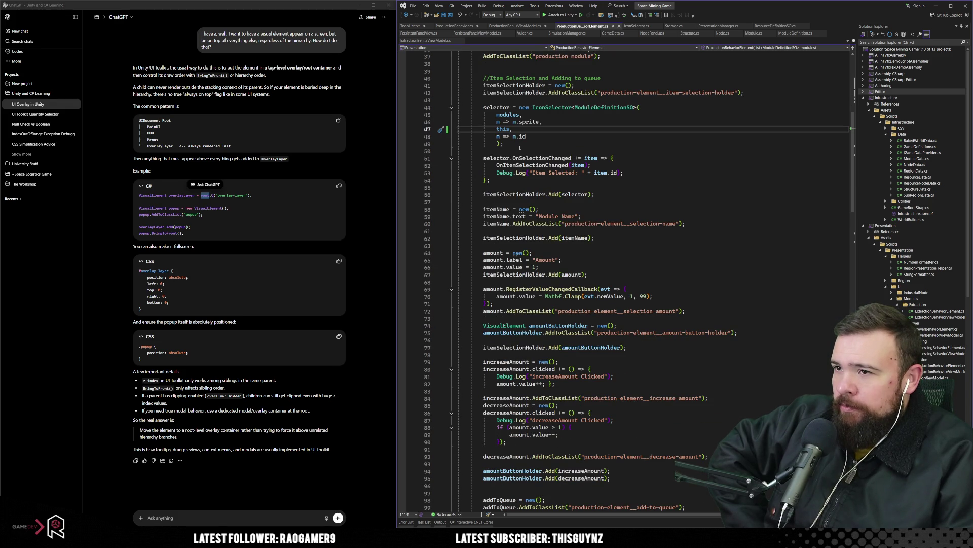
double_click(503, 130)
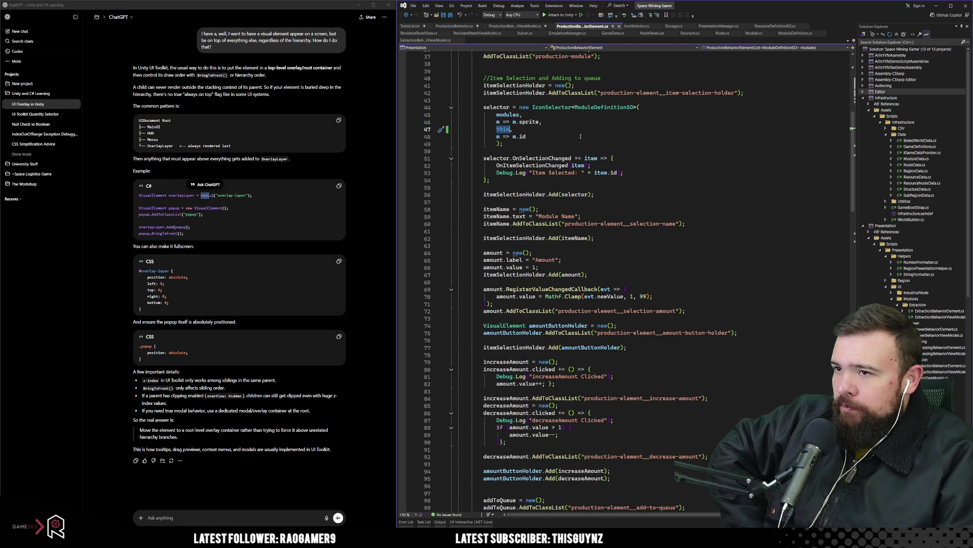
scroll(566, 172, "up", 3)
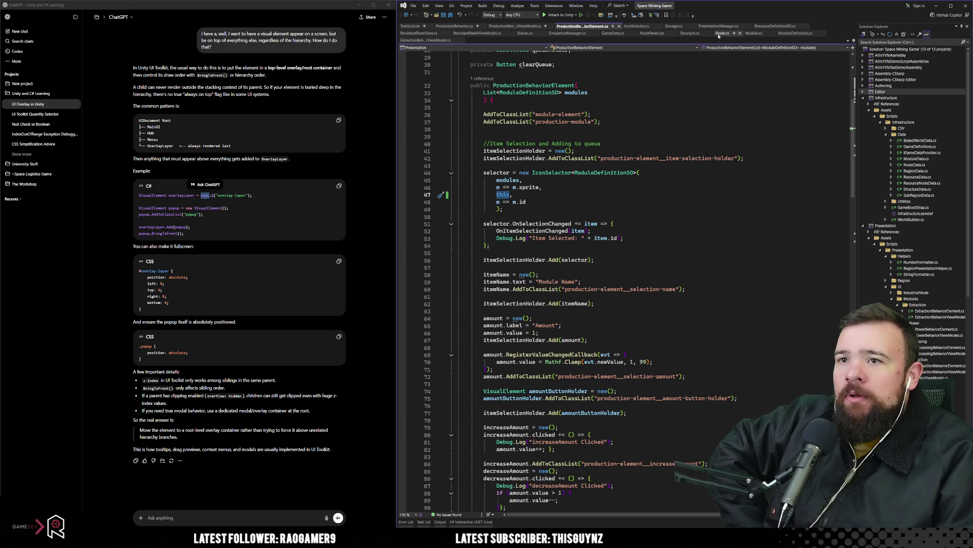
left_click(643, 25)
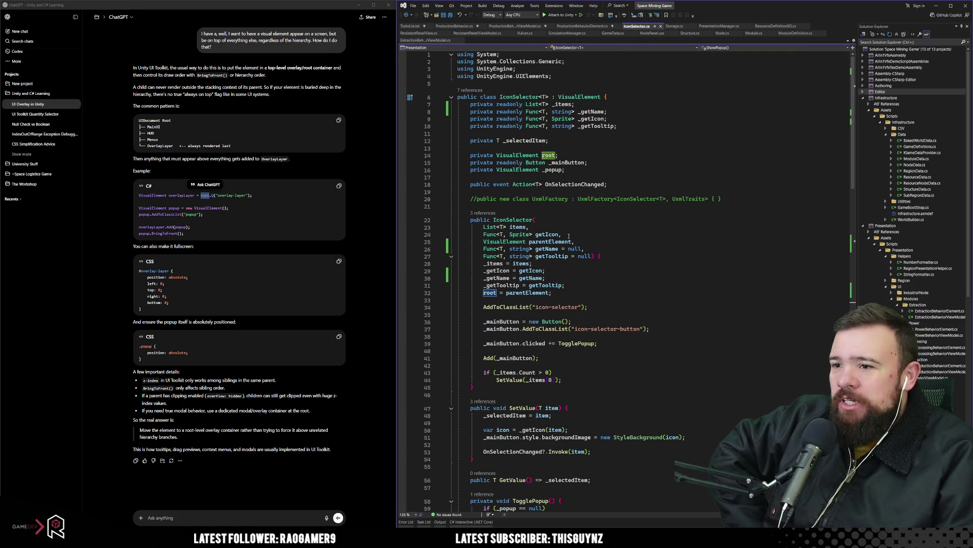
left_click(548, 263)
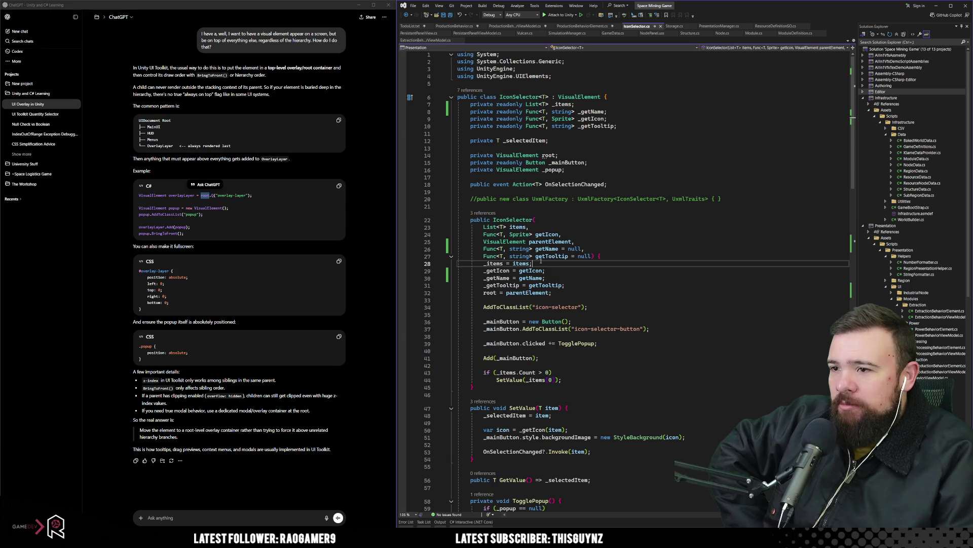
left_click(553, 241)
left_click(623, 293)
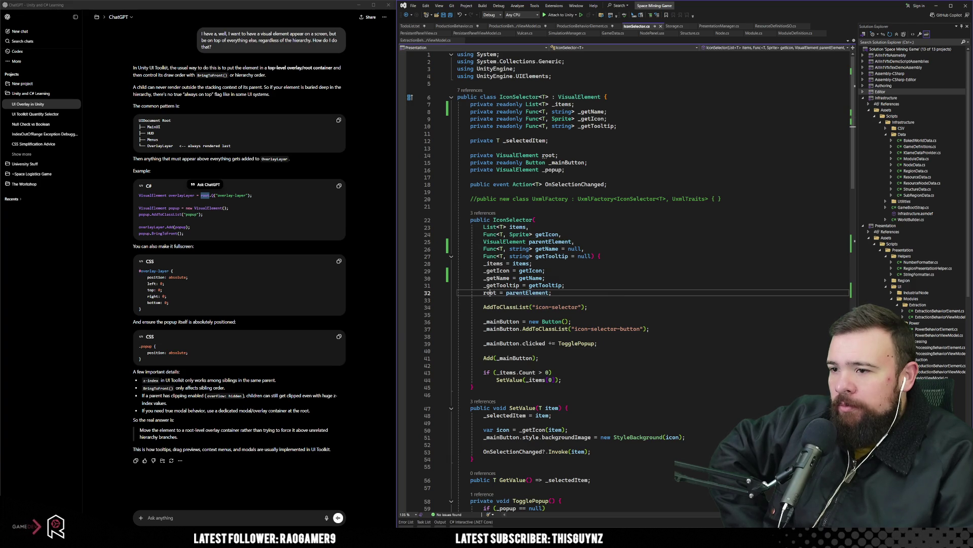
scroll(624, 301, "down", 9)
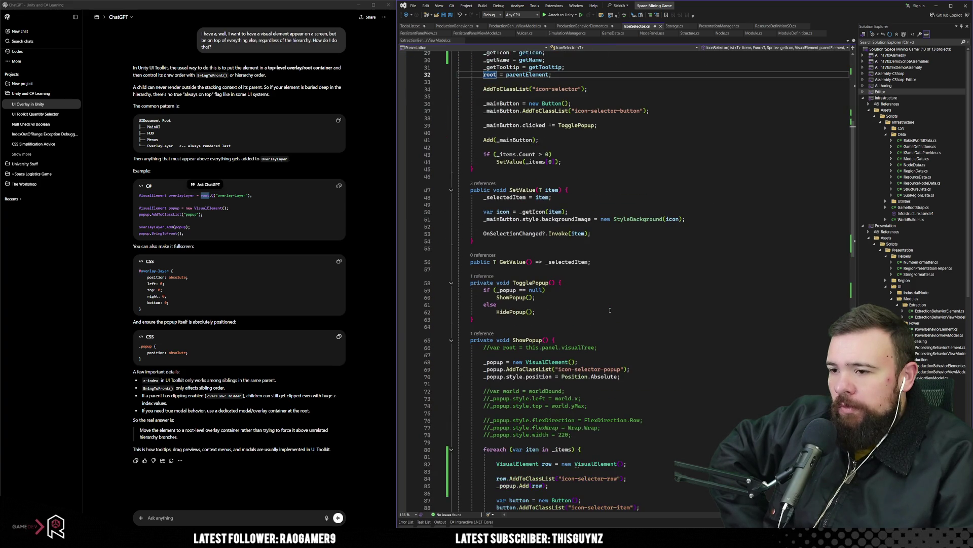
scroll(610, 310, "down", 2)
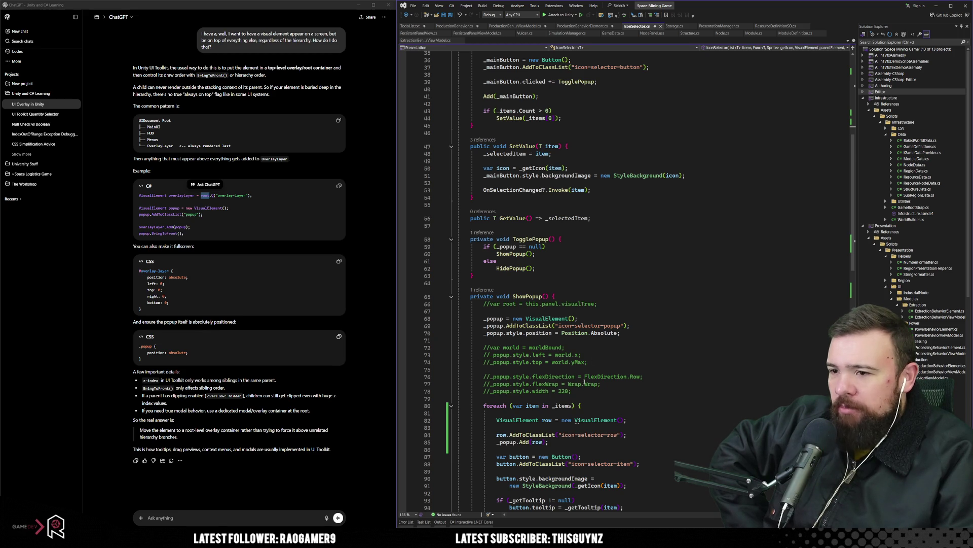
scroll(583, 375, "down", 9)
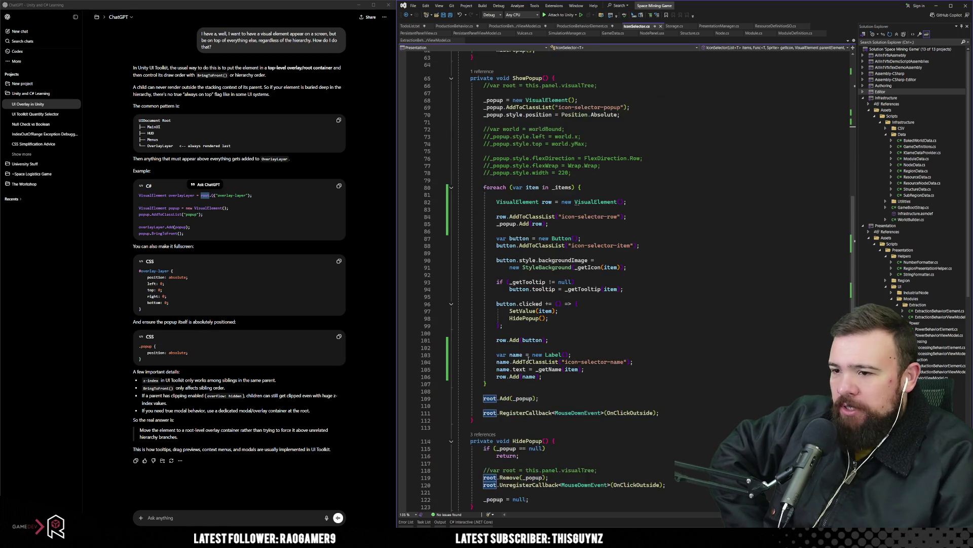
scroll(529, 359, "down", 1)
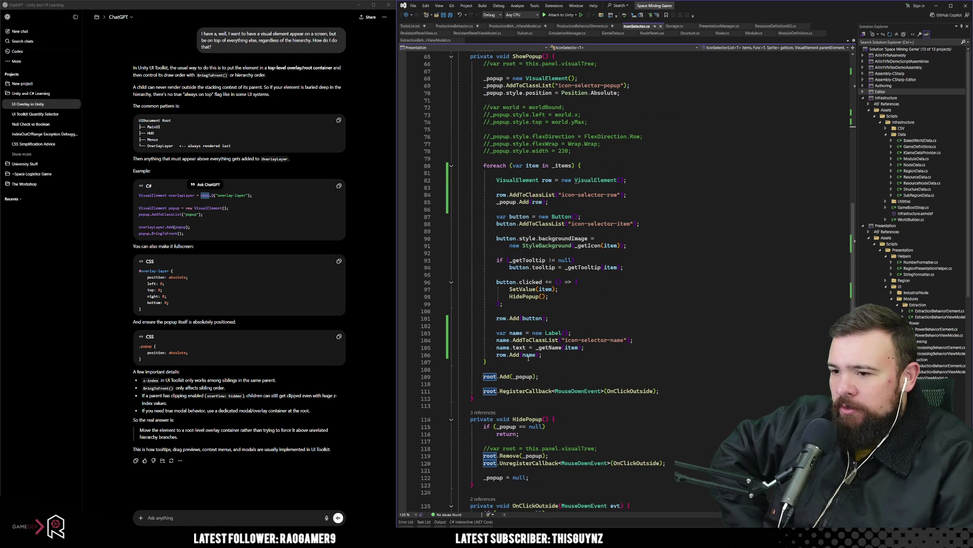
scroll(529, 358, "down", 4)
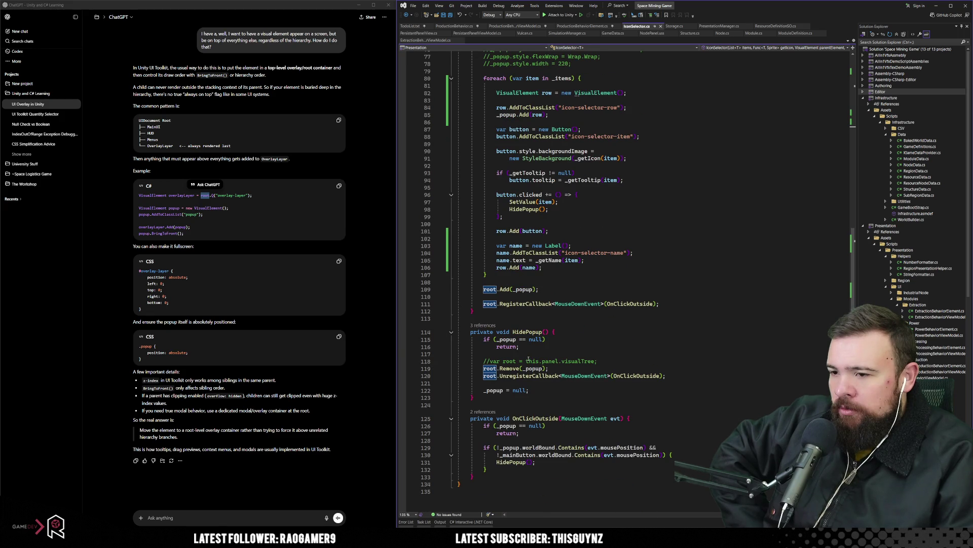
scroll(529, 359, "down", 2)
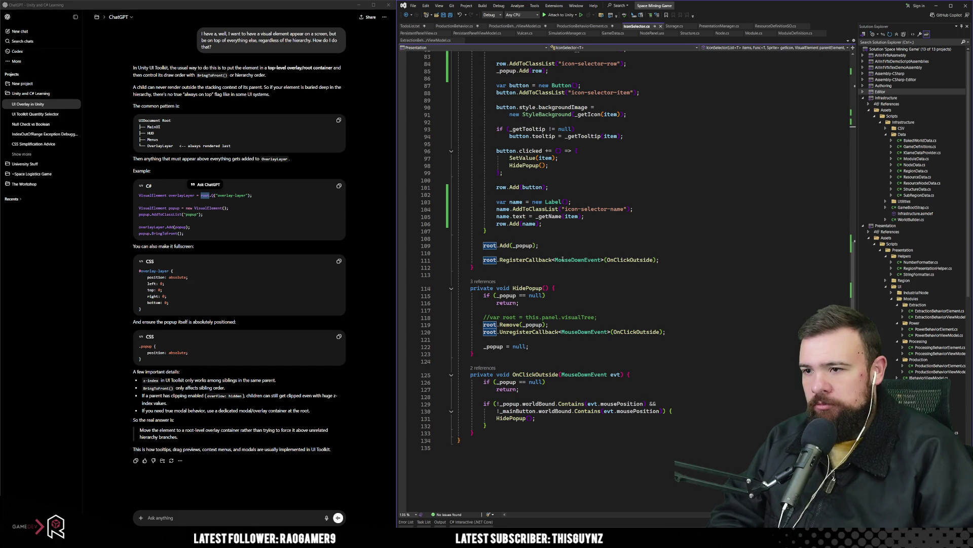
mouse_move(540, 260)
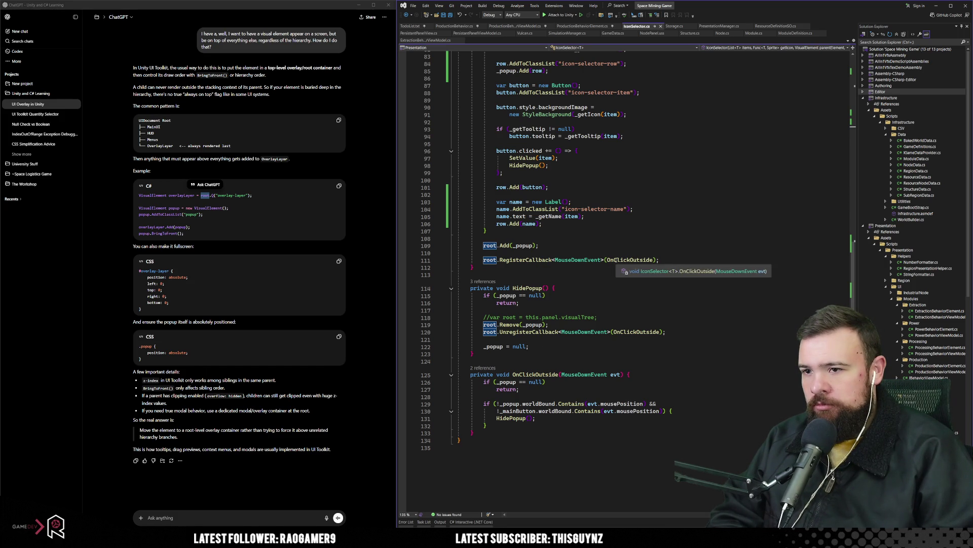
left_click(630, 260)
scroll(634, 328, "down", 3)
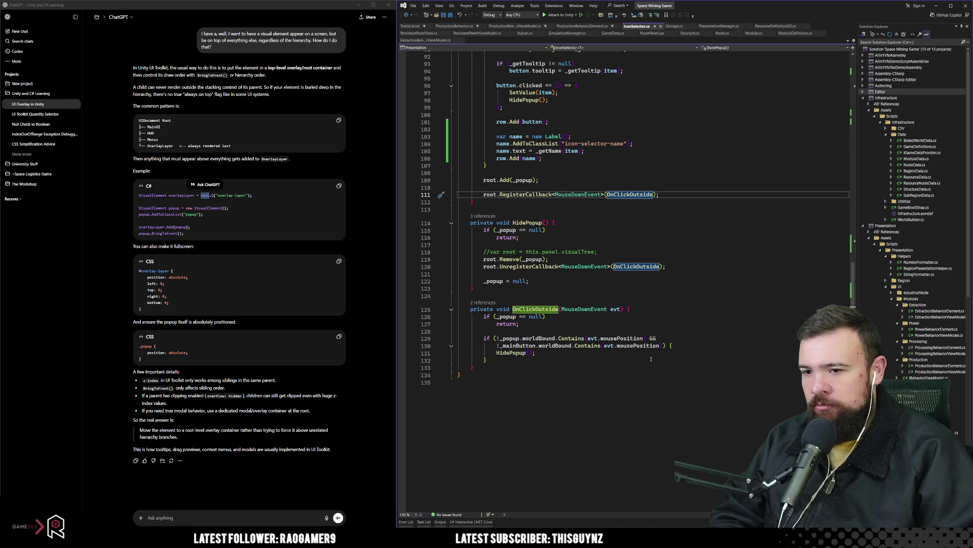
scroll(512, 371, "up", 10)
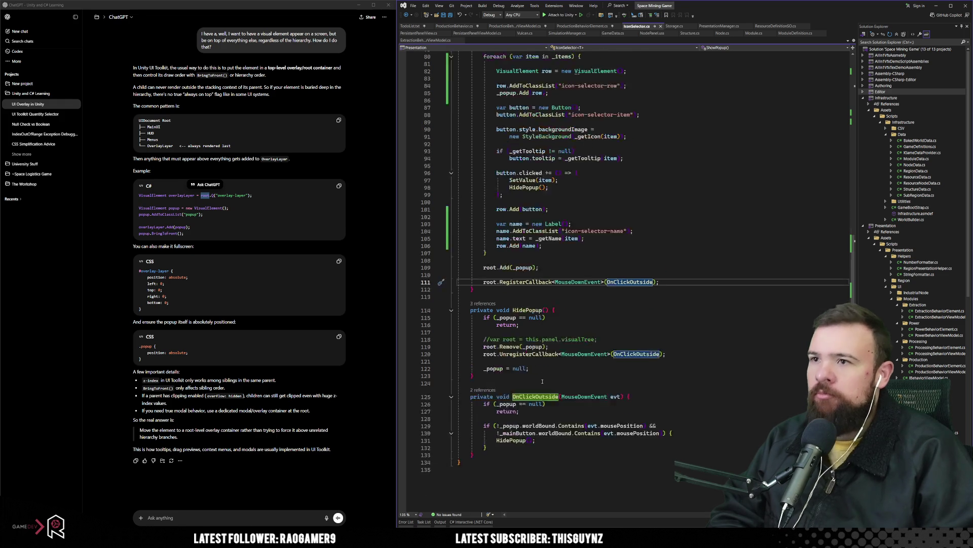
scroll(542, 380, "up", 4)
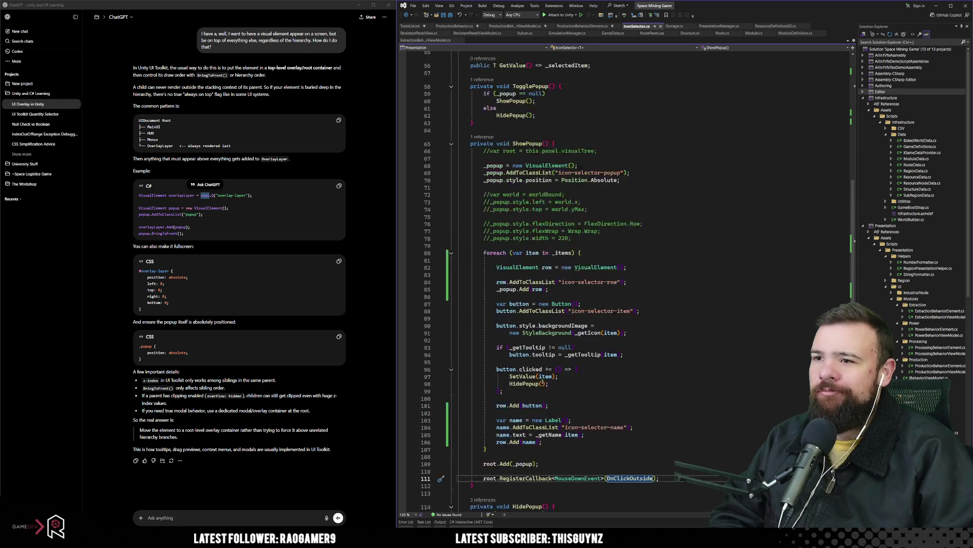
scroll(543, 381, "up", 4)
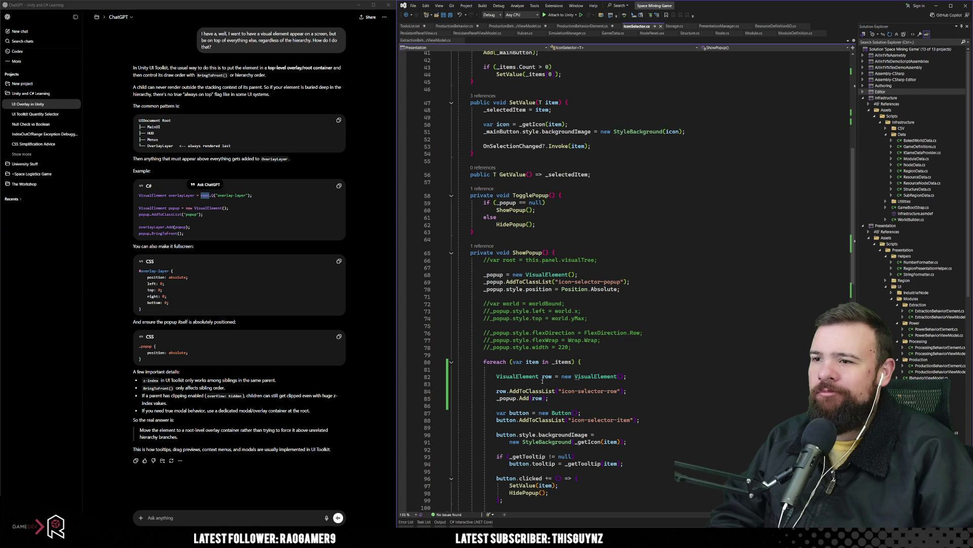
scroll(542, 381, "up", 4)
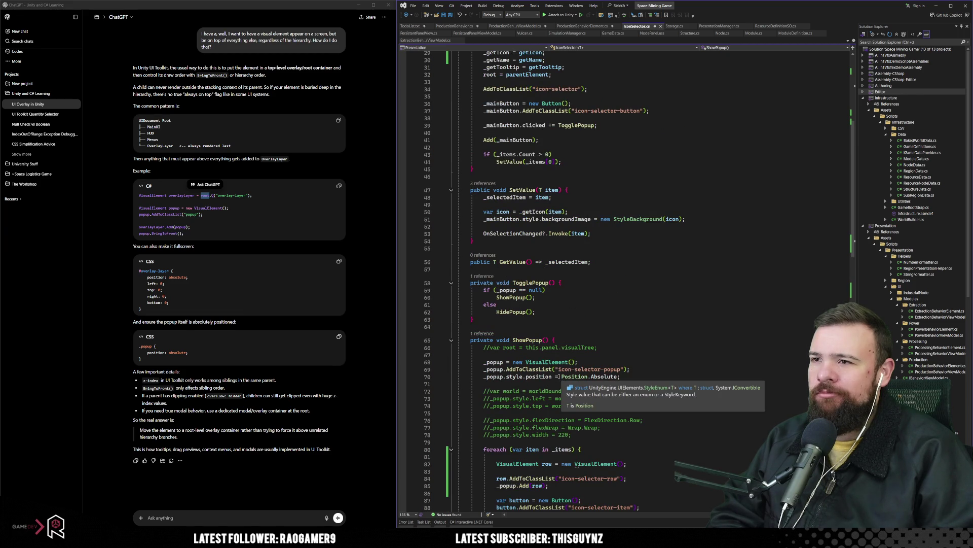
scroll(559, 376, "up", 4)
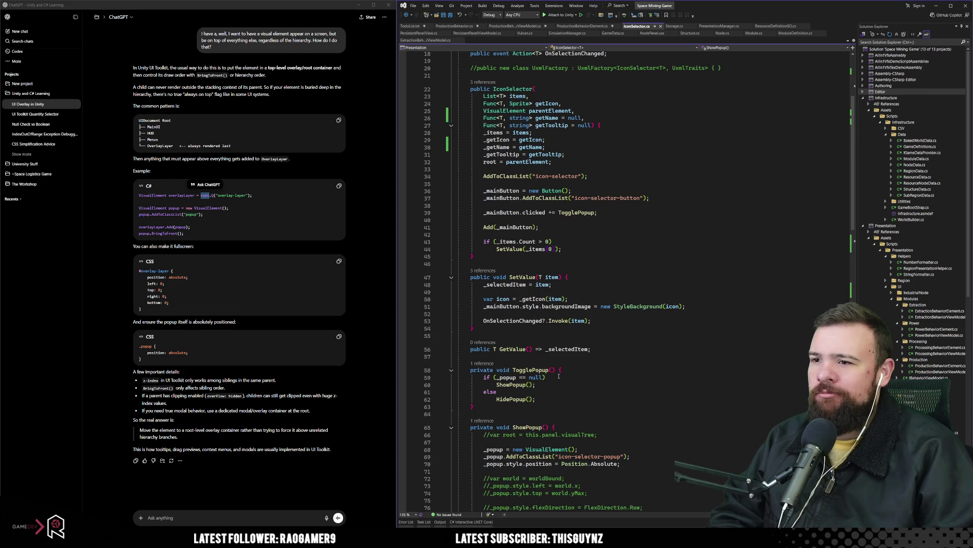
scroll(559, 376, "up", 3)
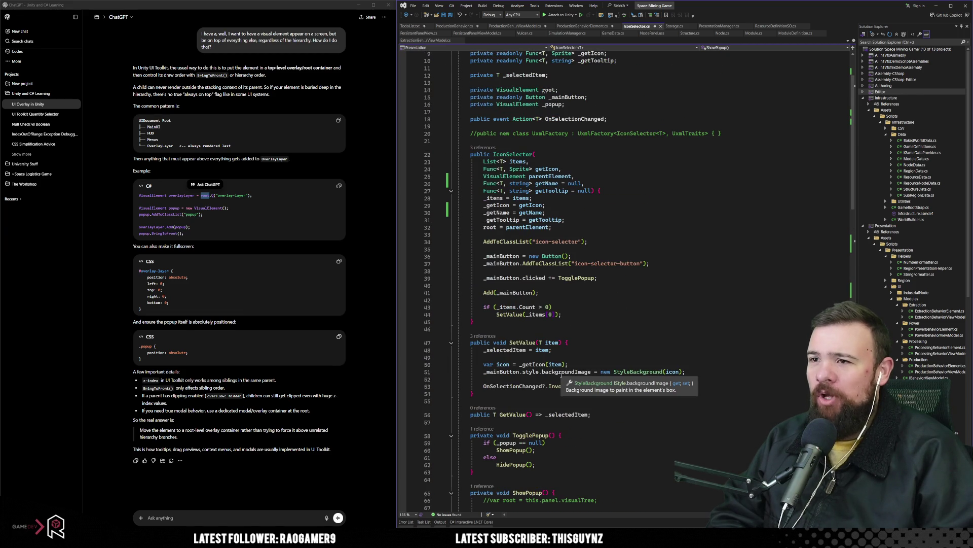
scroll(561, 375, "up", 3)
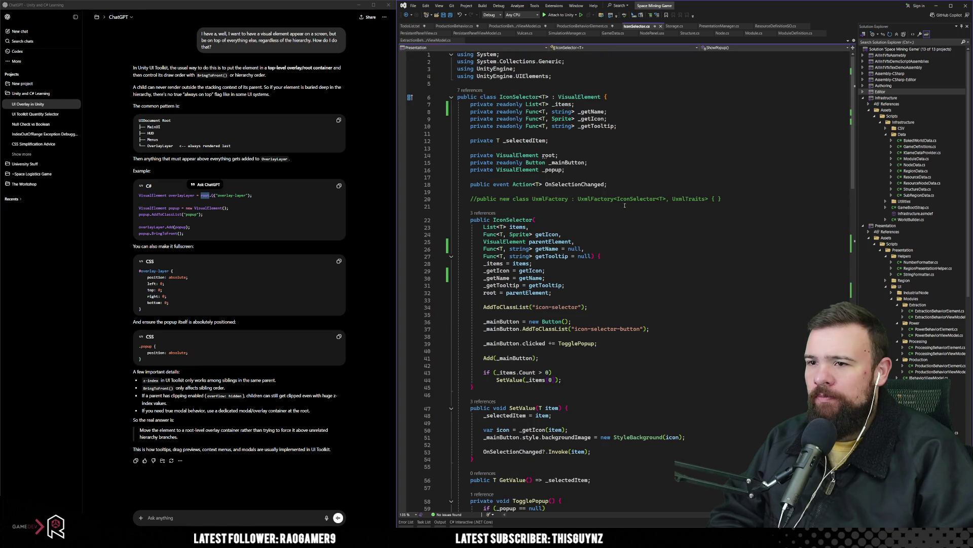
left_click(632, 222)
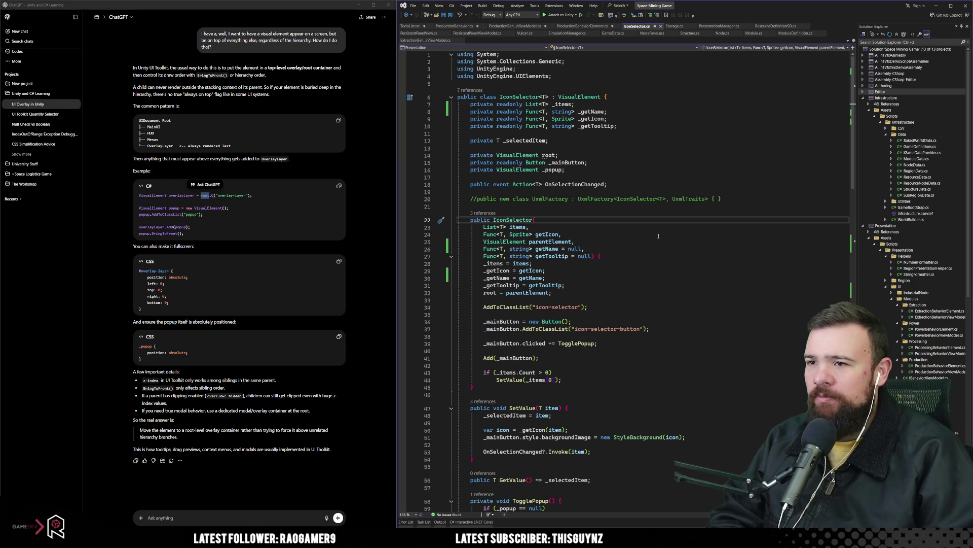
scroll(651, 237, "down", 3)
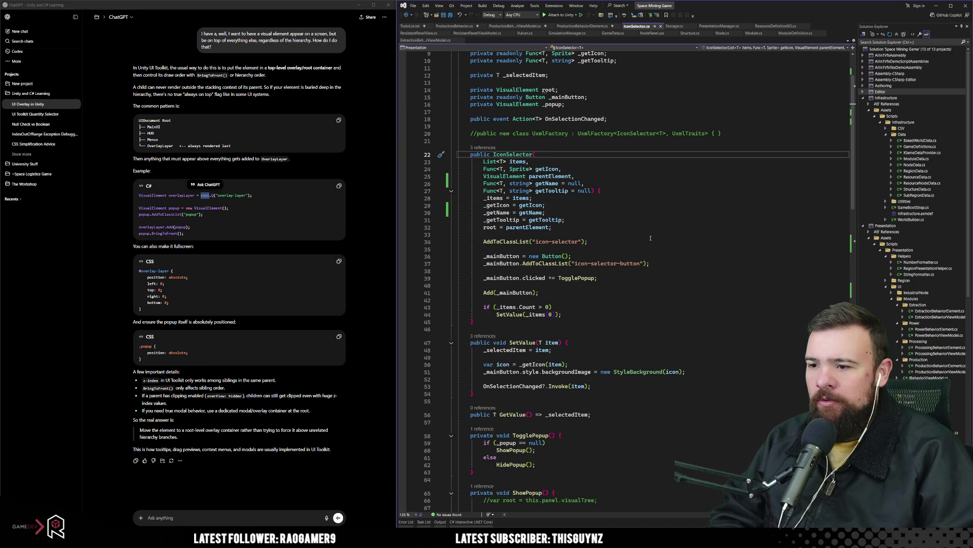
scroll(650, 238, "down", 4)
scroll(560, 219, "up", 4)
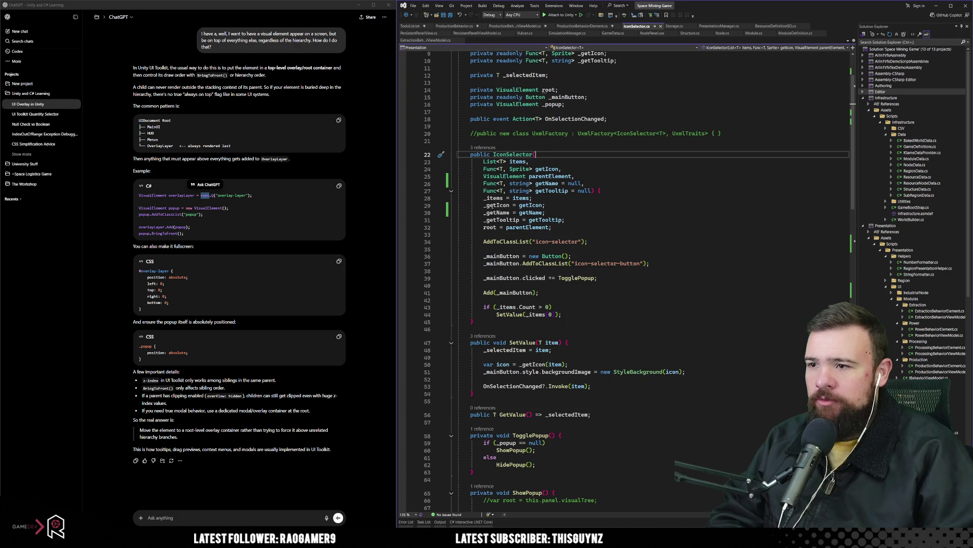
scroll(572, 275, "down", 8)
scroll(571, 275, "down", 7)
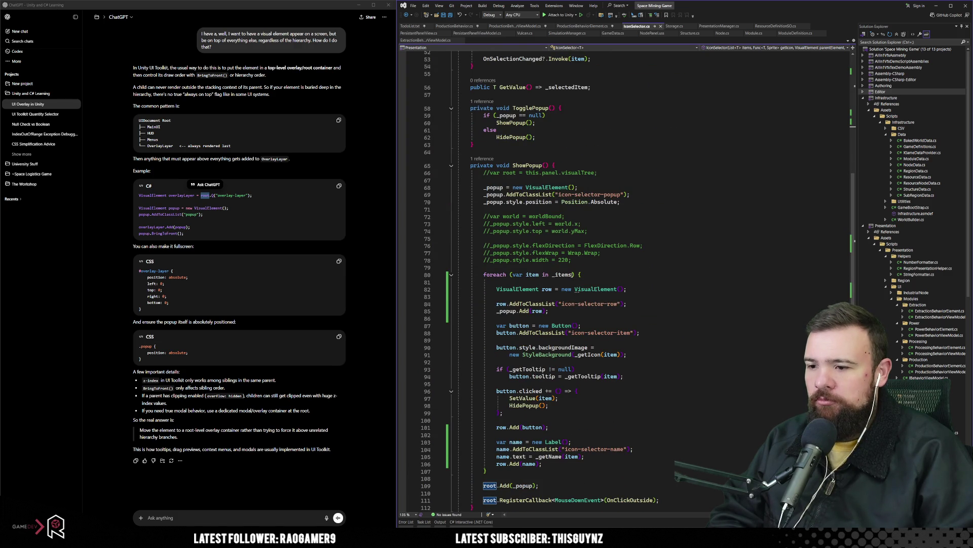
scroll(573, 274, "up", 15)
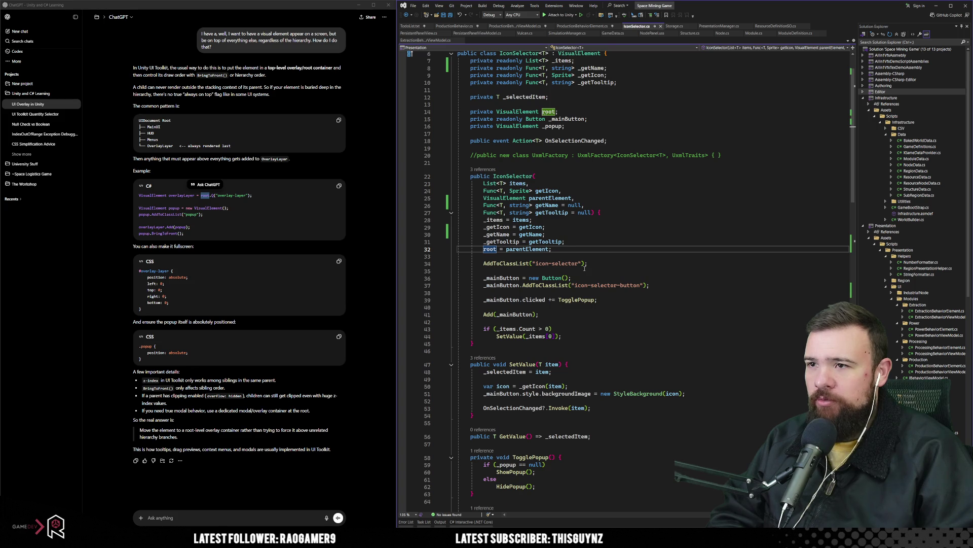
scroll(585, 268, "down", 20)
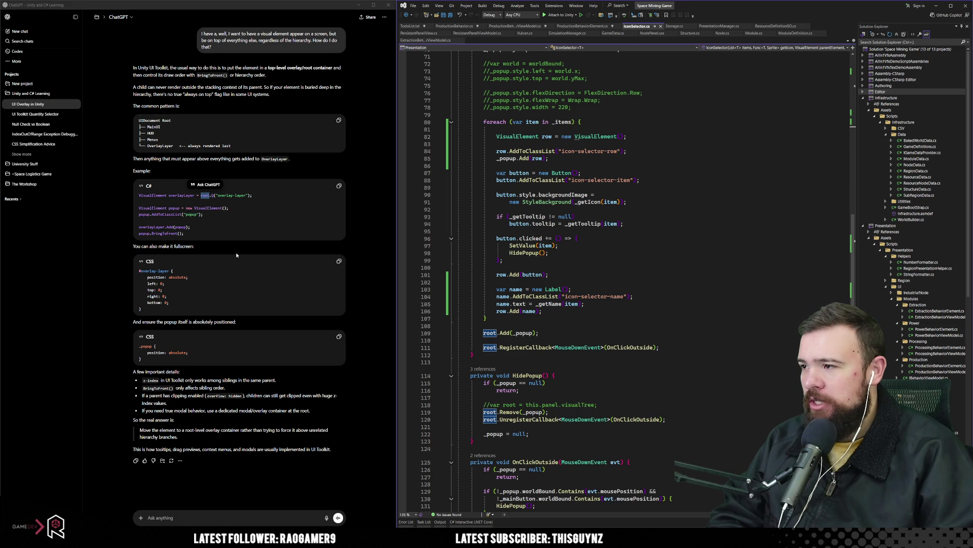
Step: Paste ChatGPT's overlay-layer lookup line into ShowPopup above the popup add call
left_click(577, 326)
key("Return")
key("Return")
key("Up")
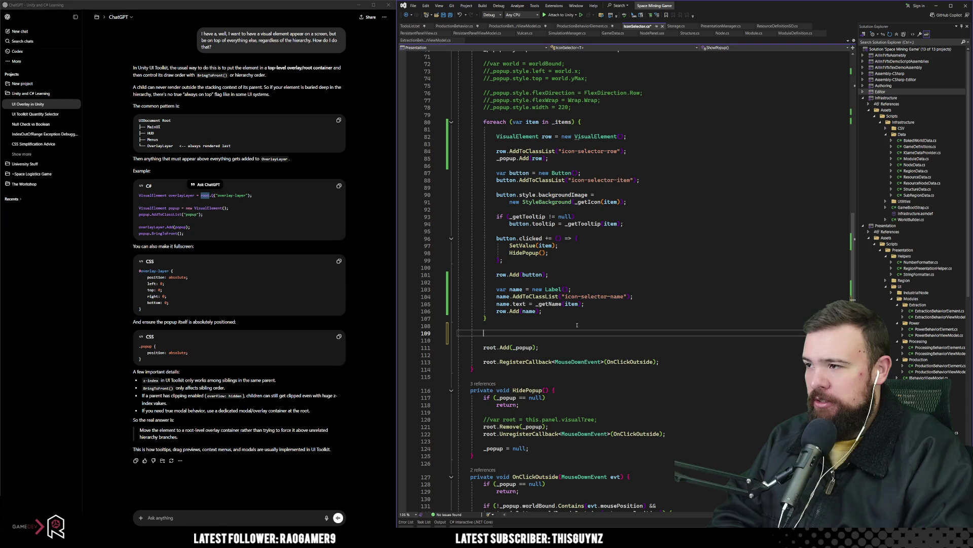
left_click_drag(273, 199, 138, 198)
key("ctrl+c")
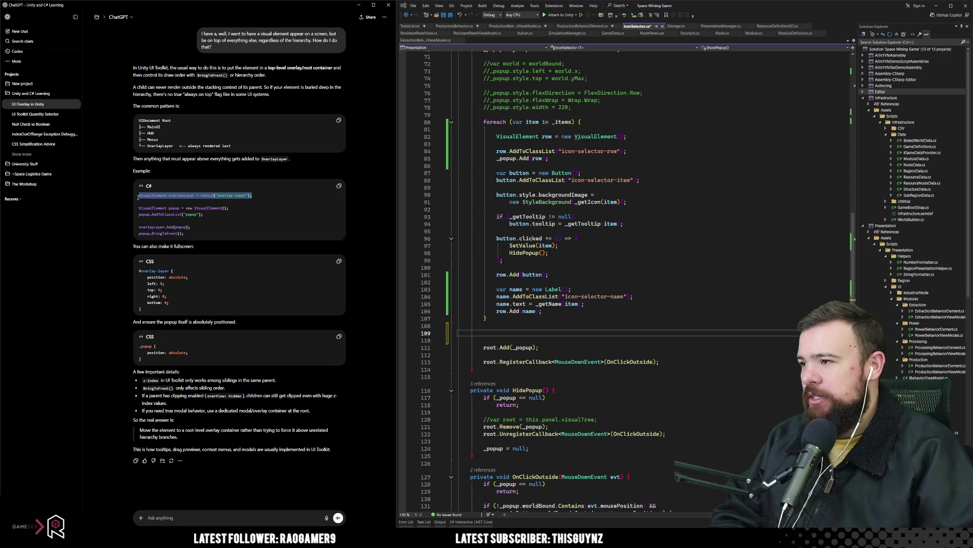
left_click(495, 338)
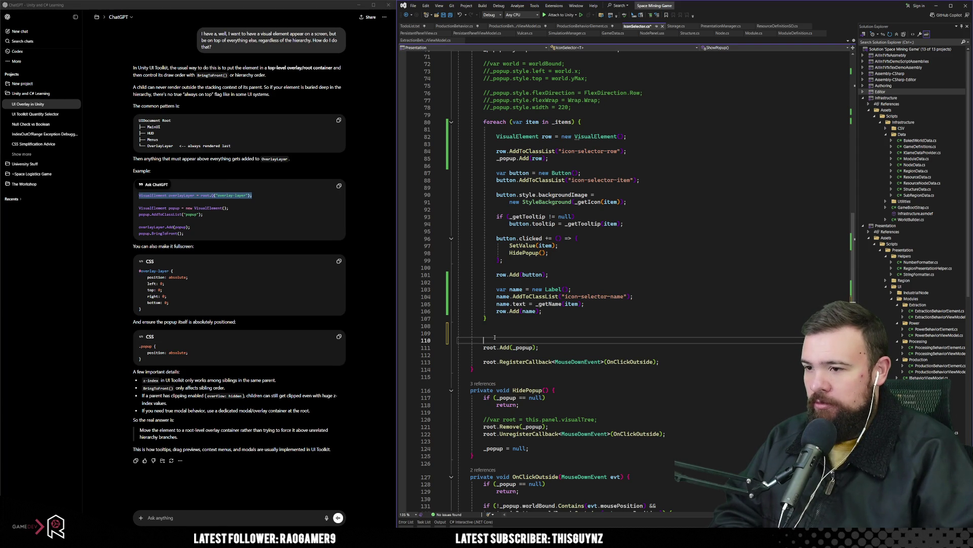
left_click(495, 334)
key("ctrl+v")
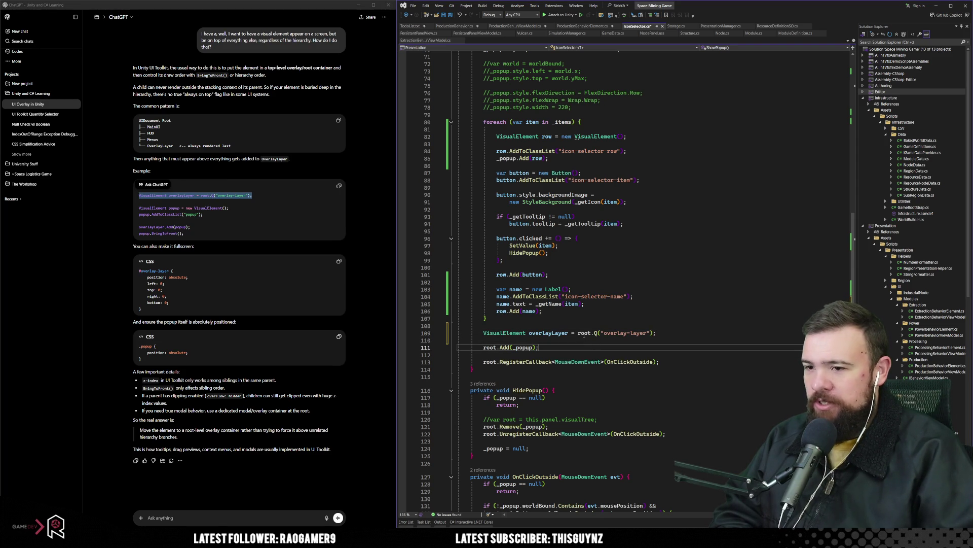
left_click(584, 333)
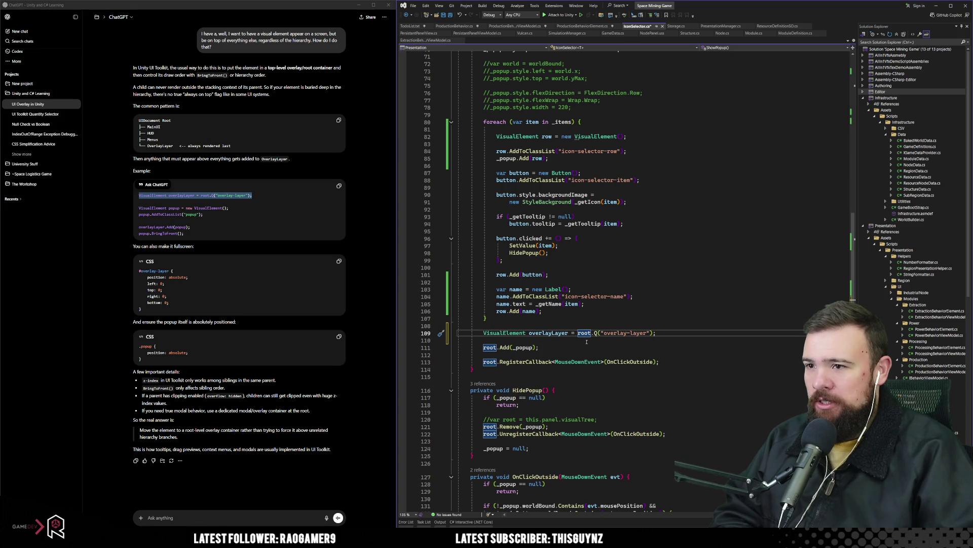
scroll(576, 333, "up", 16)
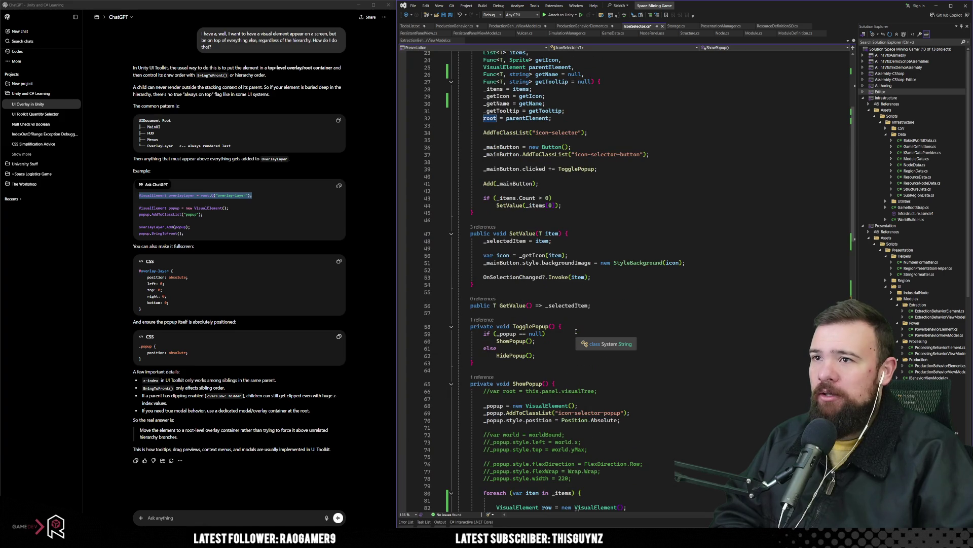
scroll(539, 244, "down", 20)
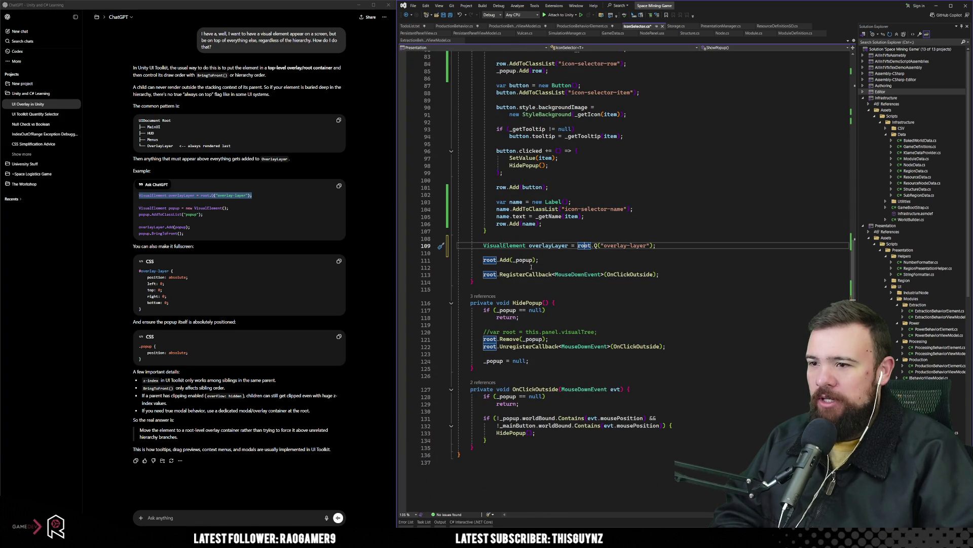
Step: Replace root with overlayLayer in both the popup Add call and the outside-click RegisterCallback
double_click(549, 245)
key("ctrl+c")
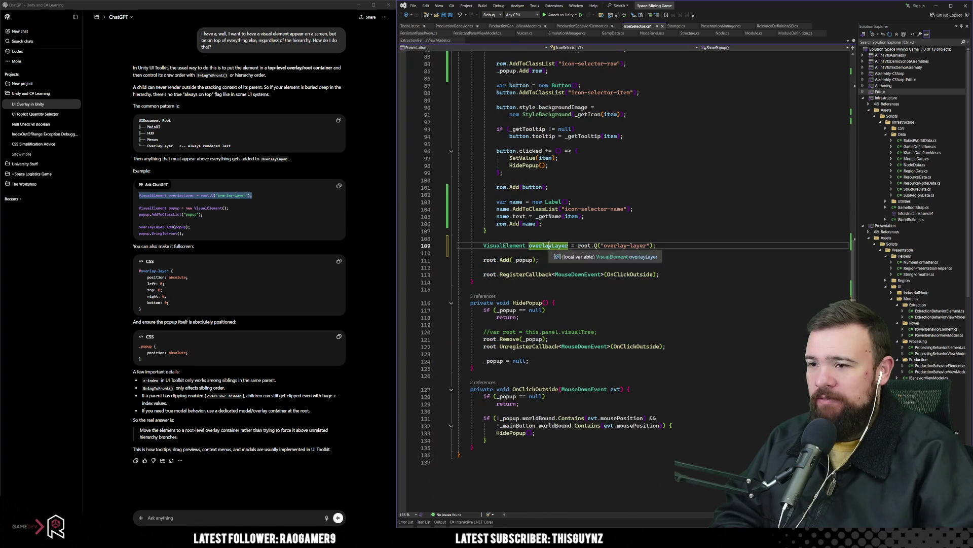
double_click(489, 260)
key("ctrl+v")
left_click(540, 288)
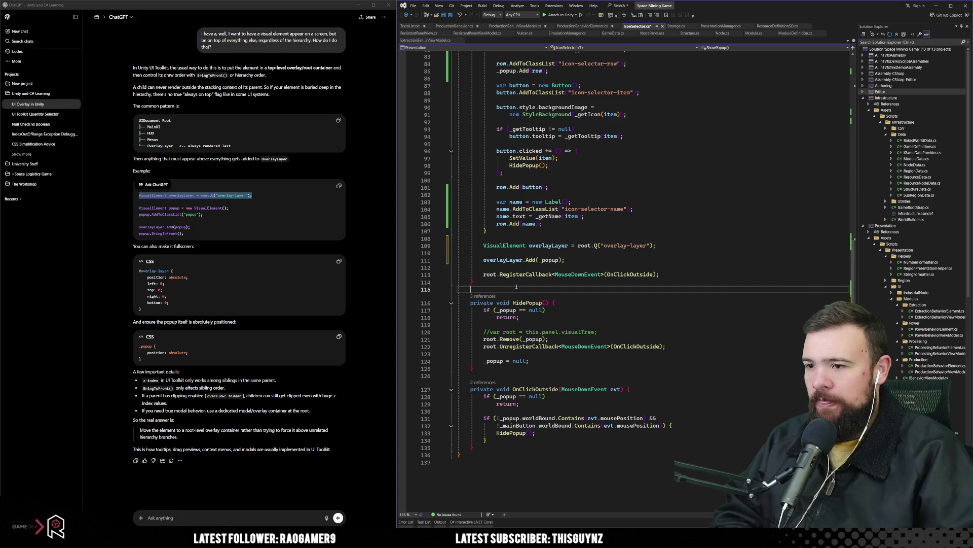
key("Up")
key("Up")
key("Home")
key("ctrl+shift+Right")
key("ctrl+v")
Step: Save IconSelector.cs and return to the Unity Editor
left_click(598, 262)
key("ctrl+s")
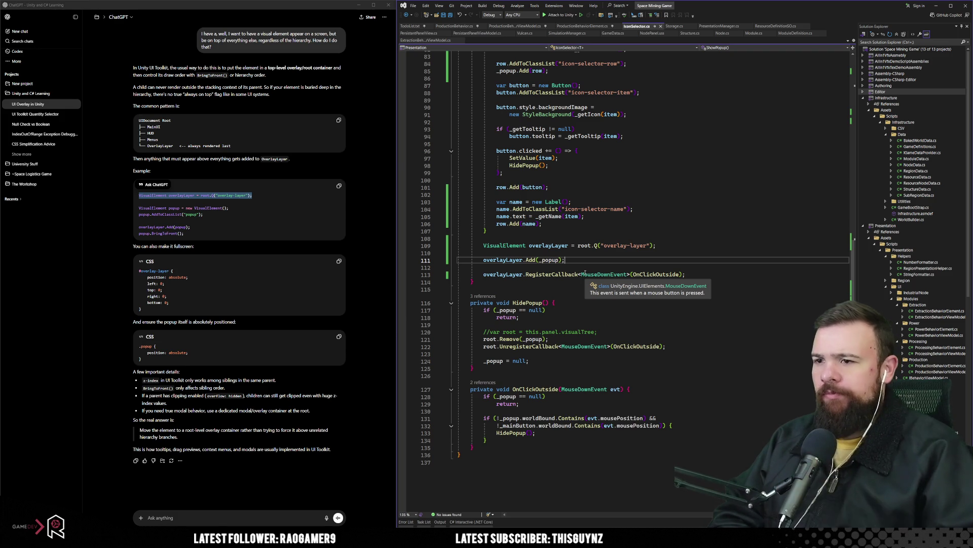
left_click(546, 288)
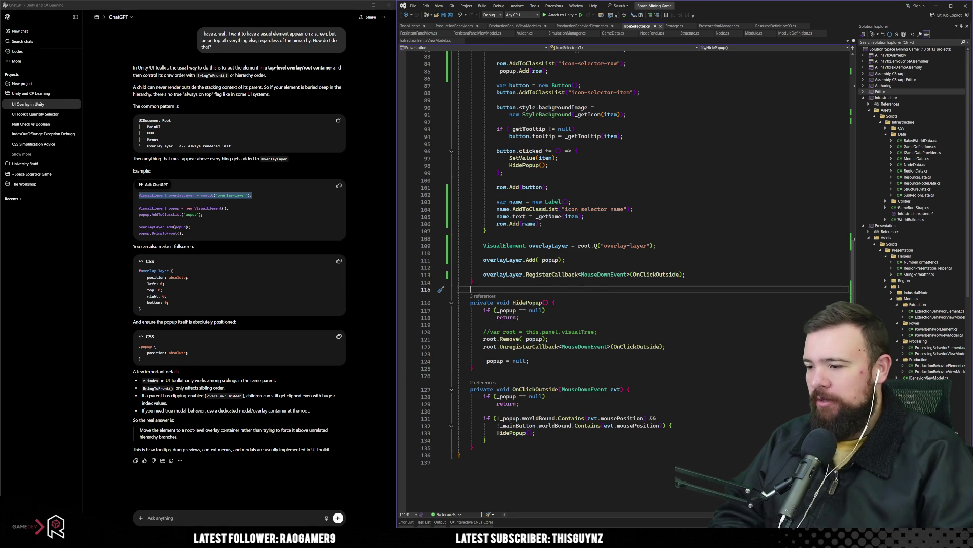
key("alt+Tab")
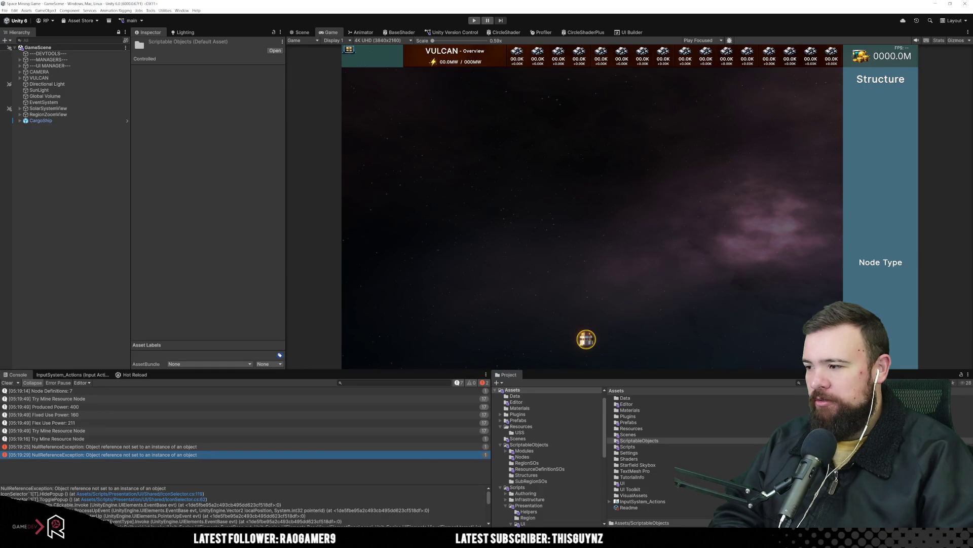
Step: Play the game, open Vulcan's Manufacturing panel, and jump from the NullReferenceException to IconSelector.cs
left_click(475, 21)
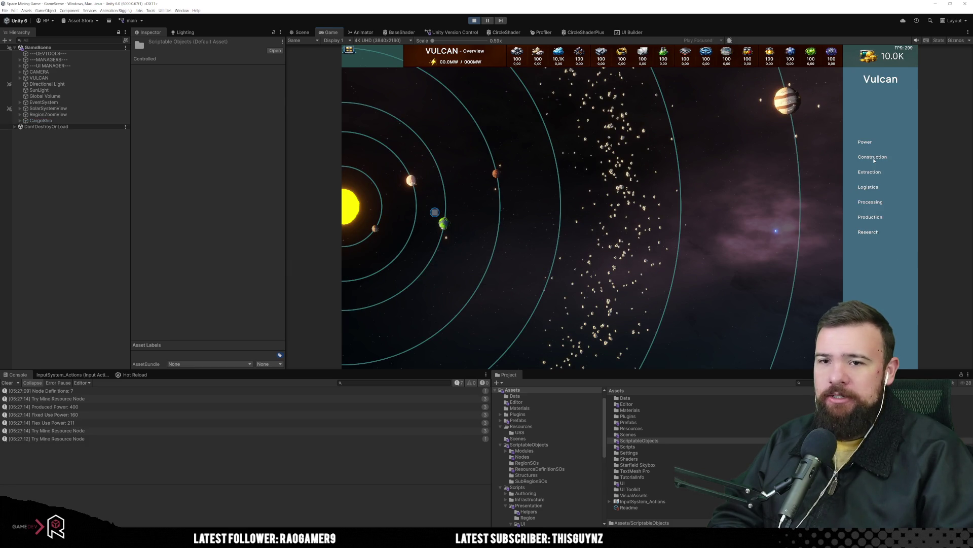
left_click(873, 202)
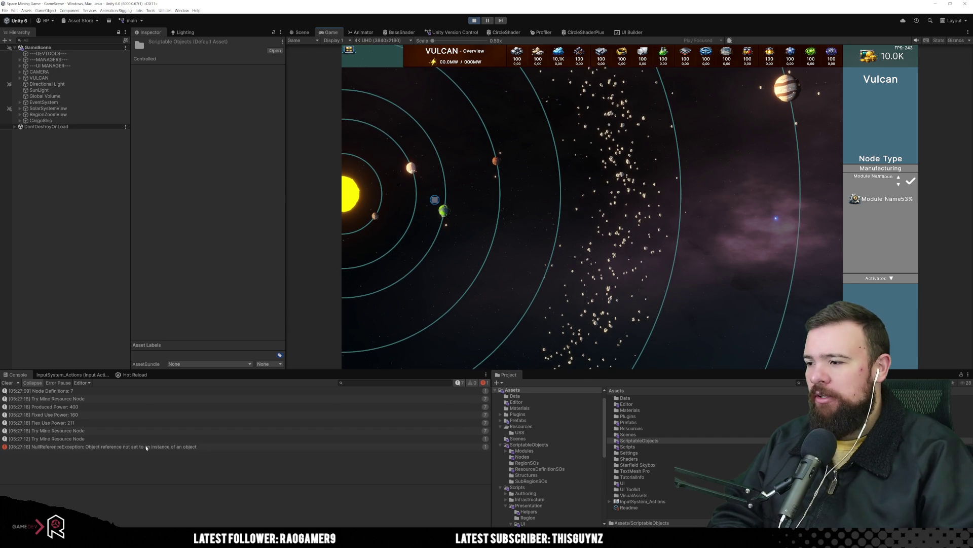
double_click(102, 446)
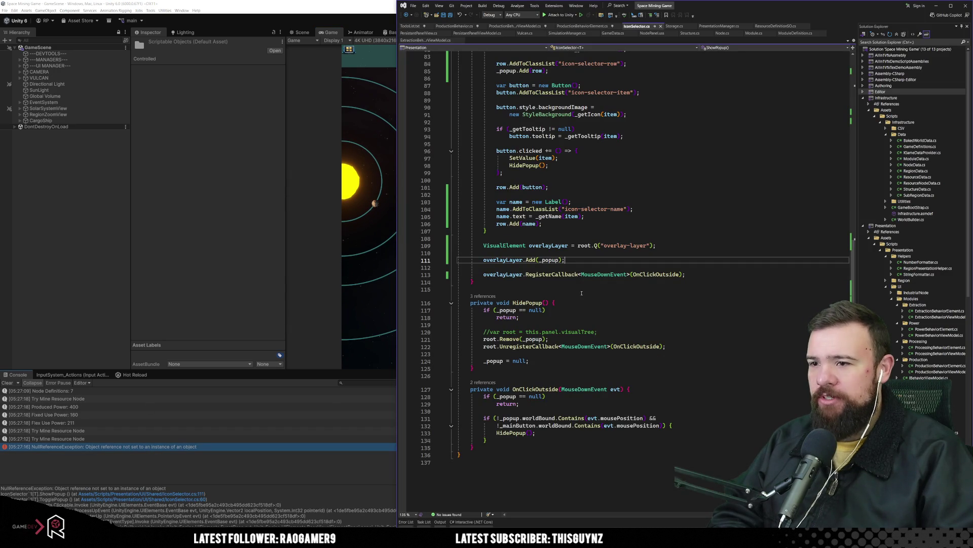
Step: Undo the overlay-layer edits and remove the extra blank lines around the popup add in IconSelector.cs
left_click(609, 247)
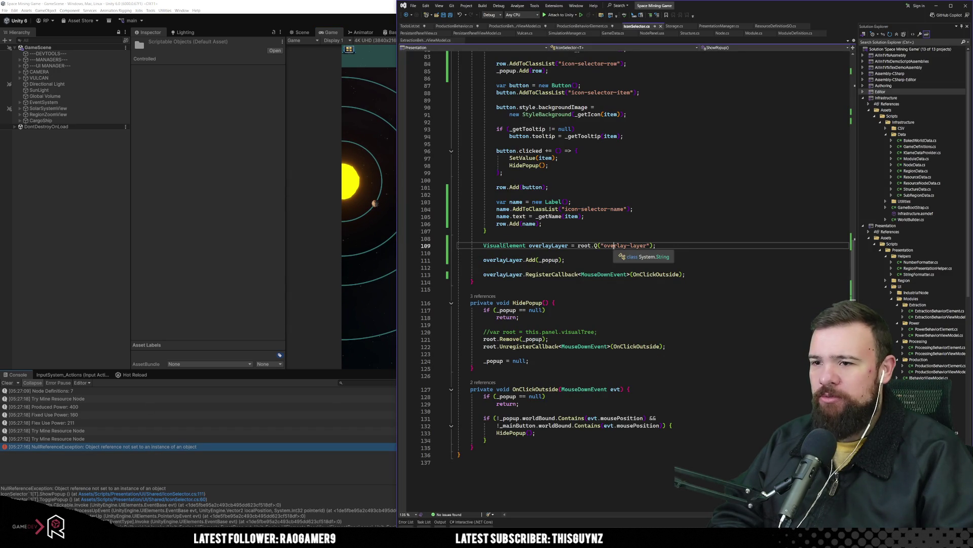
left_click(591, 267)
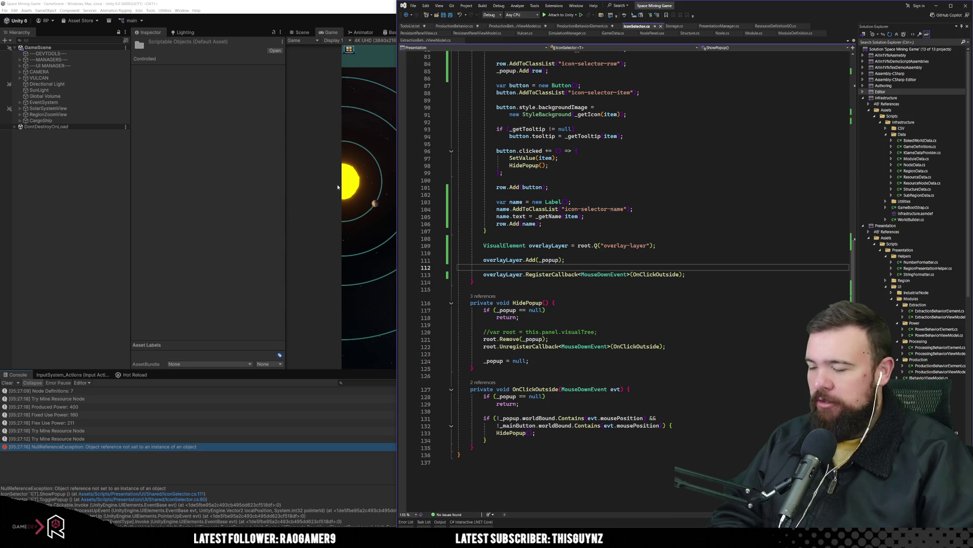
left_click(369, 211)
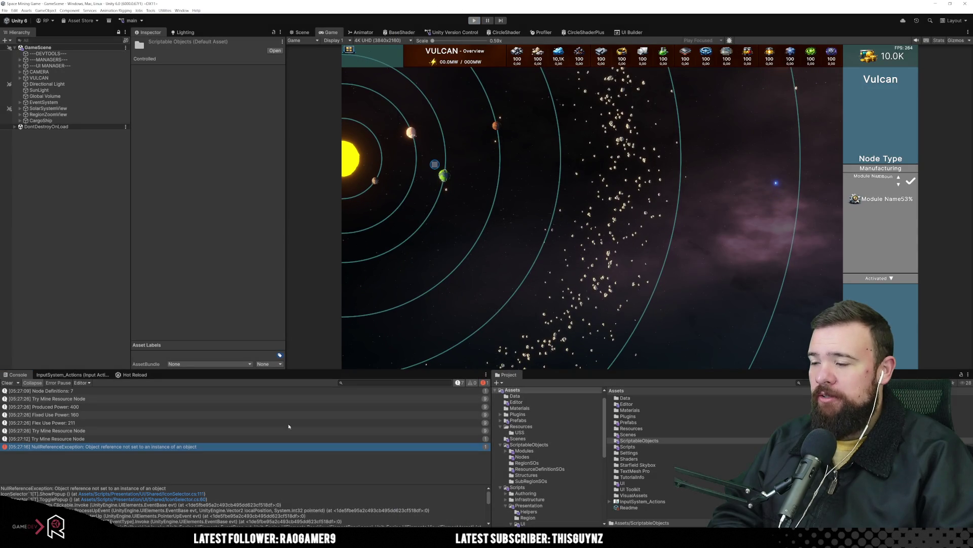
mouse_move(319, 538)
mouse_move(271, 539)
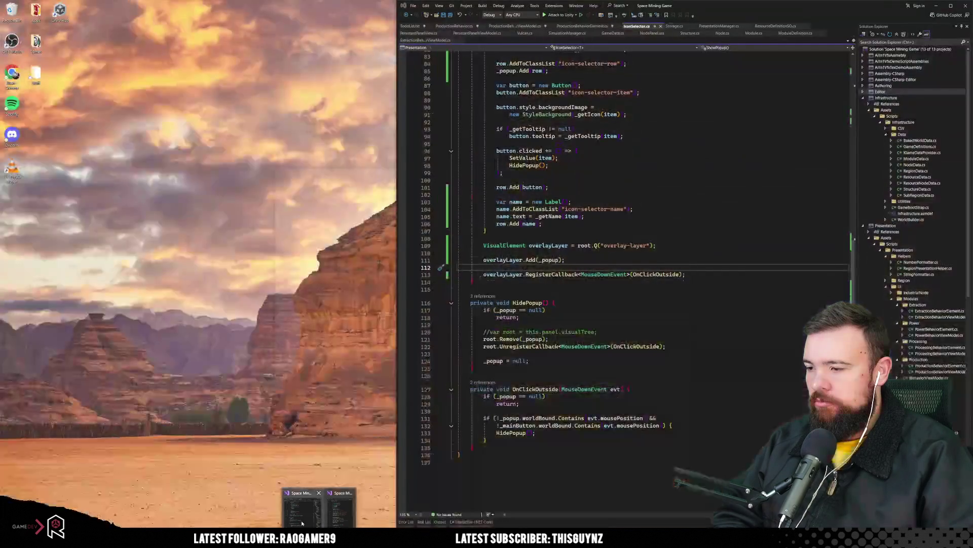
left_click(302, 522)
left_click(541, 339)
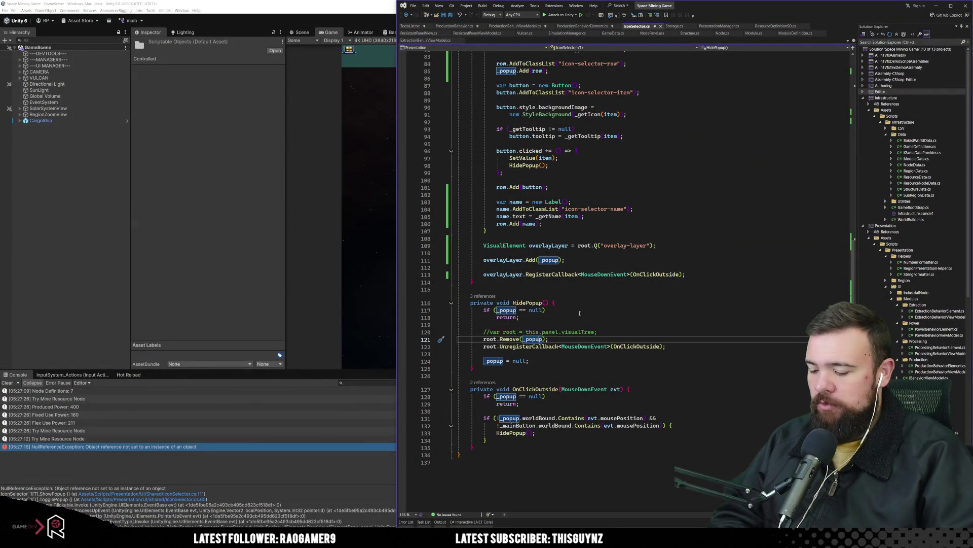
key("ctrl+z")
key("ctrl+z")
key("ctrl+z")
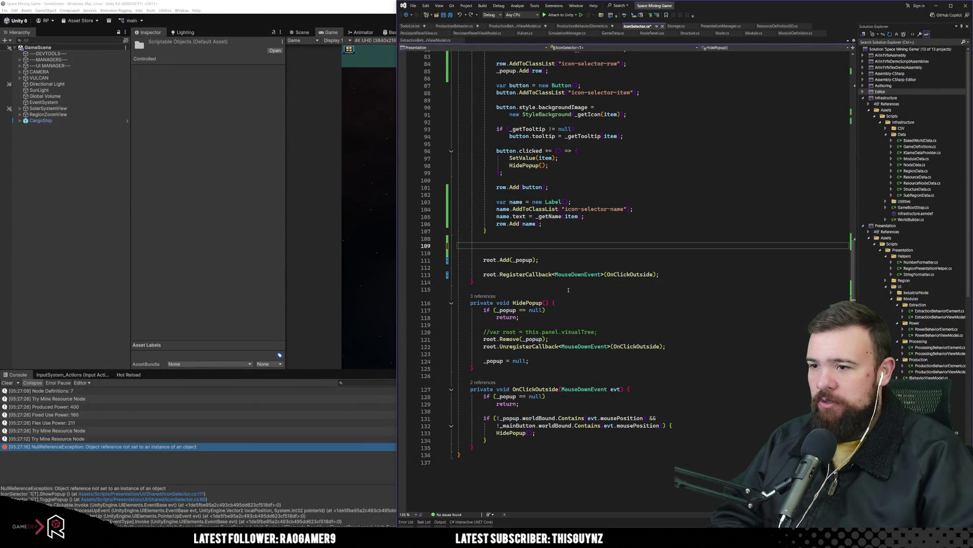
key("ctrl+z")
key("ctrl+z")
Step: Go back to Unity so scripts reload, and bring up the NodePanel layout in UI Builder
left_click(553, 289)
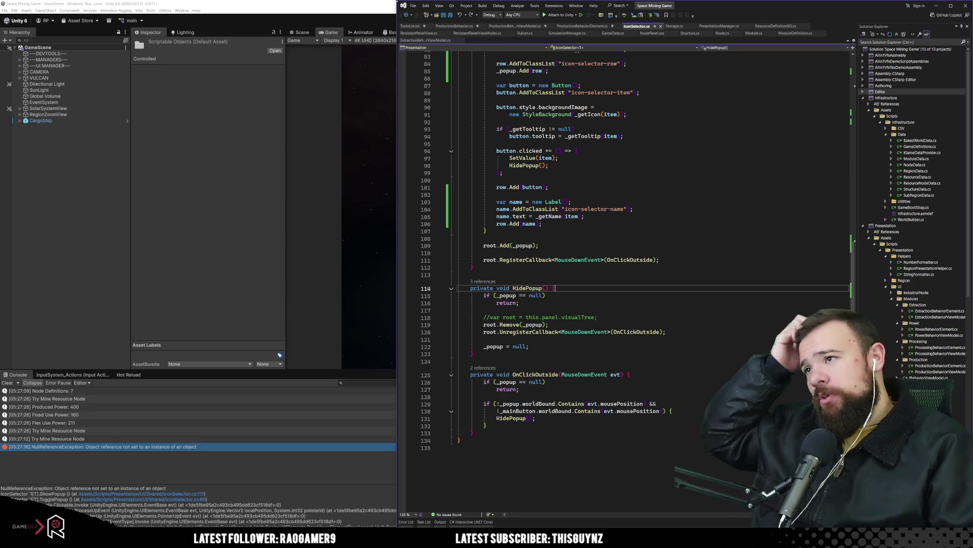
left_click(378, 22)
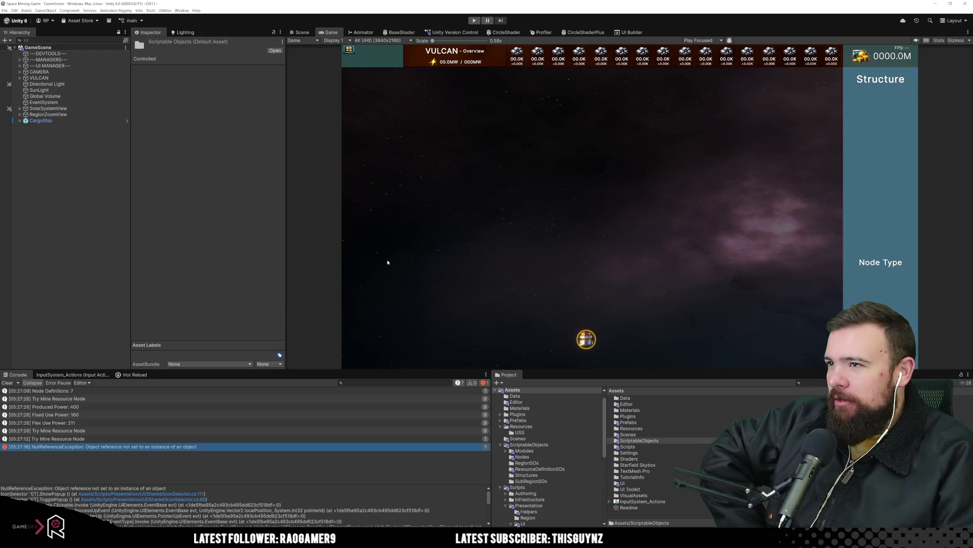
left_click(631, 32)
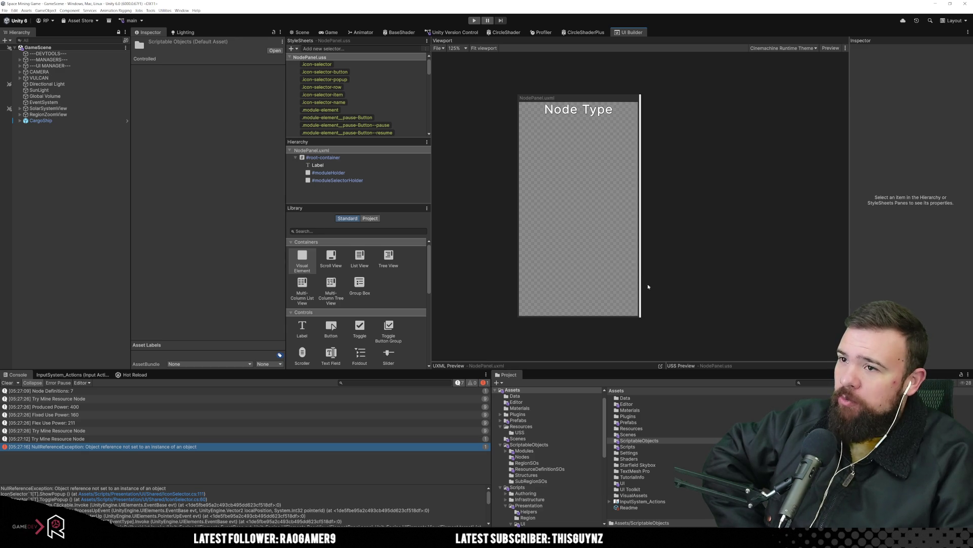
Step: Inspect NodePanel's #moduleHolder element properties in the UI Builder, then clear the selection
right_click(576, 266)
left_click(498, 220)
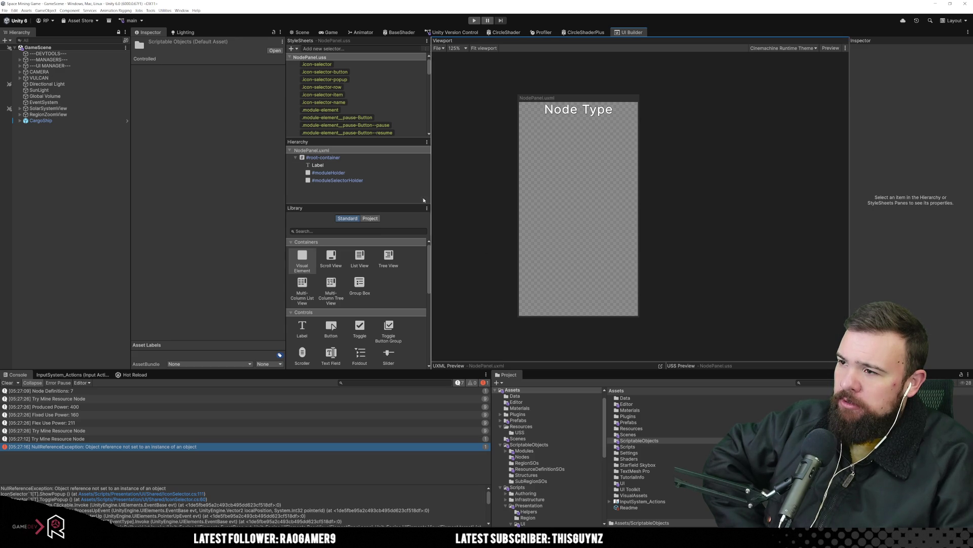
left_click(376, 173)
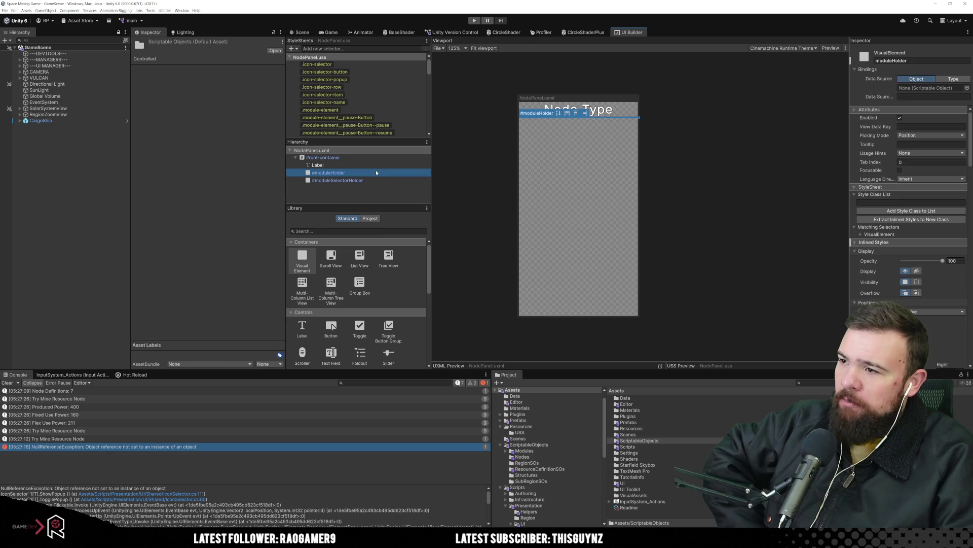
left_click(489, 257)
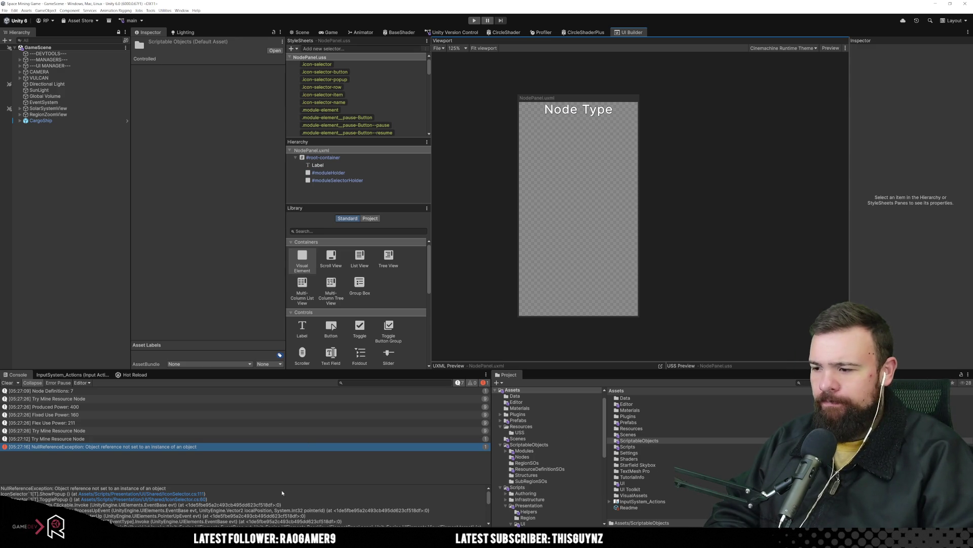
scroll(519, 466, "down", 4)
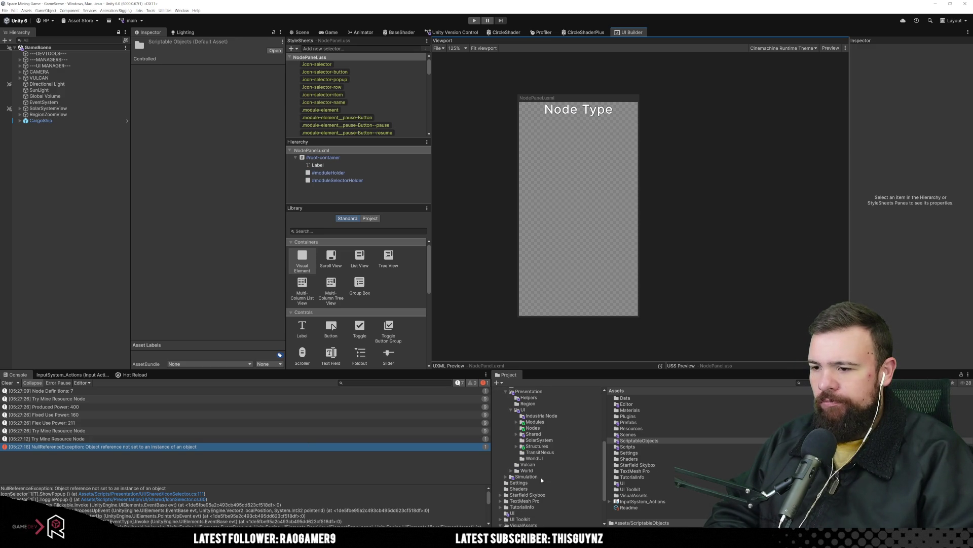
Step: Browse the node panel scripts in Scripts/Presentation/UI/Nodes and open NodePanelView.cs in Visual Studio
left_click(532, 429)
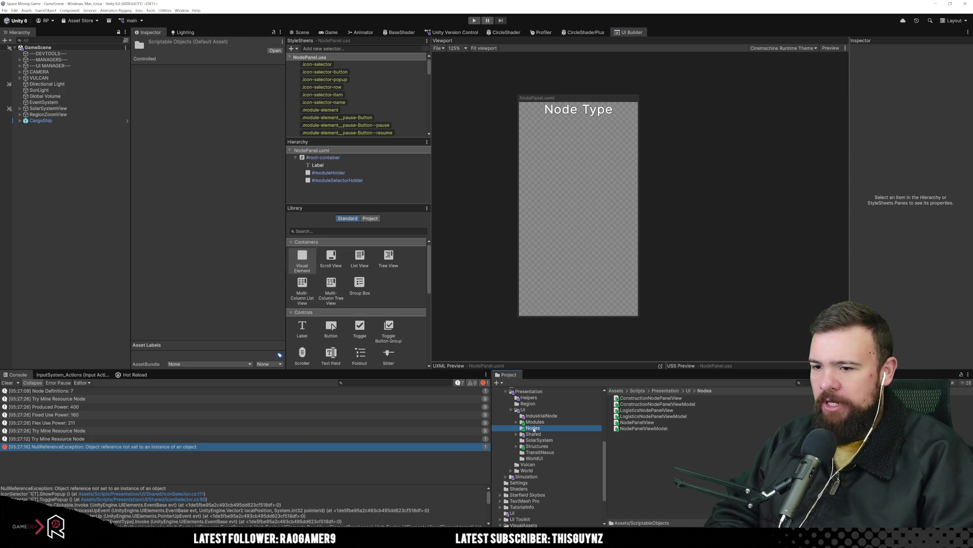
left_click(706, 397)
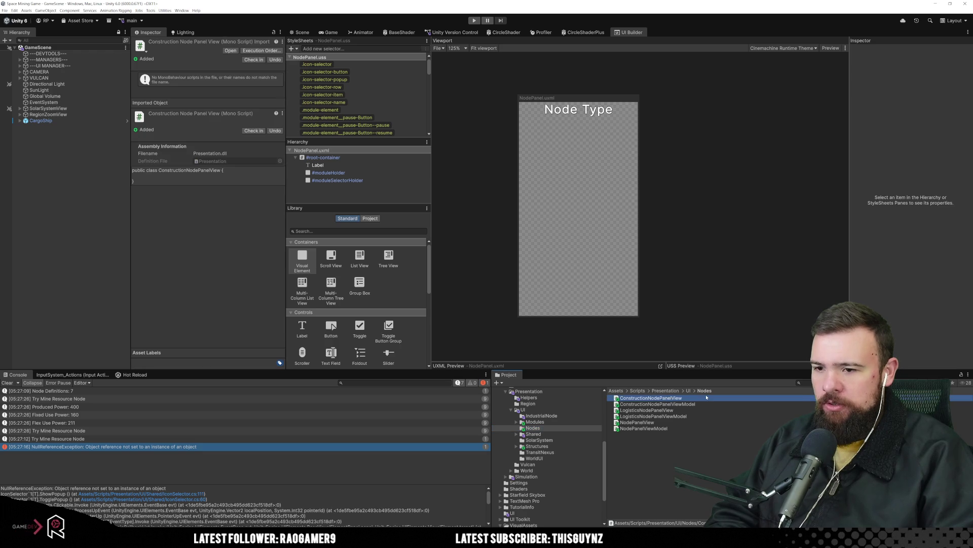
left_click(687, 404)
left_click(673, 410)
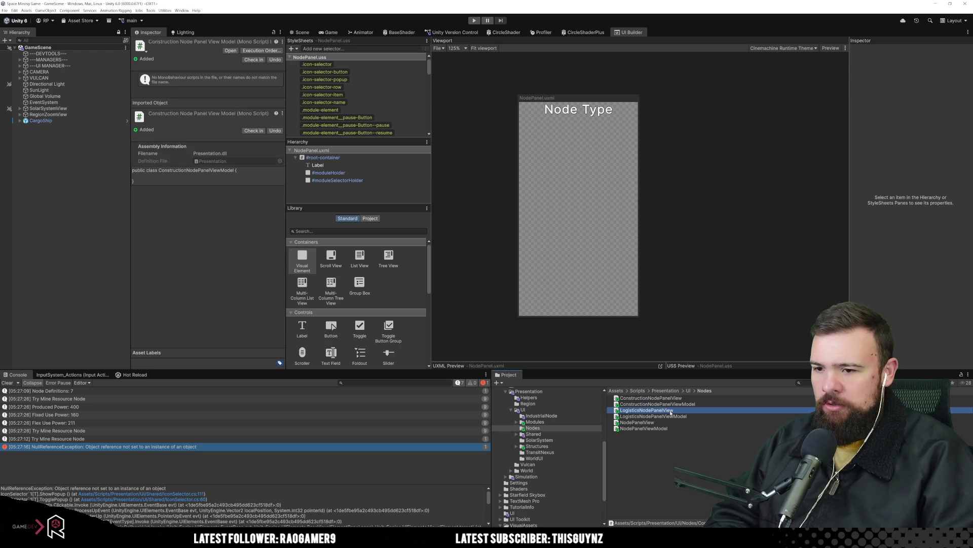
left_click(658, 417)
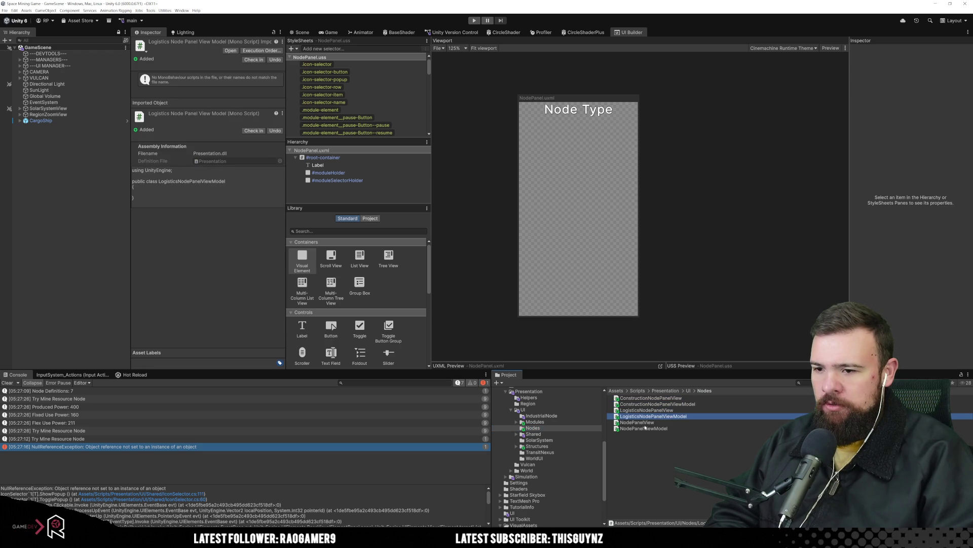
left_click(645, 428)
left_click(640, 422)
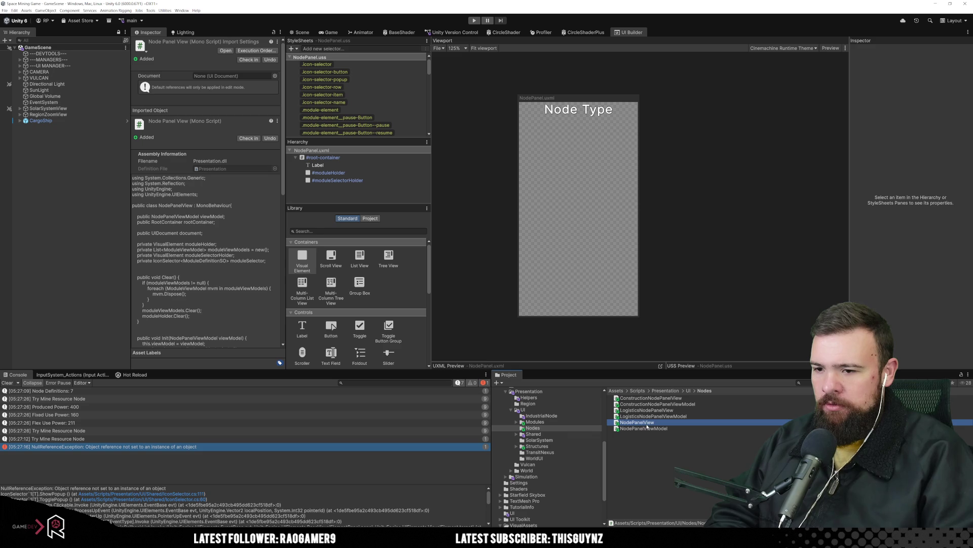
left_click(652, 430)
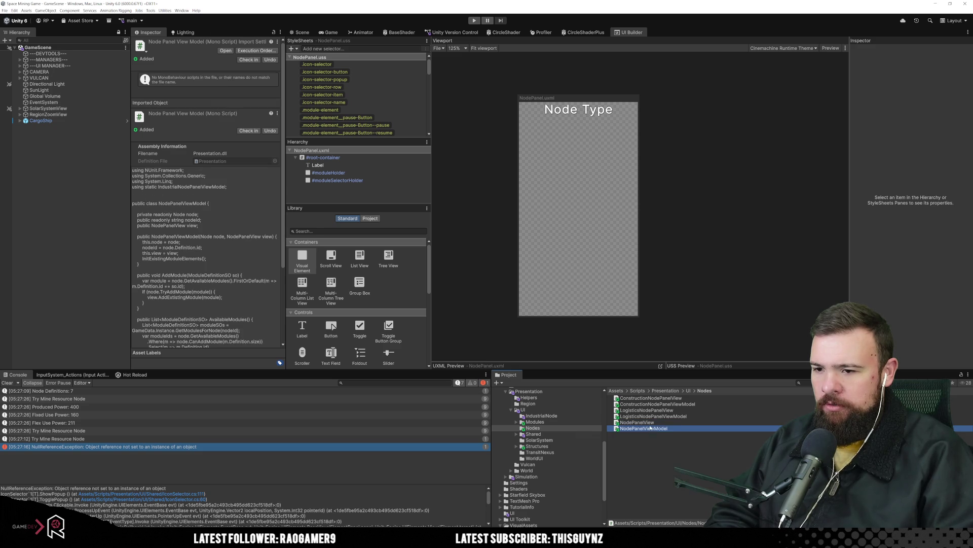
key("Up")
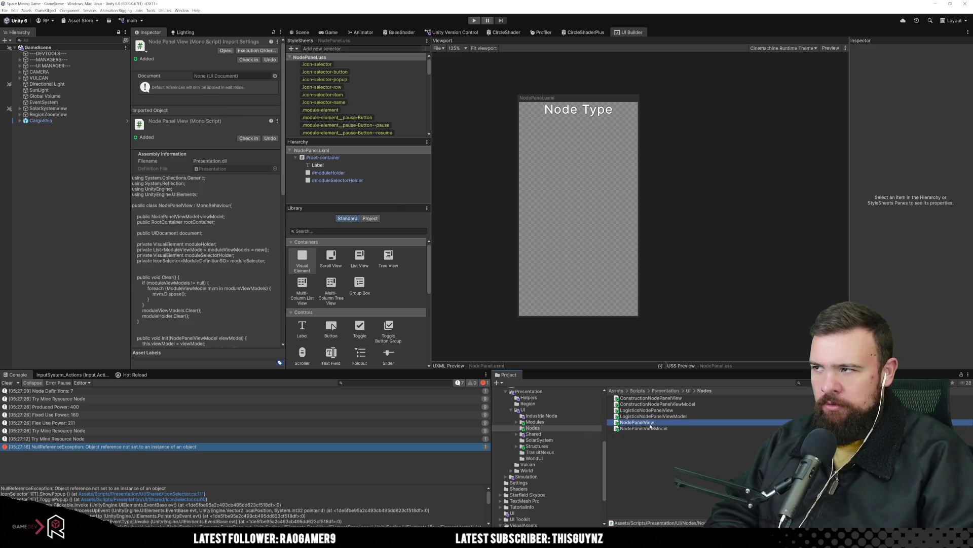
double_click(650, 426)
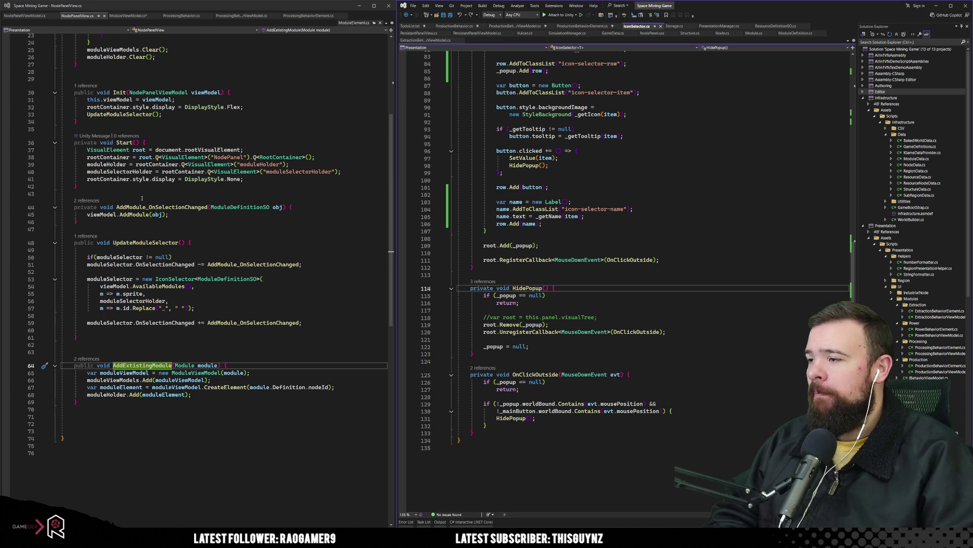
left_click(266, 345)
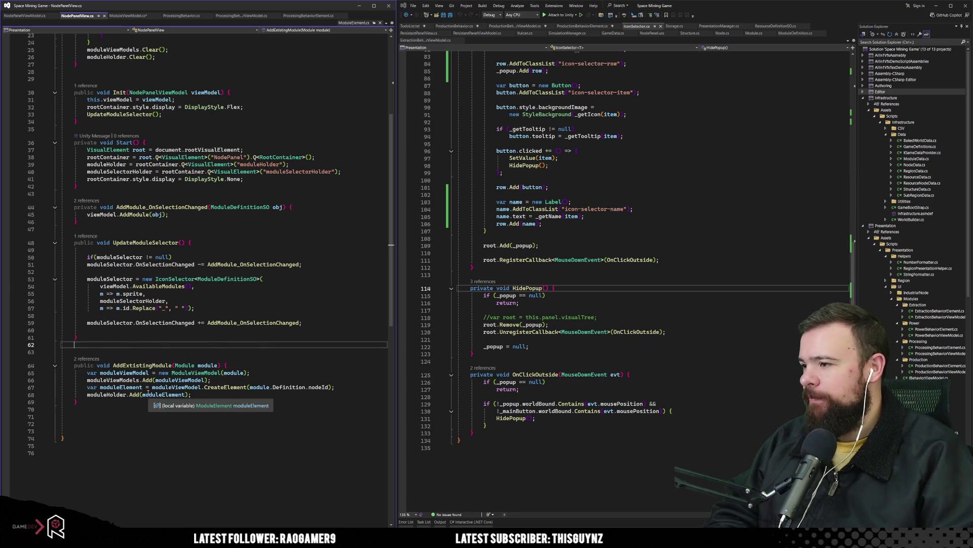
scroll(259, 223, "up", 7)
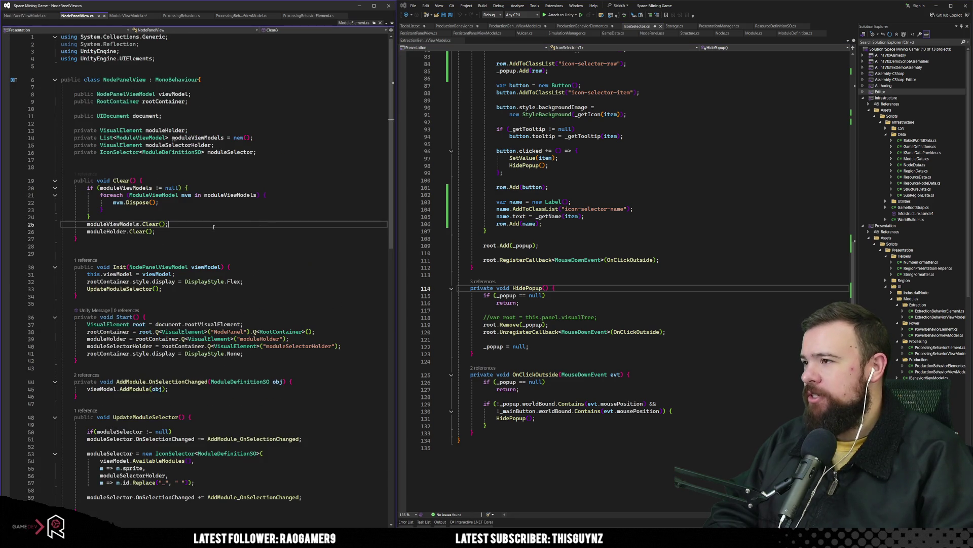
left_click(74, 167)
left_click(164, 130)
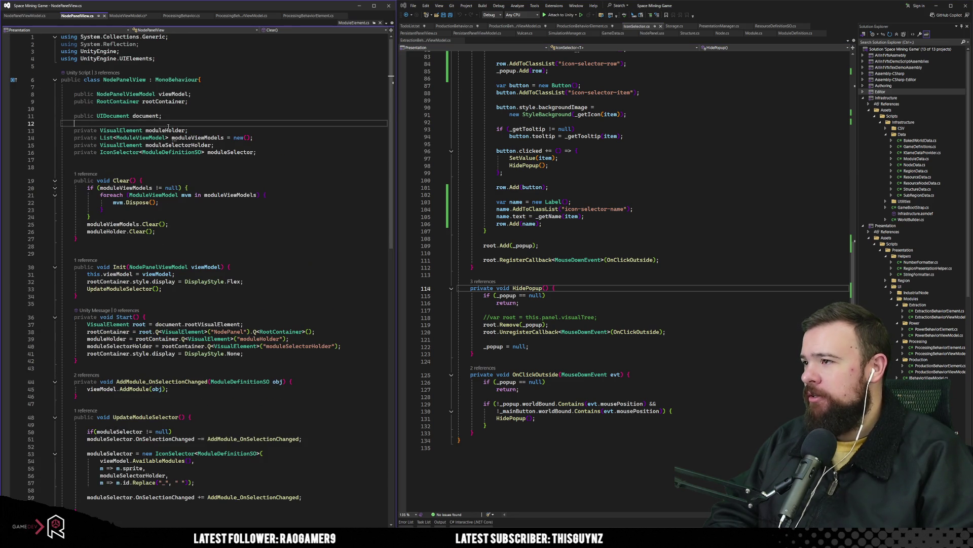
scroll(212, 226, "down", 2)
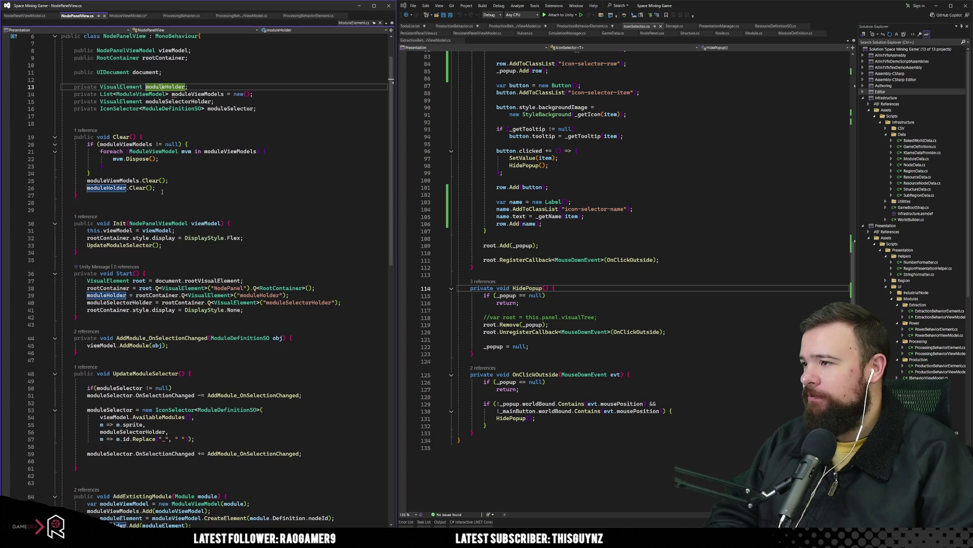
left_click_drag(87, 188, 156, 188)
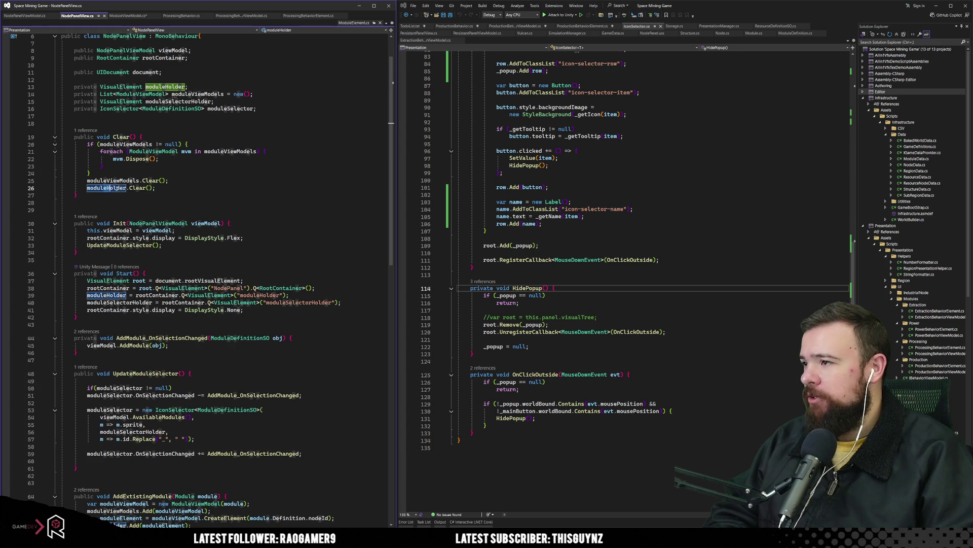
left_click(158, 295)
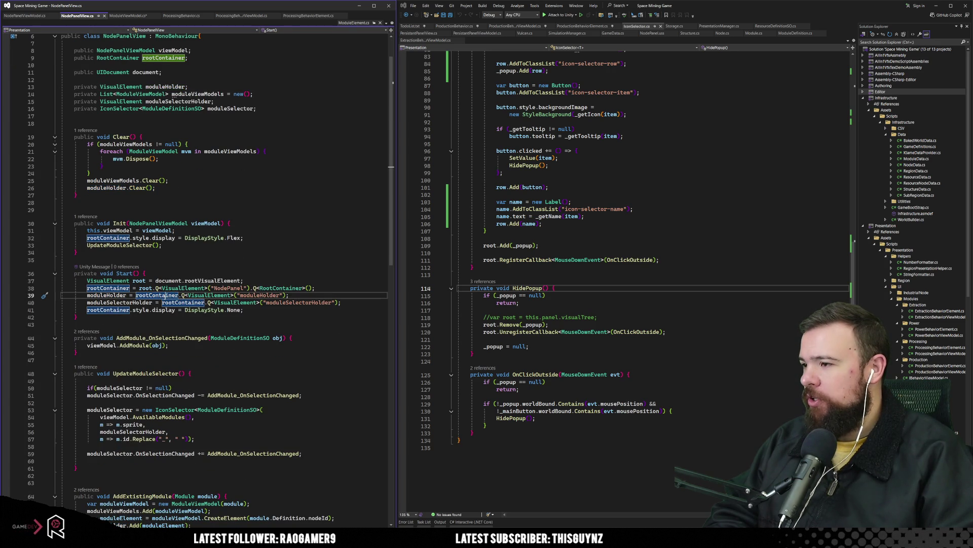
left_click(195, 296)
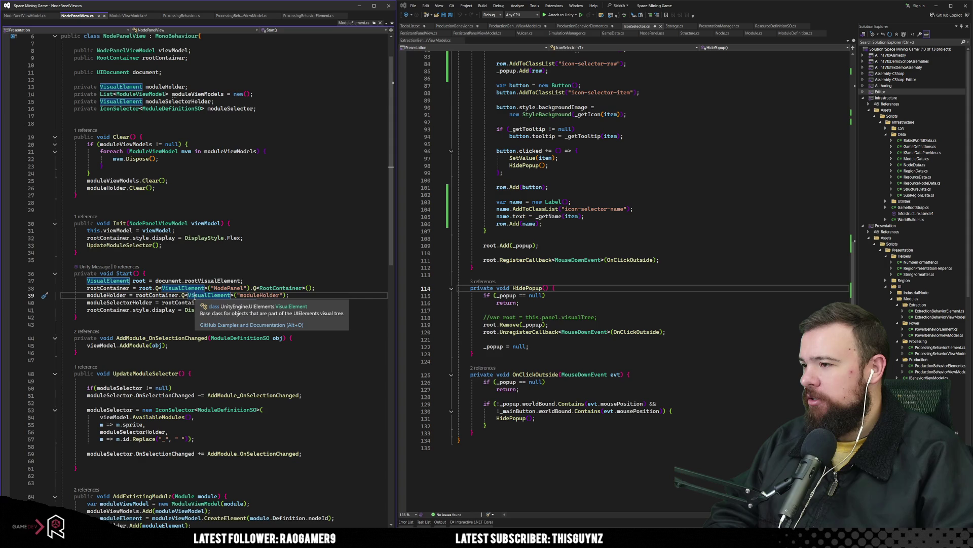
left_click(250, 296)
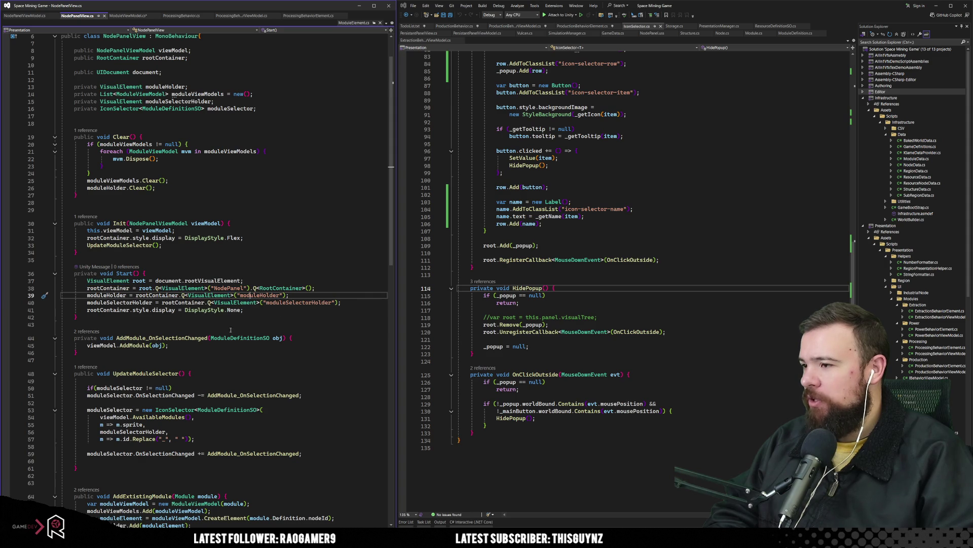
left_click(102, 295)
scroll(161, 327, "down", 5)
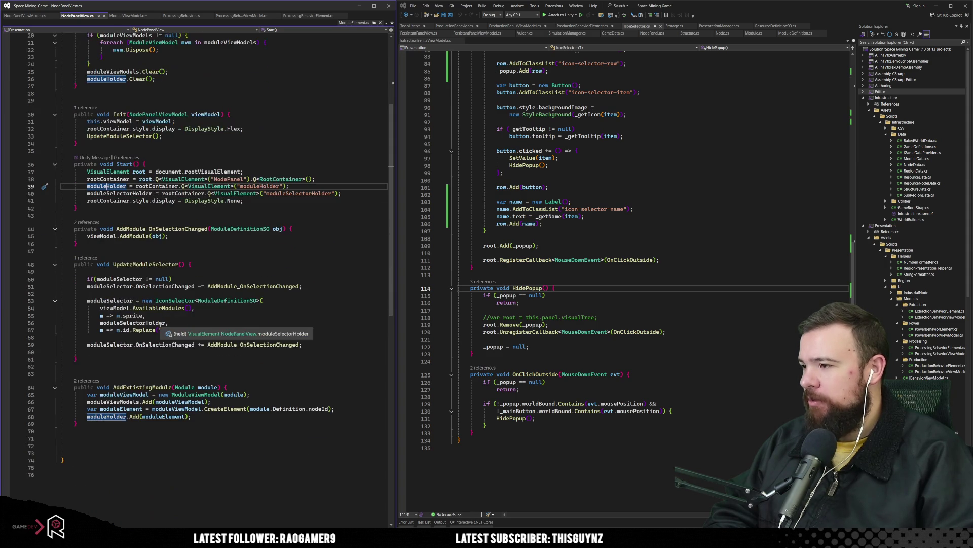
scroll(162, 327, "down", 4)
left_click(163, 328)
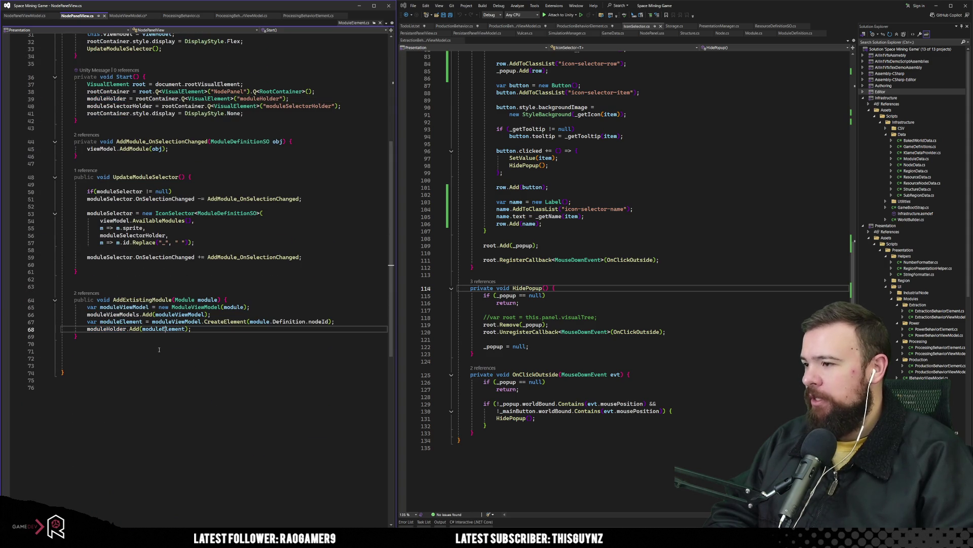
left_click(112, 330)
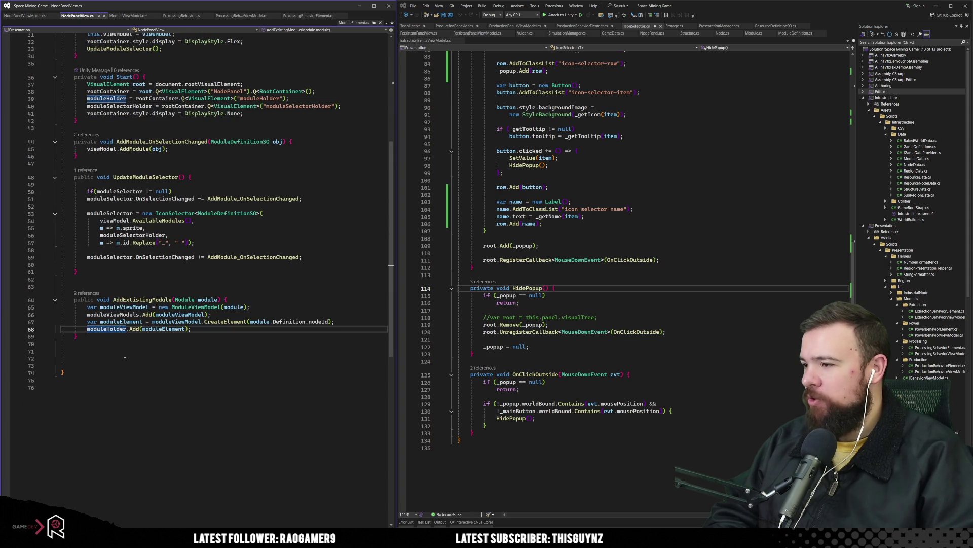
left_click(133, 322)
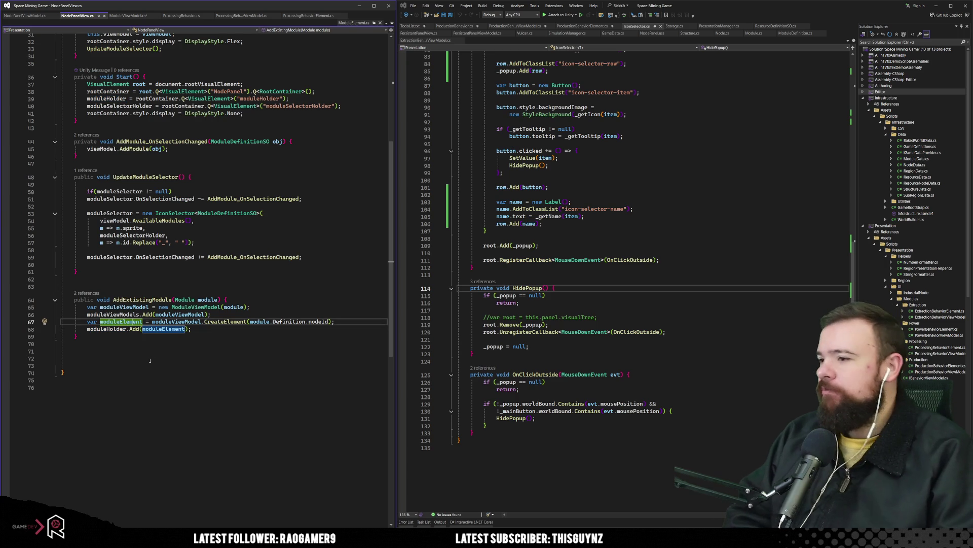
Step: Trace the moduleViewModel.CreateElement call on line 67 of NodePanelView.cs
left_click(195, 322)
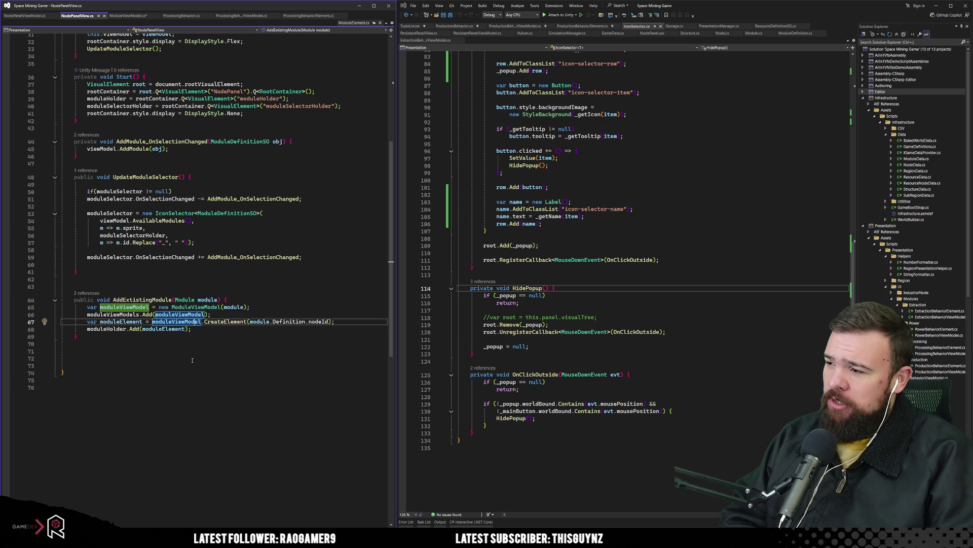
key("ctrl+Right")
key("ctrl+Right")
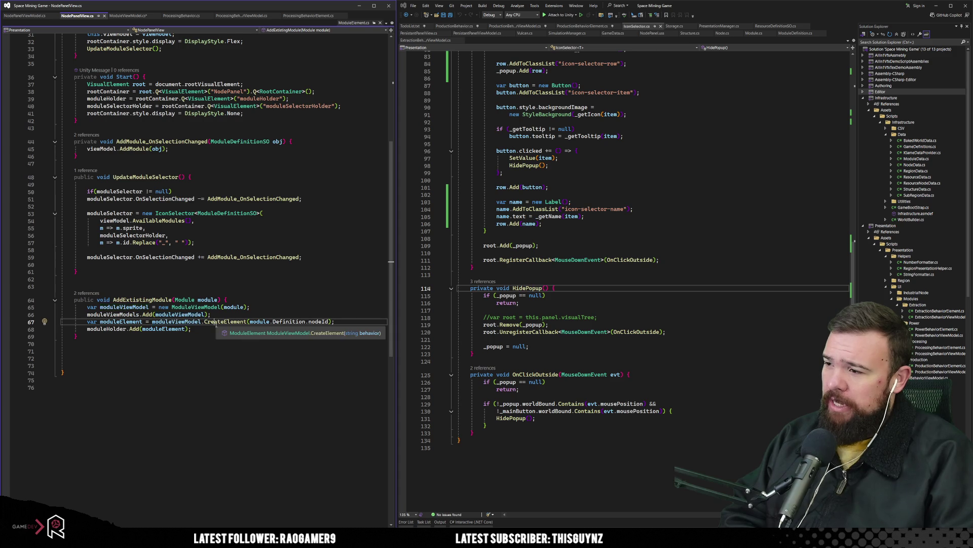
key("Right")
key("Right")
key("Right")
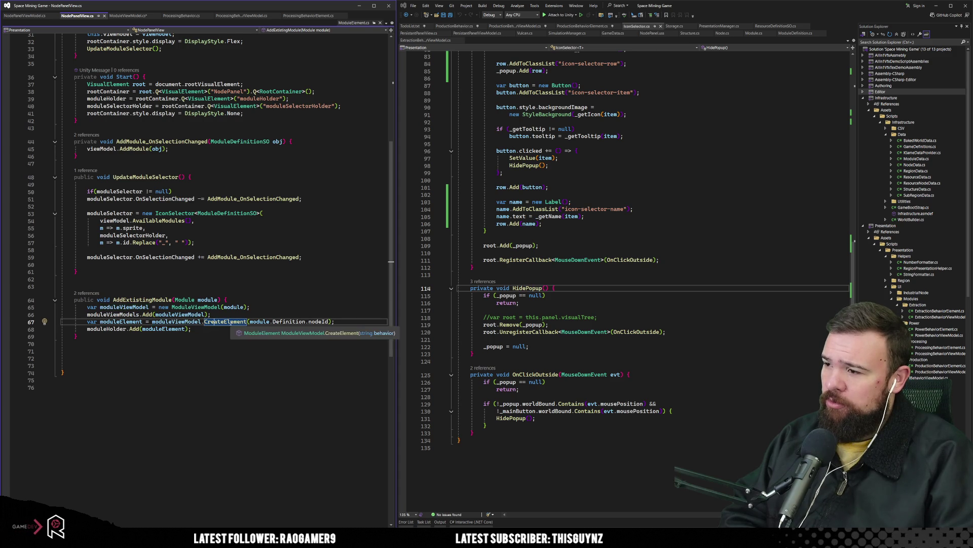
key("Left")
key("Left")
key("Left")
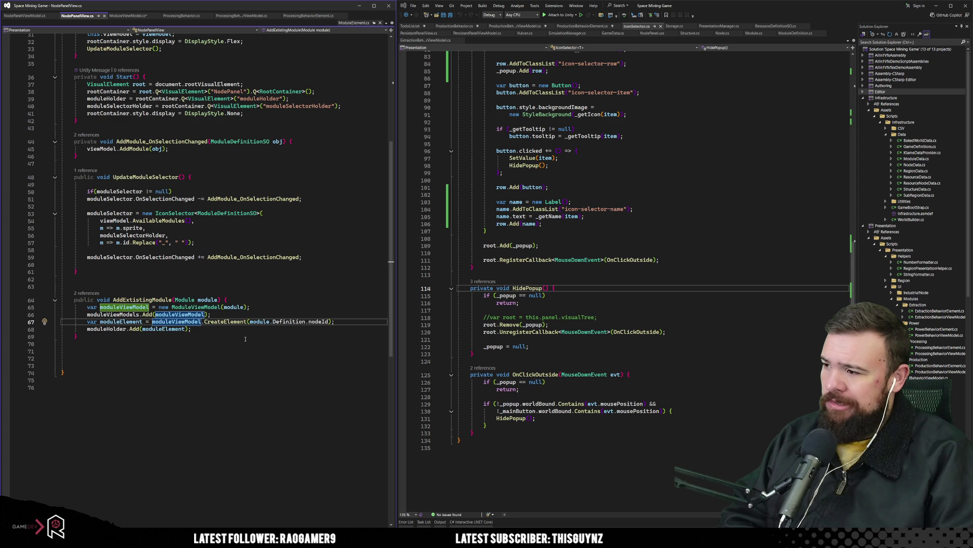
scroll(245, 339, "up", 10)
scroll(218, 330, "down", 6)
scroll(218, 330, "up", 6)
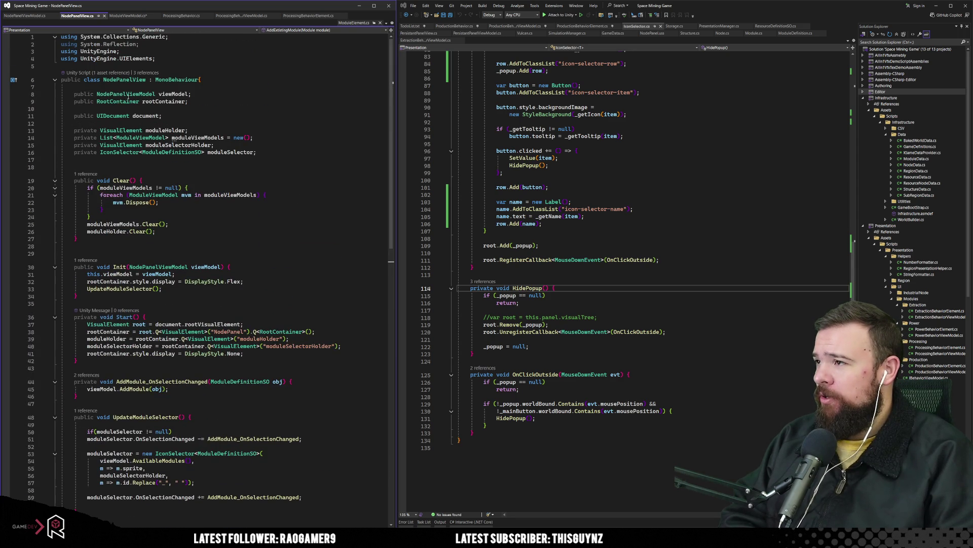
Step: Review the icon selector field and how Start finds rootContainer and moduleHolder
left_click(178, 152)
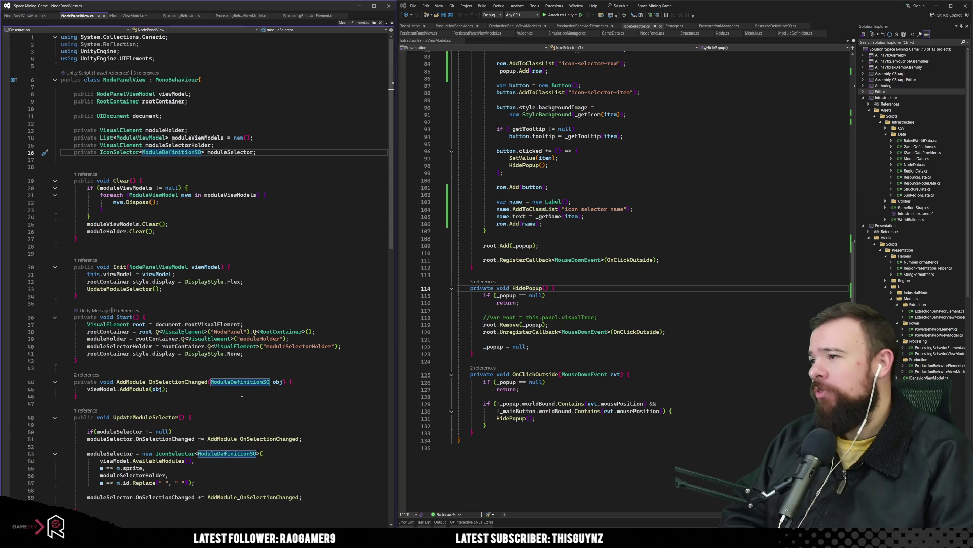
left_click(138, 102)
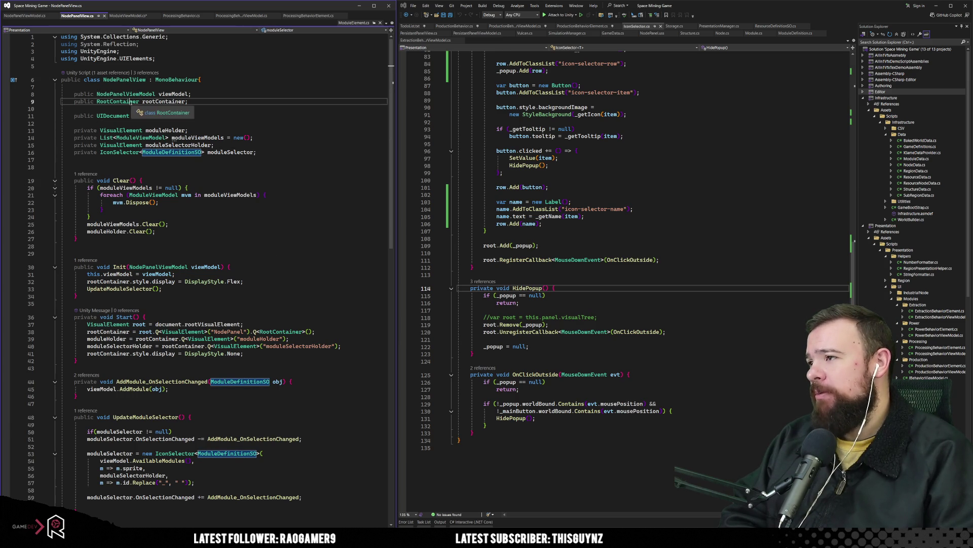
left_click(193, 124)
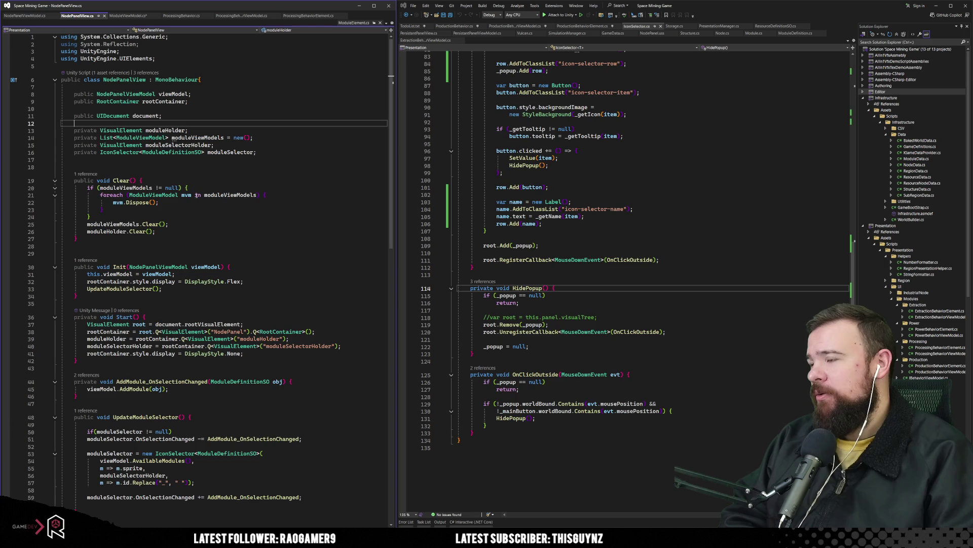
left_click(116, 102)
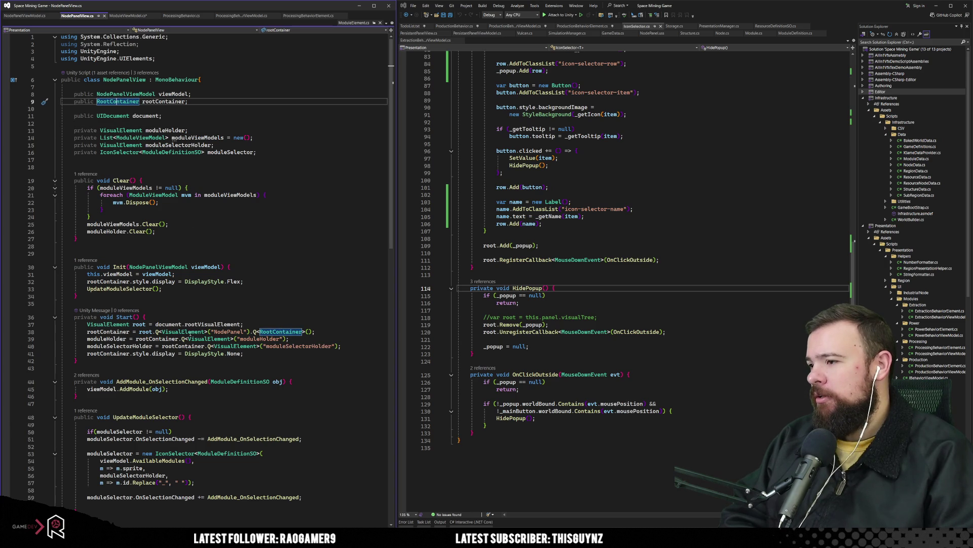
left_click(227, 332)
left_click(110, 332)
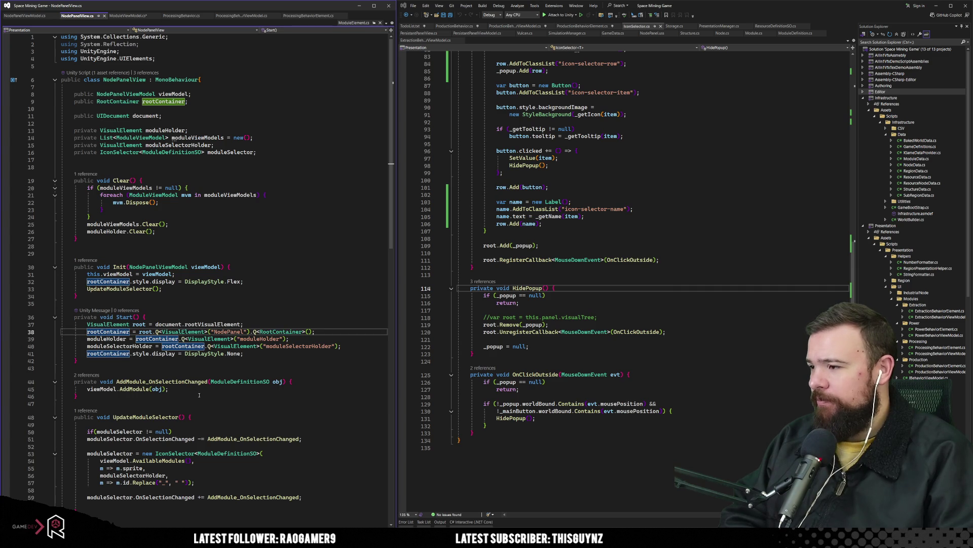
key("Down")
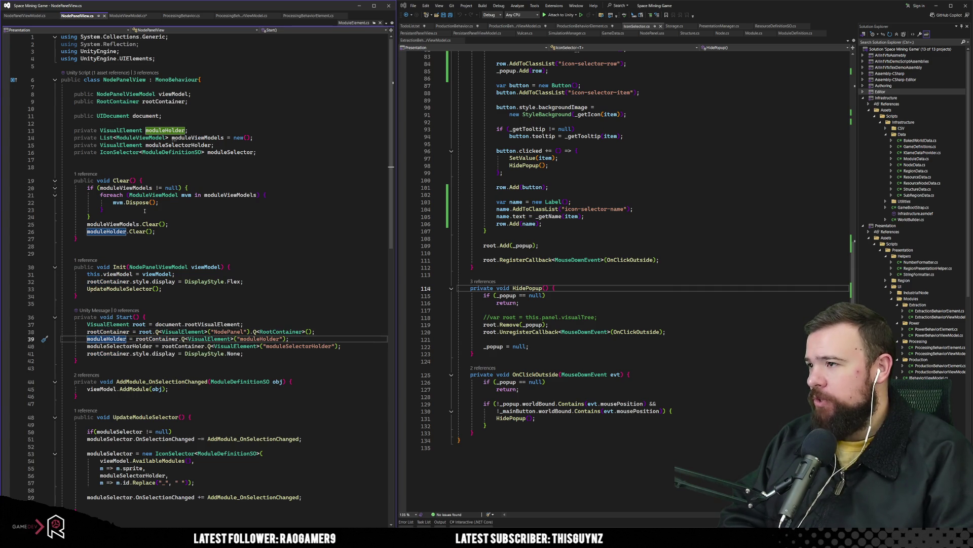
Step: Go to the CreateElement definition in ModuleViewModel.cs
scroll(158, 271, "down", 4)
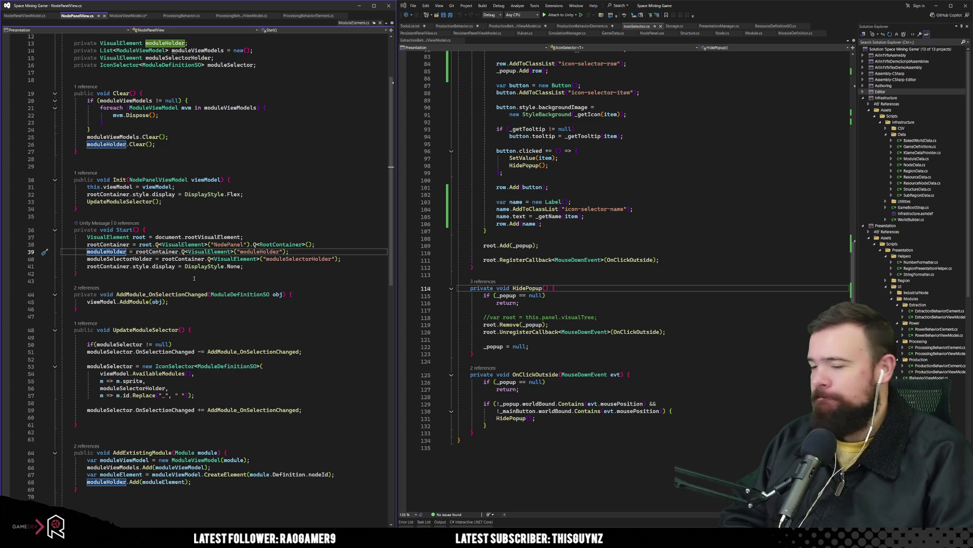
scroll(255, 383, "down", 6)
left_click(252, 373)
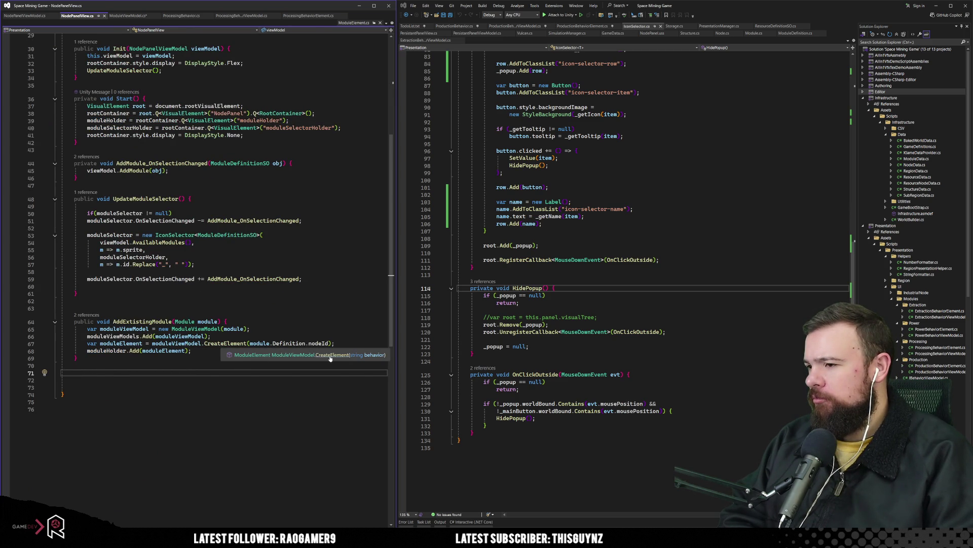
left_click(220, 343, "ctrl")
Step: Append ', VisualElement moduleHolder' to CreateElement's parameter list
left_click(238, 187)
type(",")
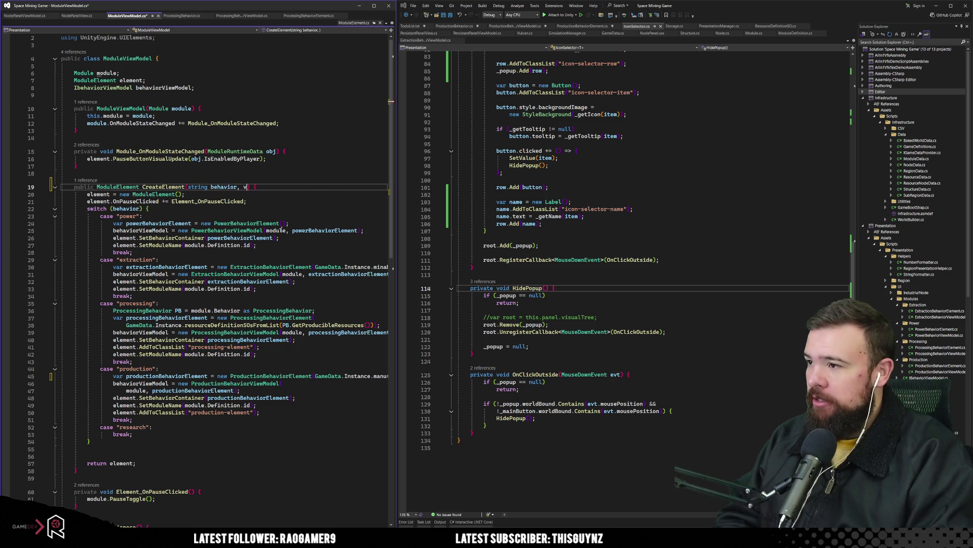
type("VisualElement moduleH")
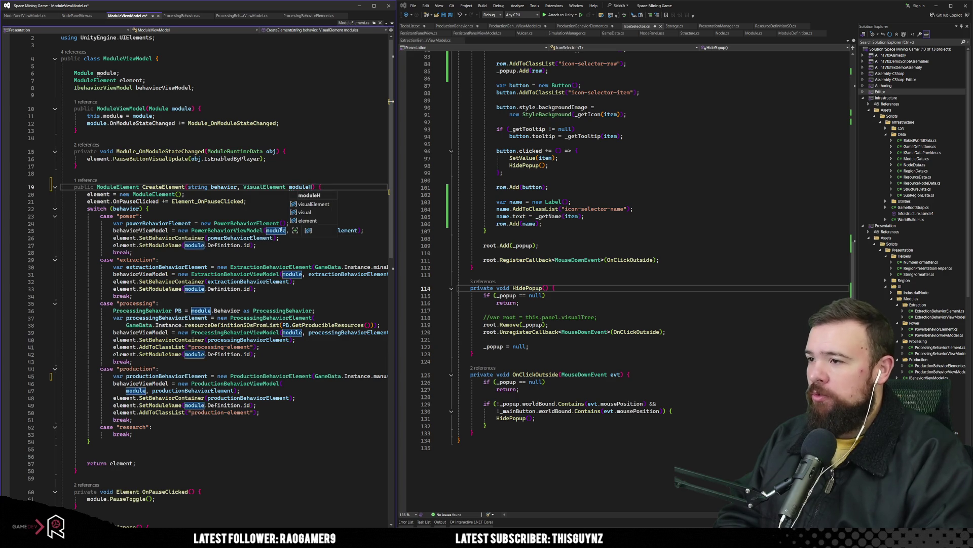
type("older")
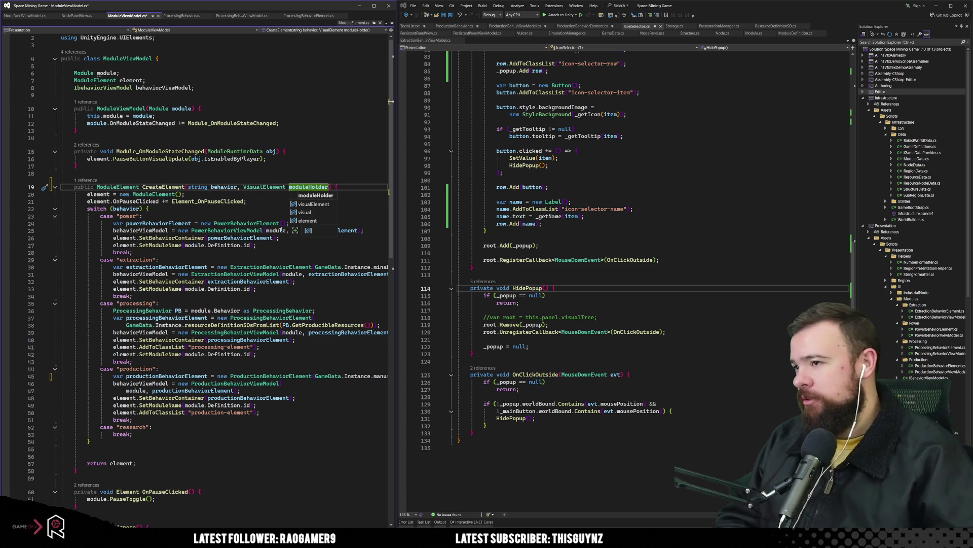
left_click(266, 216)
Step: Split the ProcessingBehaviorViewModel construction across lines, adding a trailing comma after processingBehaviorElement
left_click(155, 332)
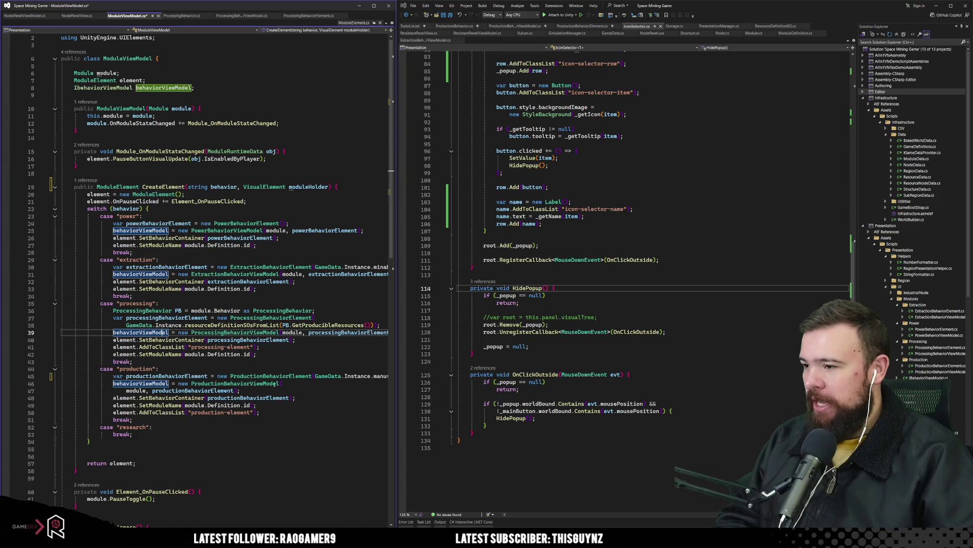
left_click(292, 363)
left_click(198, 333)
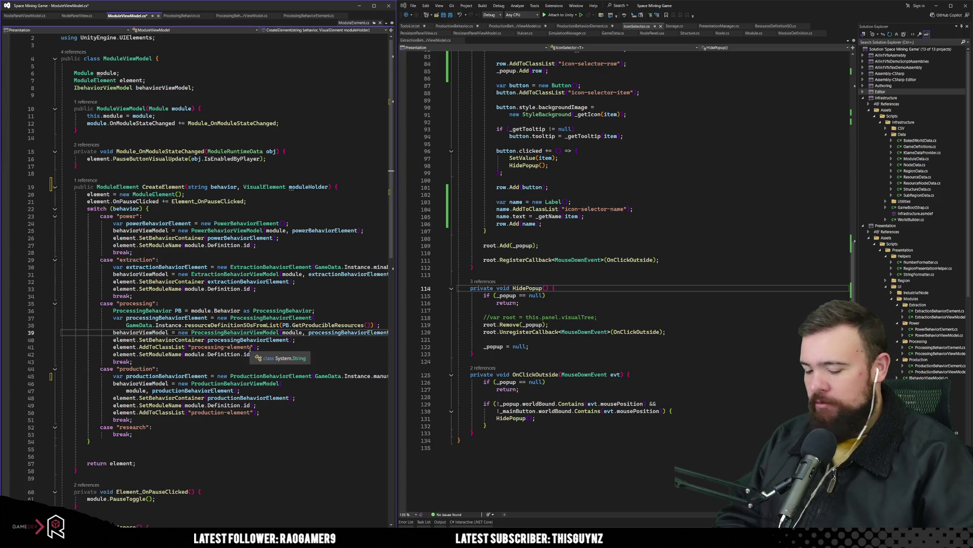
key("Return")
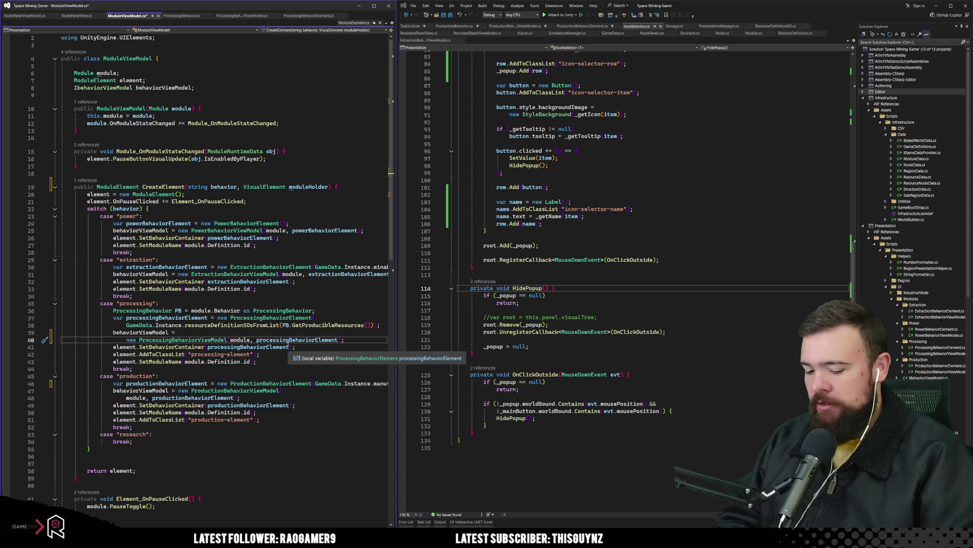
key("Return")
key("ctrl+Right")
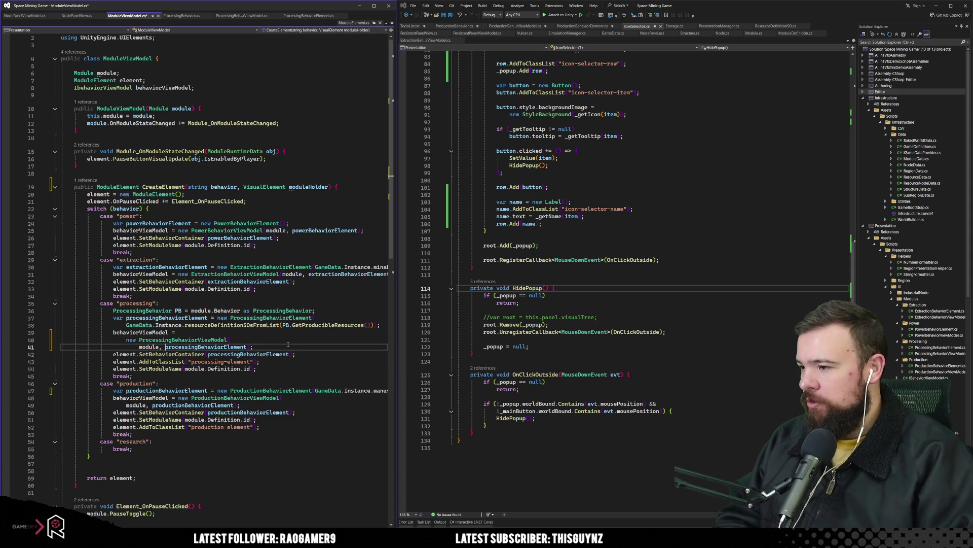
key("Return")
left_click(243, 346)
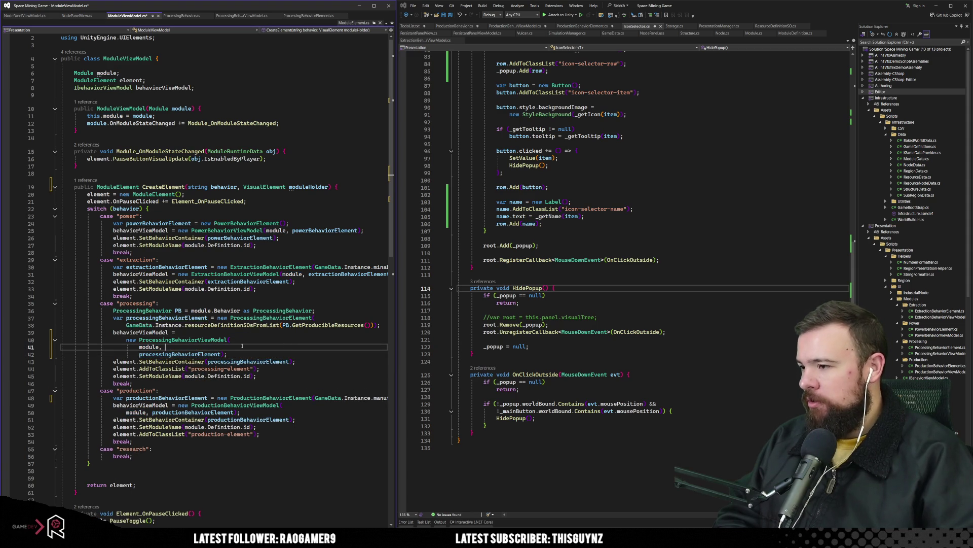
left_click(221, 354)
type(",")
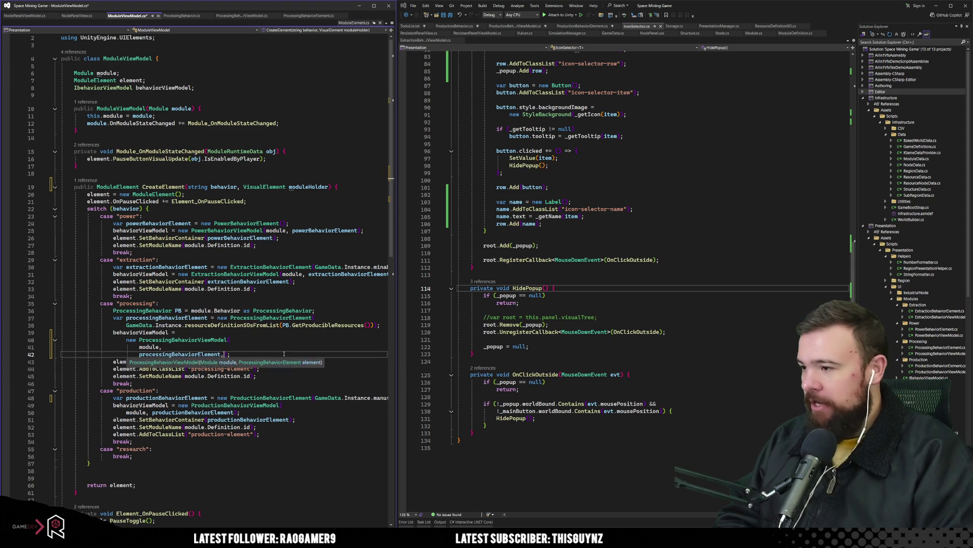
key("Return")
Step: Check the resulting error, then rejoin ProcessingBehaviorViewModel(module, processingBehaviorElement) onto one line
left_click(199, 339)
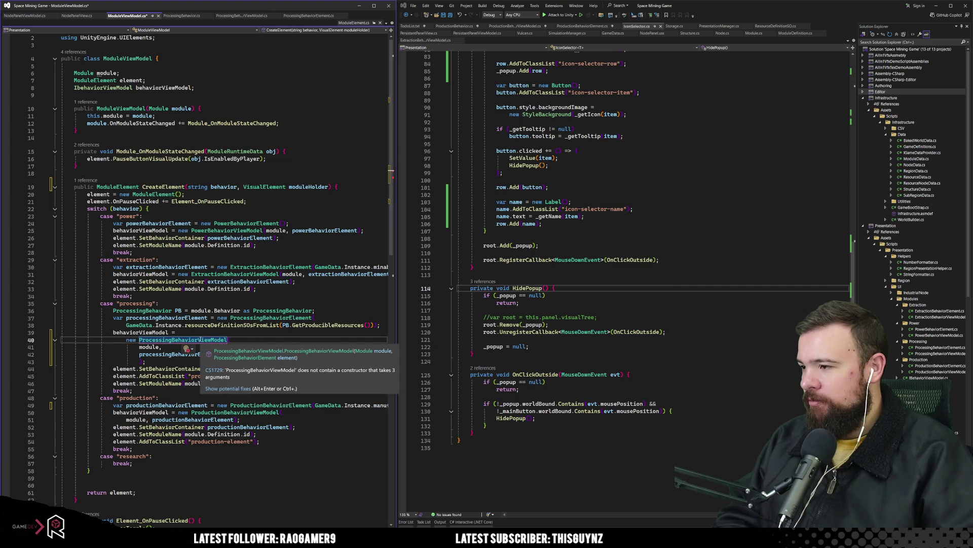
mouse_move(199, 340)
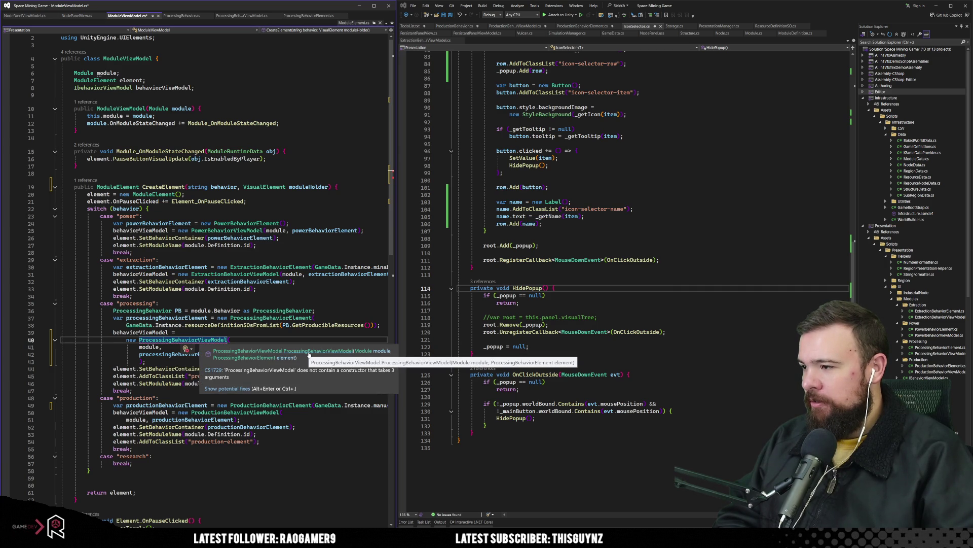
left_click(262, 341)
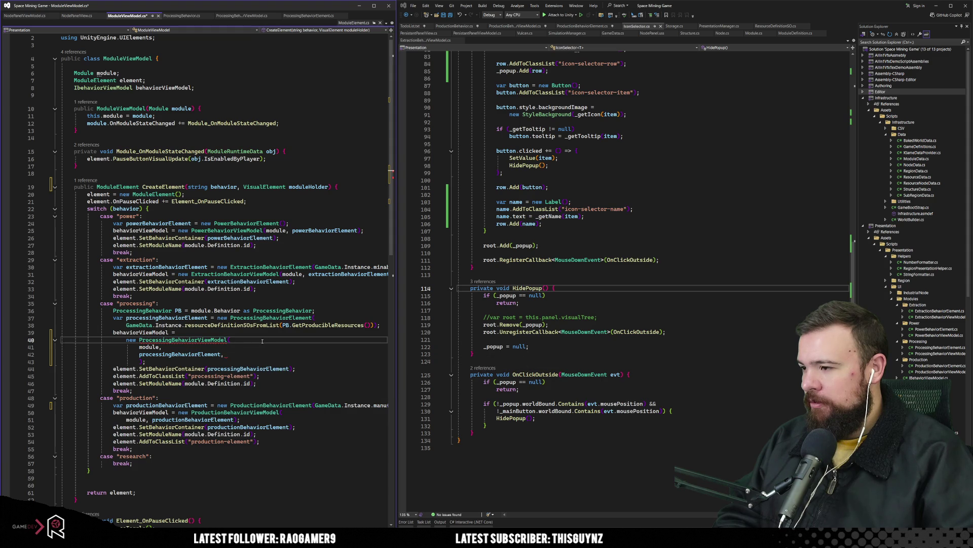
key("Delete")
key("Delete")
key("Delete")
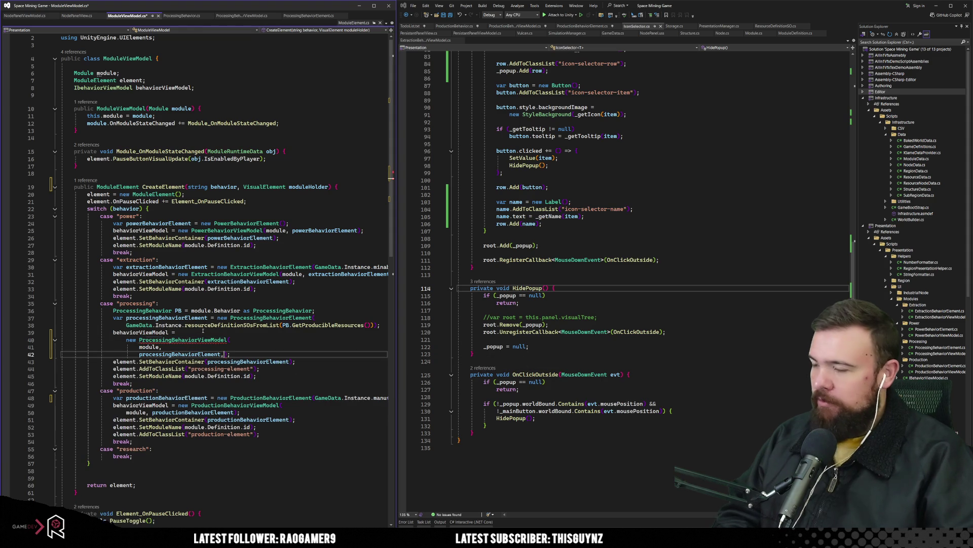
left_click(201, 334)
key("Delete")
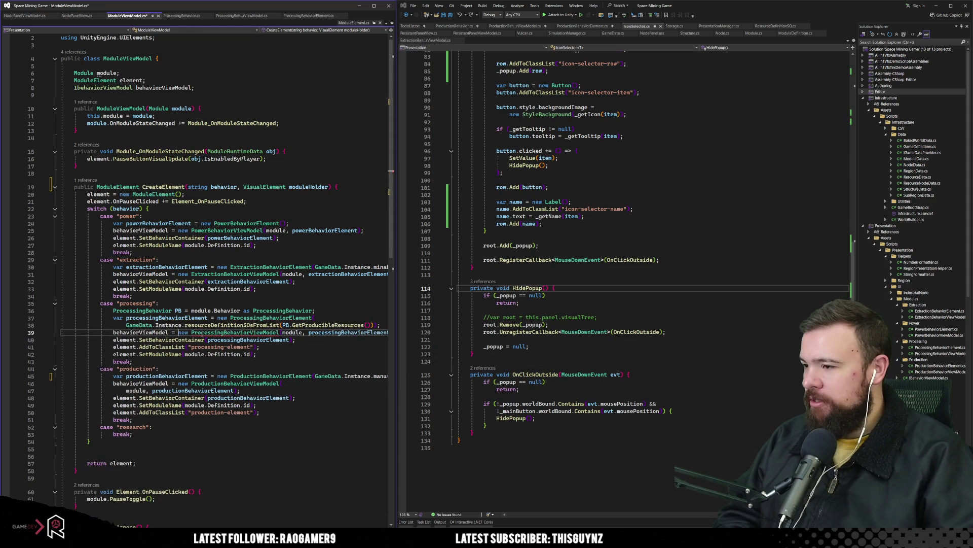
left_click(175, 318)
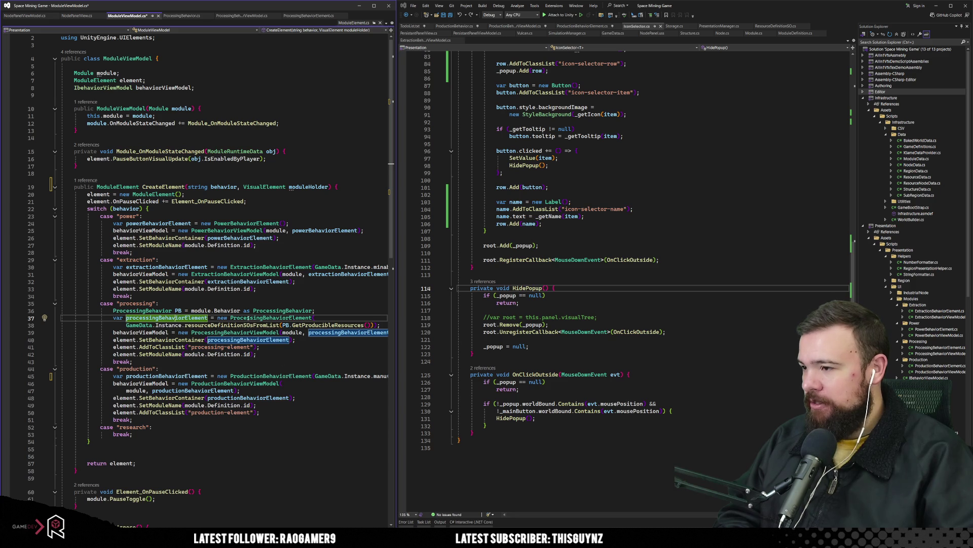
left_click(249, 318)
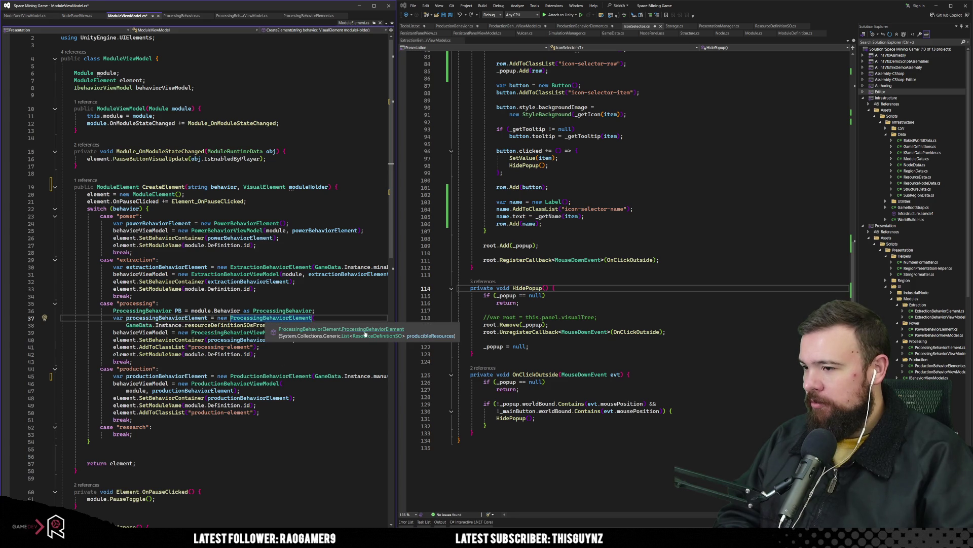
key("F12")
left_click(238, 175)
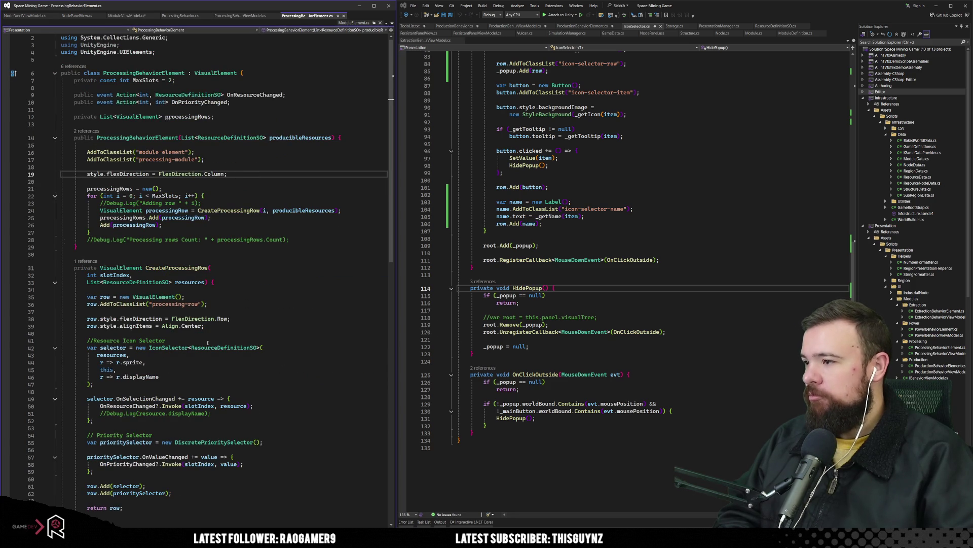
left_click(206, 151)
left_click(182, 138)
key("Return")
left_click(237, 145)
type(",")
key("Return")
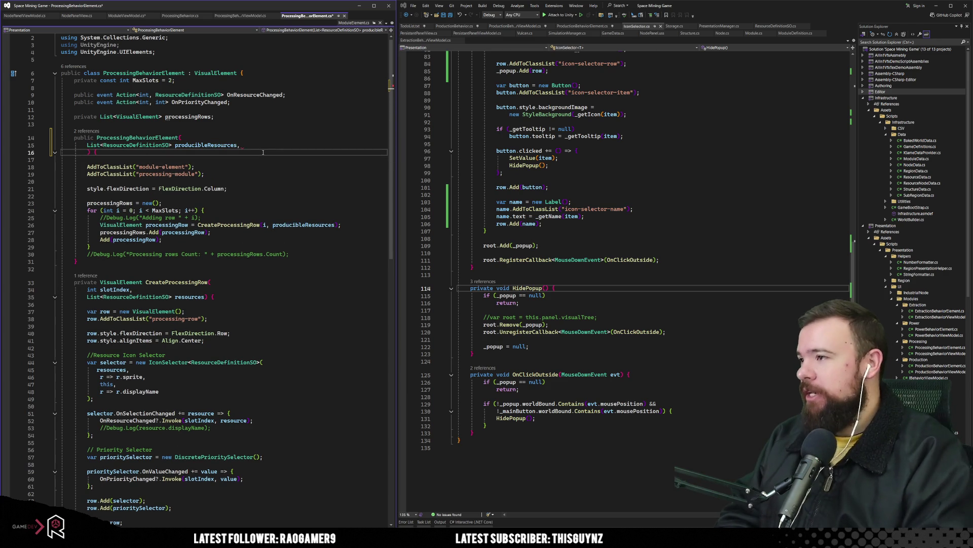
type("VisualElement modul")
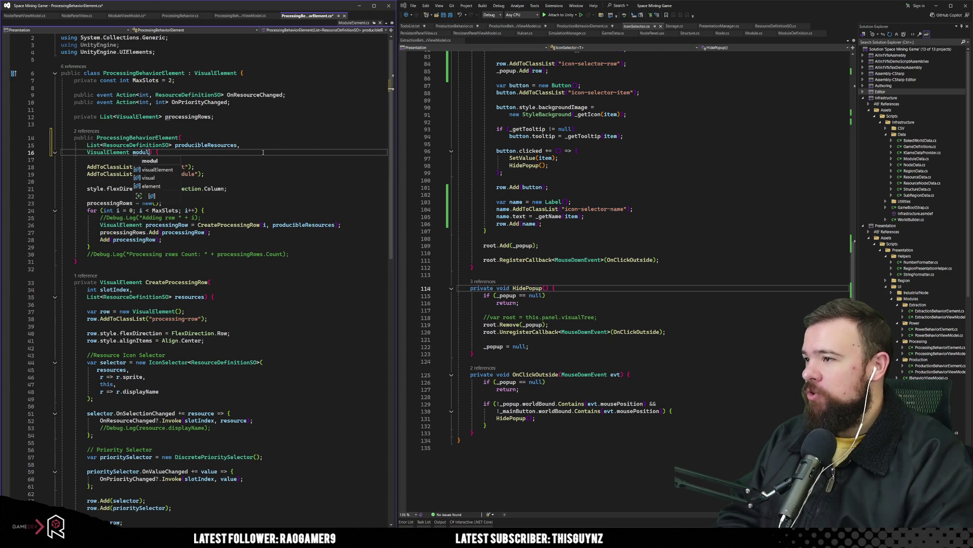
type("eHol")
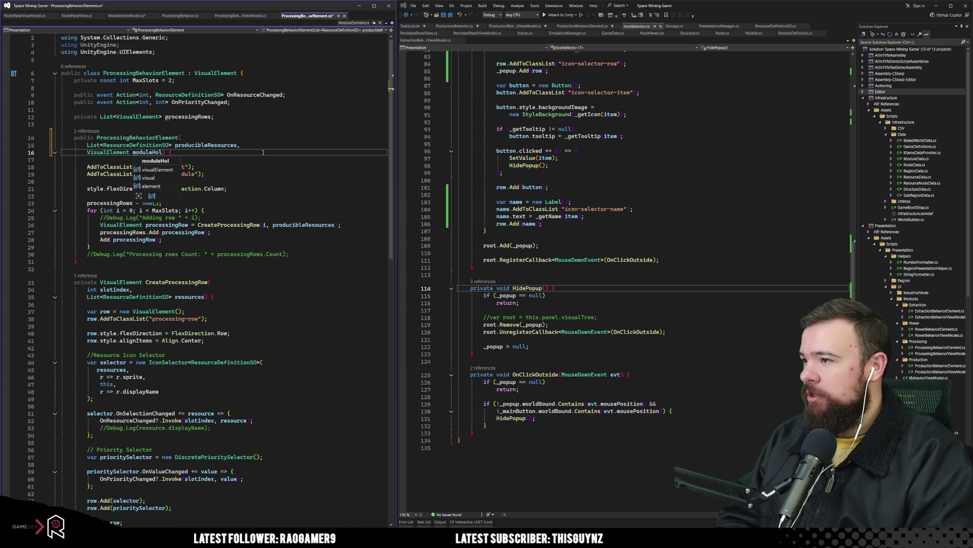
type("der")
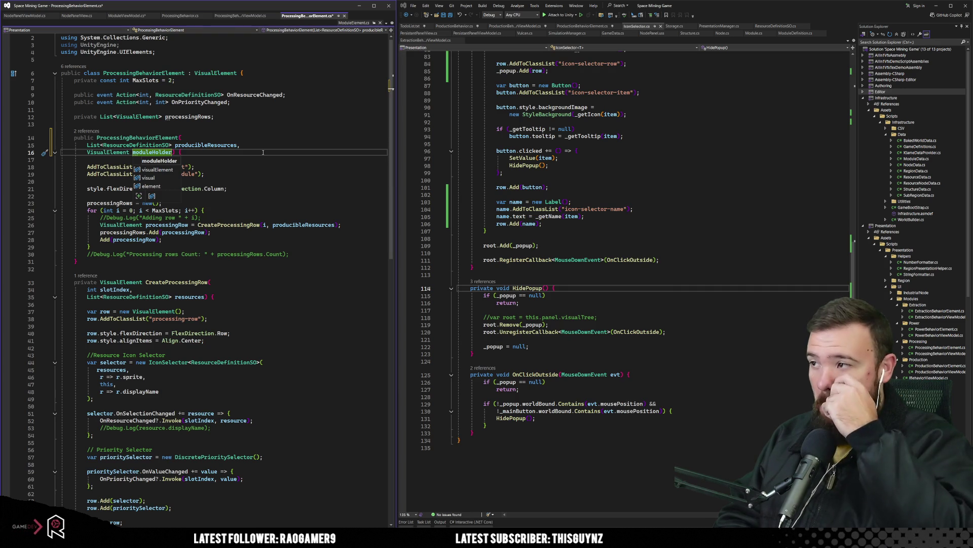
left_click(263, 166)
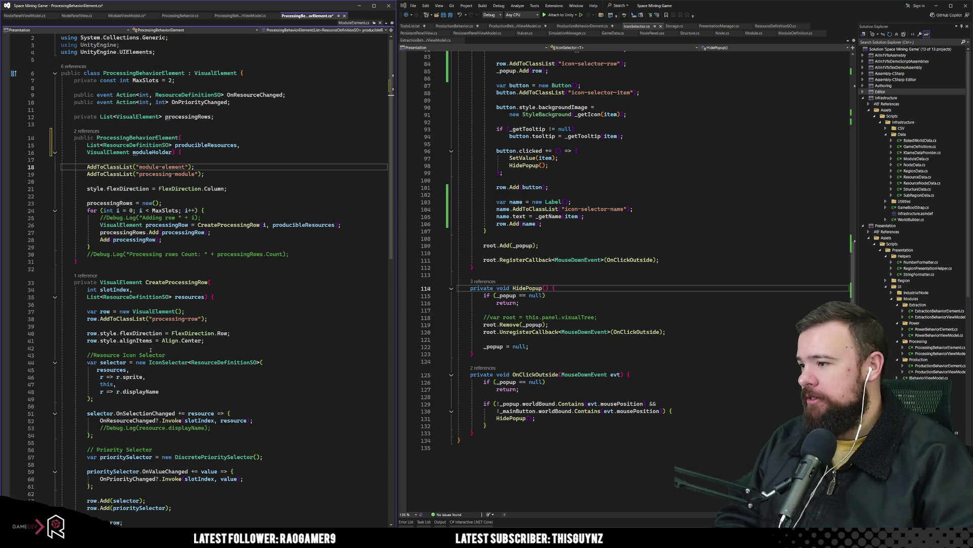
left_click(124, 363)
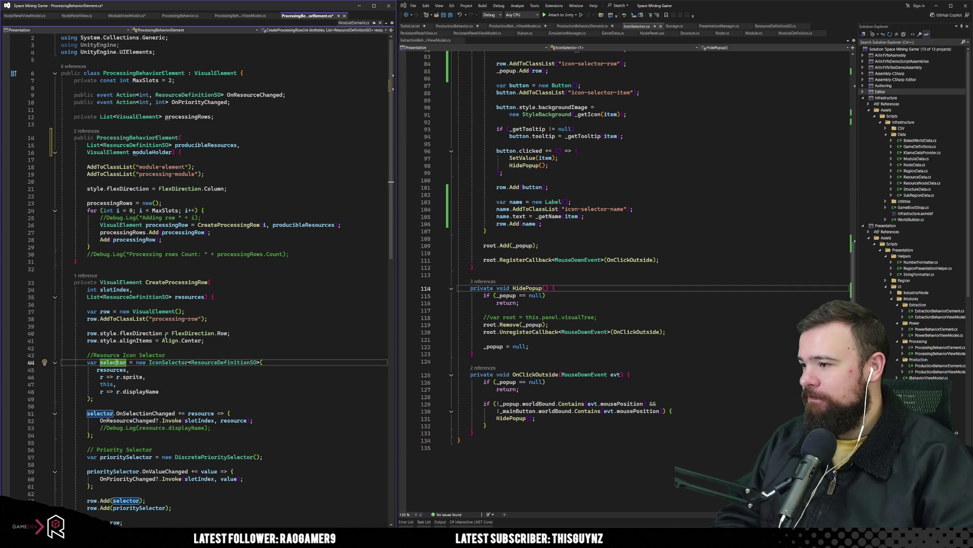
left_click(163, 282)
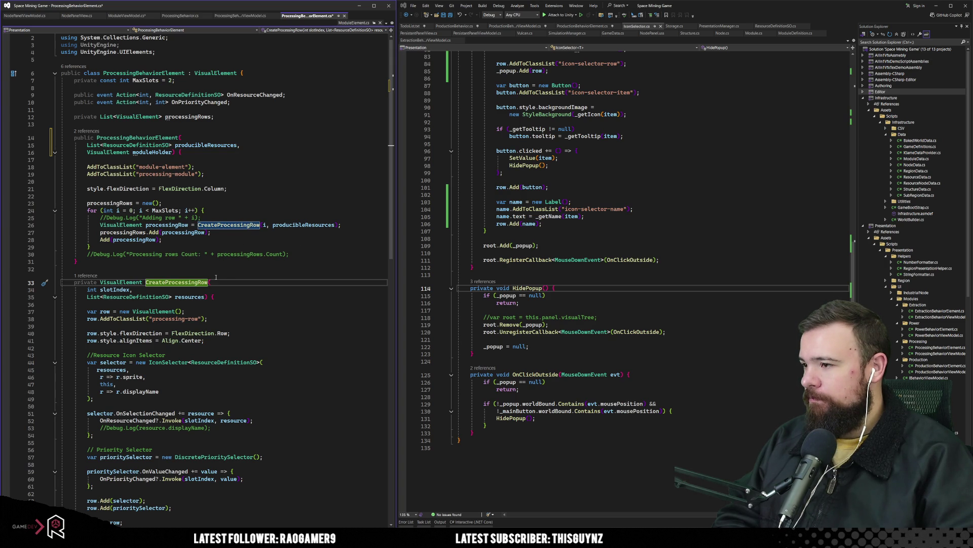
left_click(205, 296)
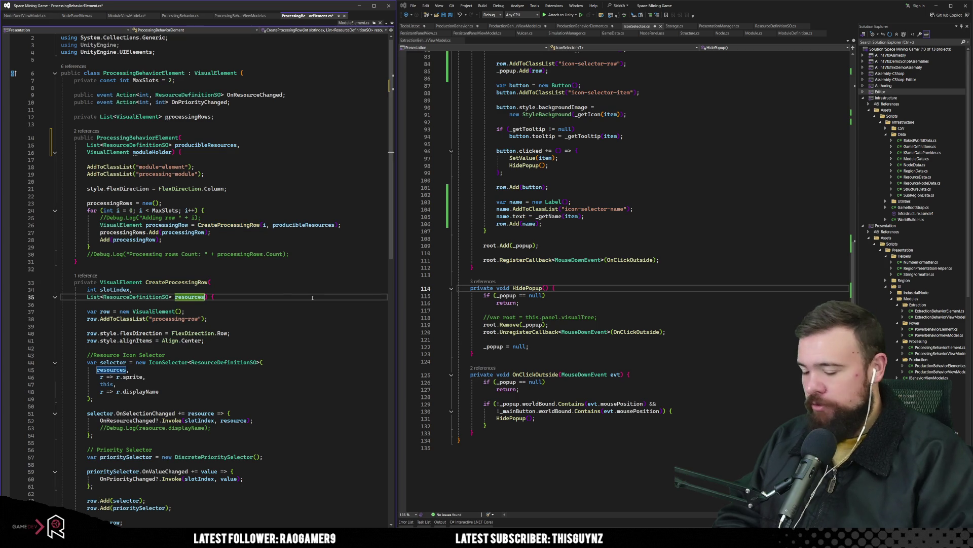
Step: Add a VisualElement moduleHolder parameter to CreateProcessingRow and pass it to IconSelector instead of this
type(",")
key("Return")
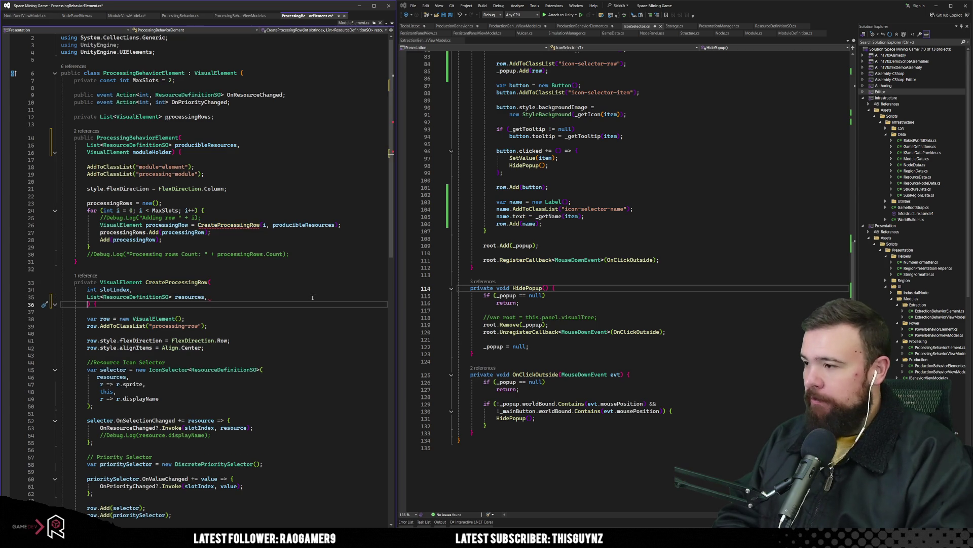
type("VisualElement ")
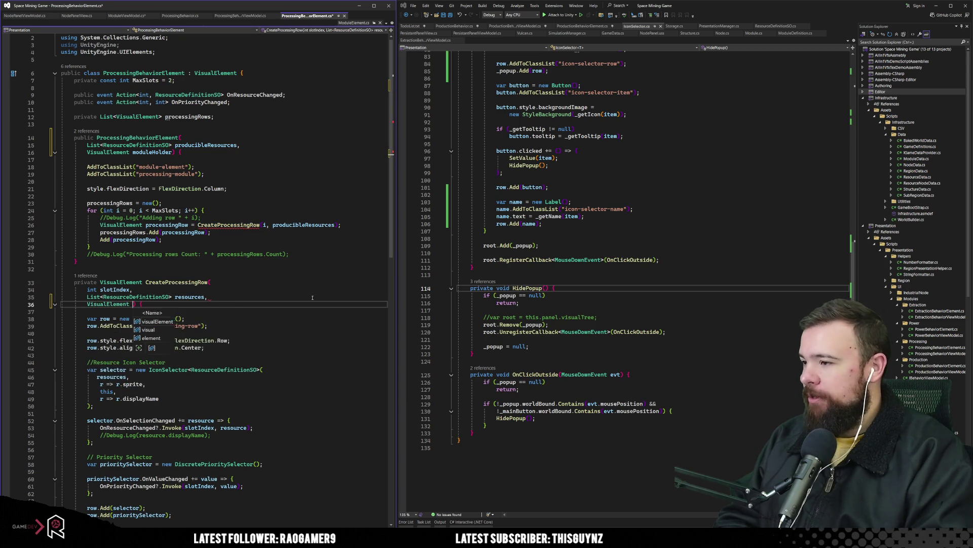
type("moduel")
key("BackSpace")
type("lde")
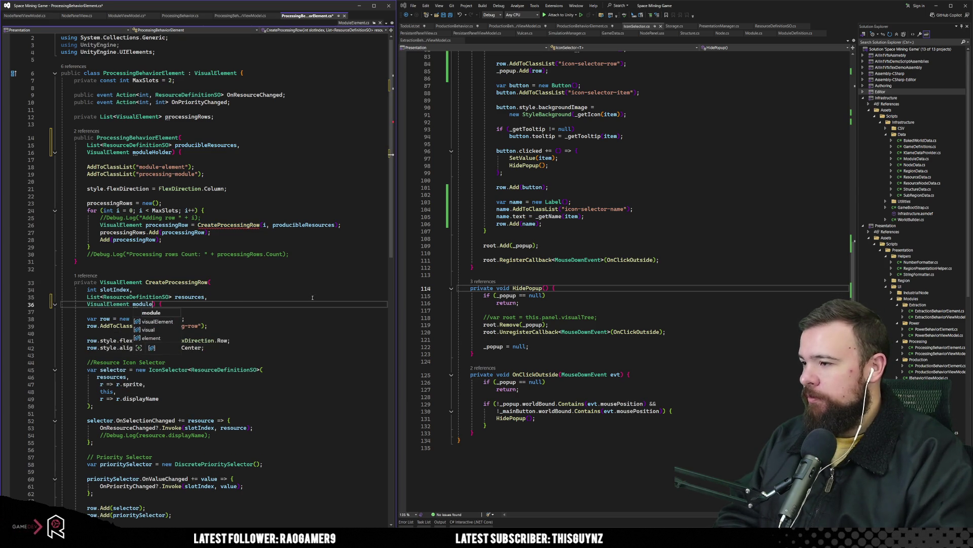
type("r")
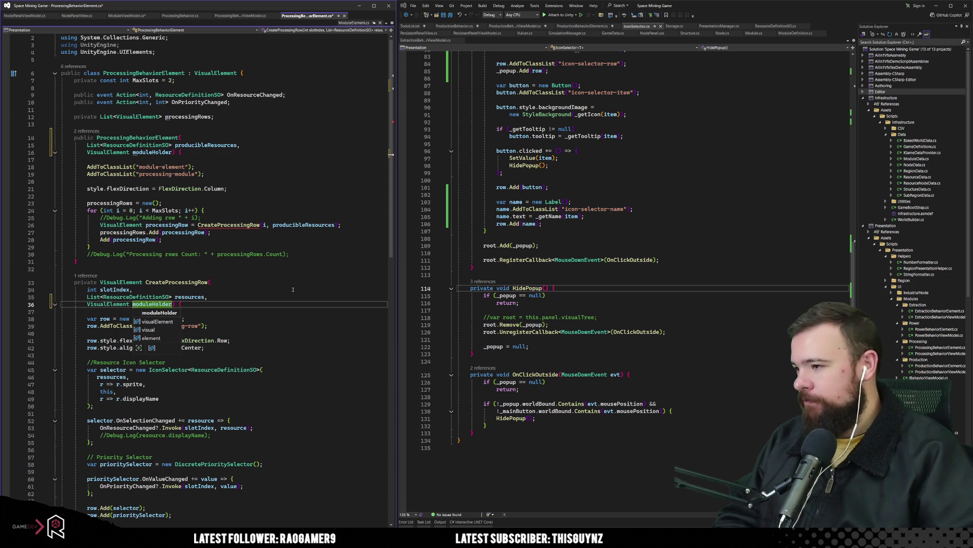
left_click(228, 325)
left_click(148, 305)
double_click(108, 392)
type("moduleHolder")
left_click(187, 319)
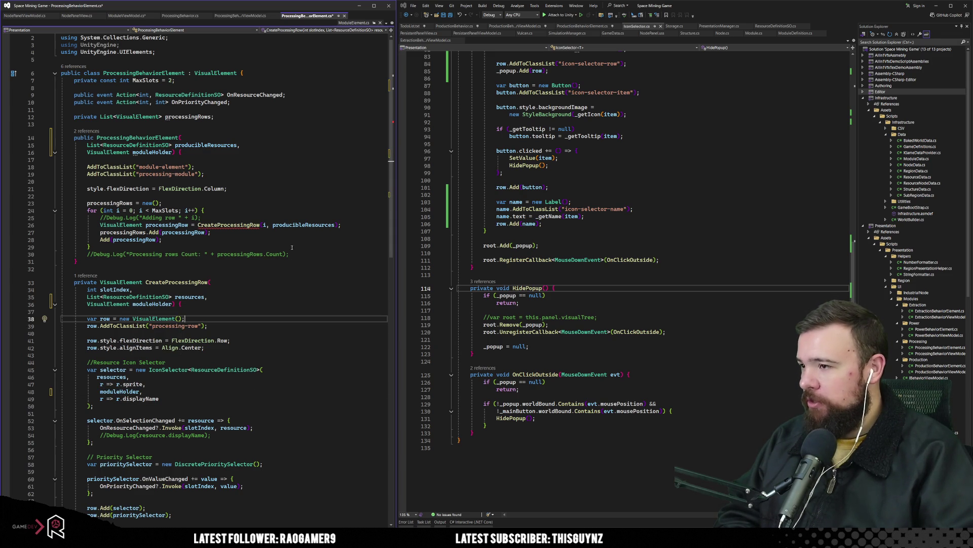
Step: Pass moduleHolder after producibleResources on line 26 and save ProcessingBehaviorElement.cs
left_click(335, 225)
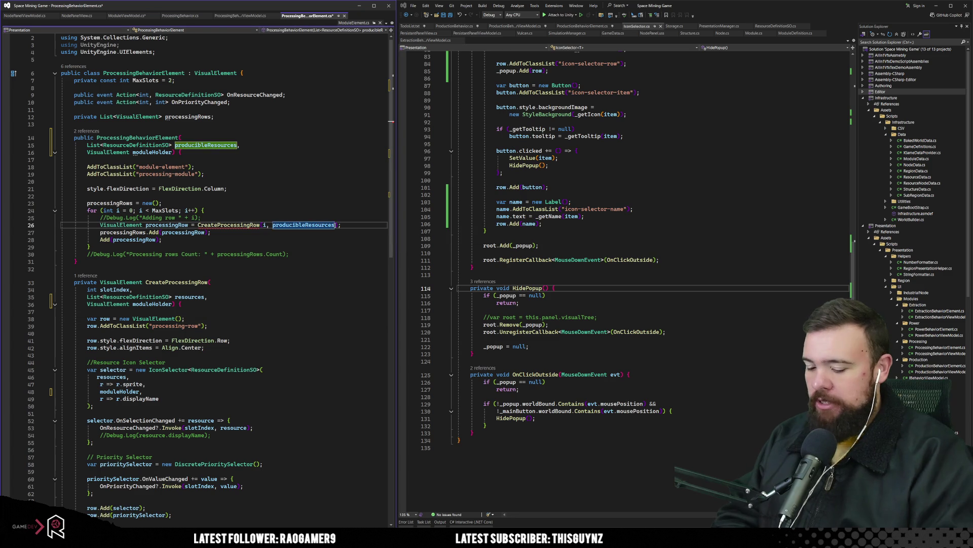
type(", modul")
key("Tab")
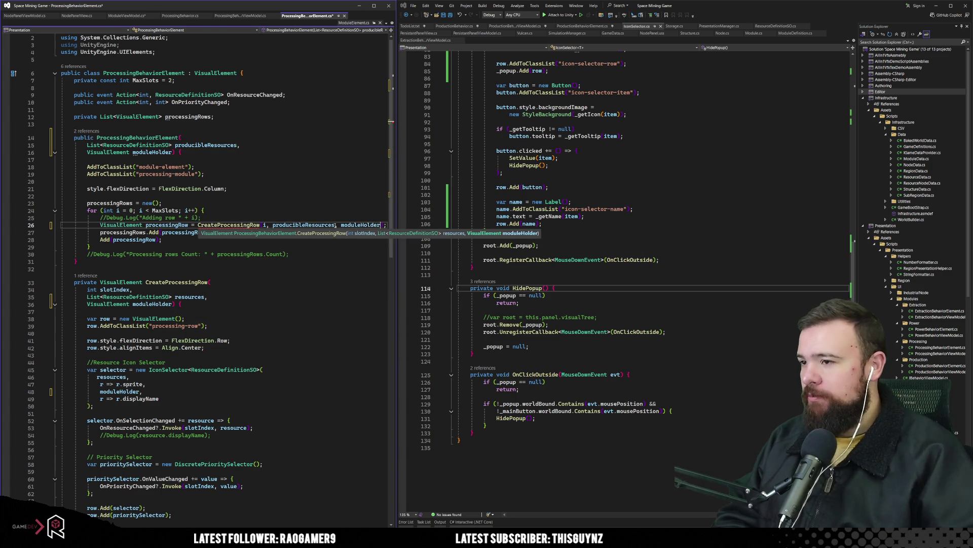
left_click(369, 312)
key("ctrl+s")
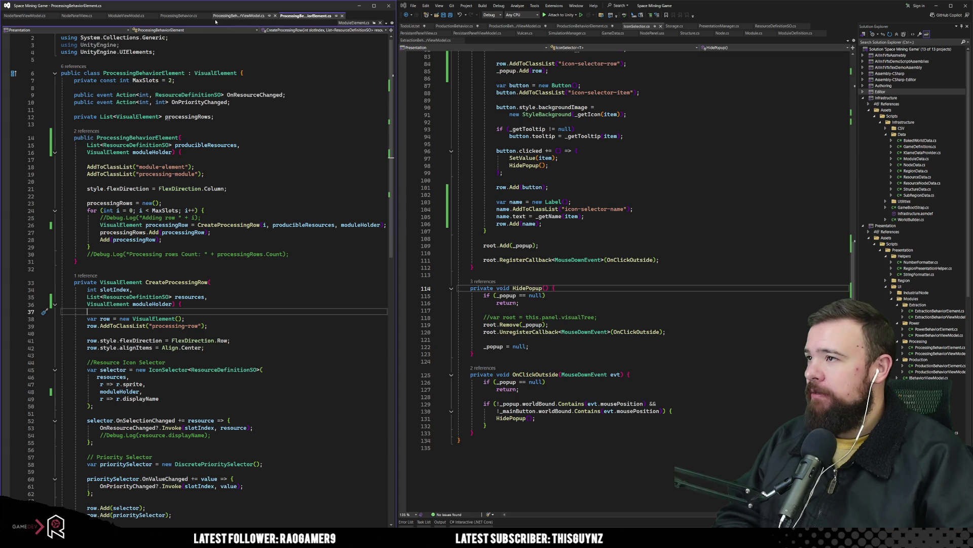
left_click(126, 16)
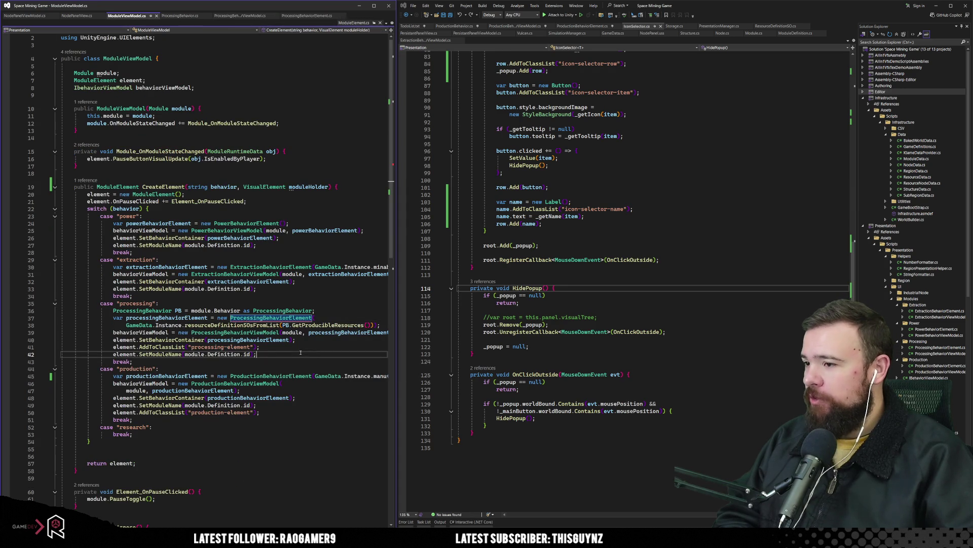
Step: Add moduleHolder after GetProducibleResources() in the ProcessingBehaviorElement constructor call
key("Down")
key("Down")
key("Down")
left_click(373, 325)
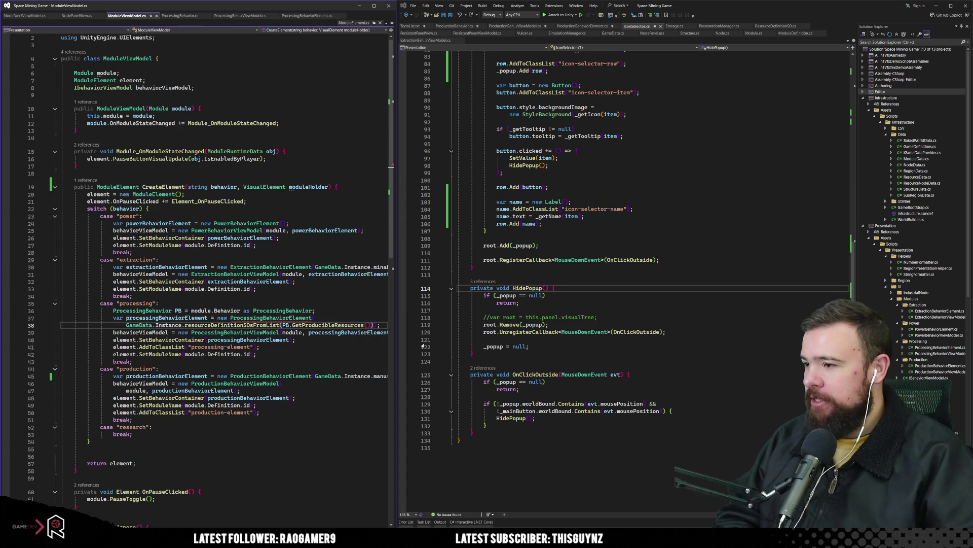
type(",")
key("Return")
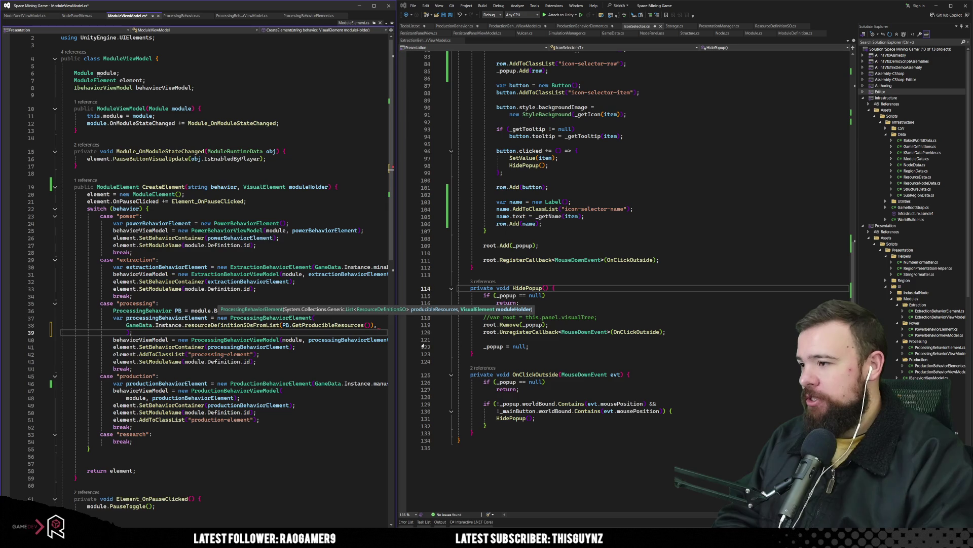
type("mo")
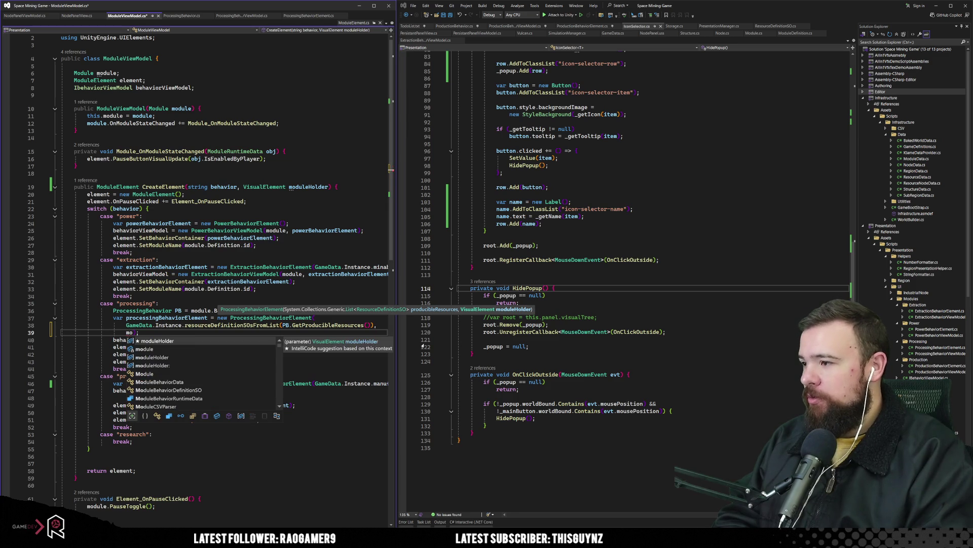
key("Tab")
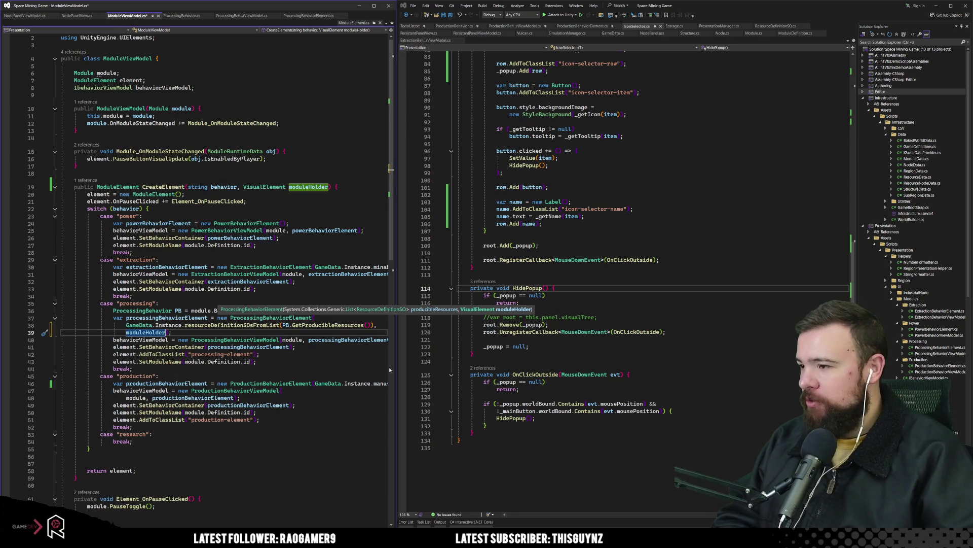
Step: Pass moduleHolder after manufacturableModules to ProductionBehaviorElement, then go to its constructor definition
left_click(274, 360)
scroll(273, 360, "down", 2)
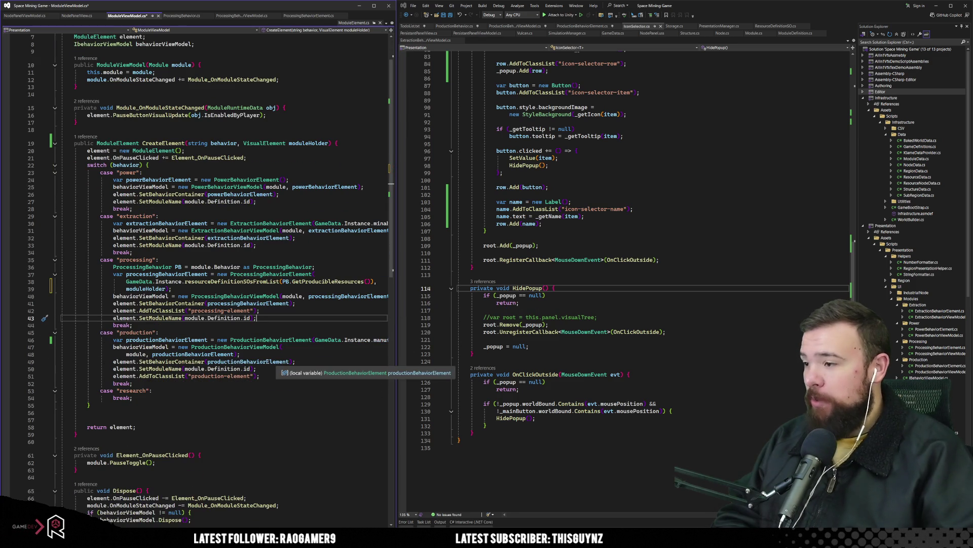
left_click(167, 340)
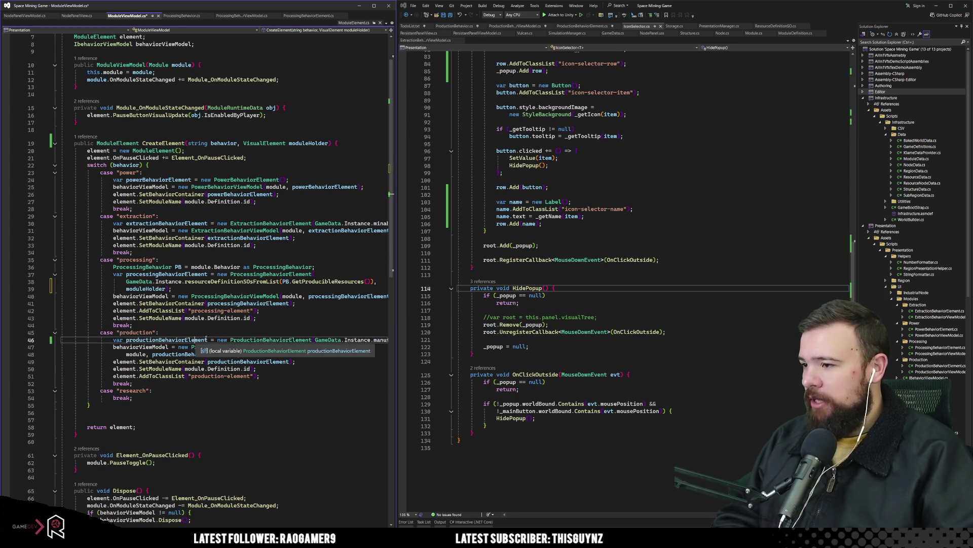
left_click(313, 341)
key("Return")
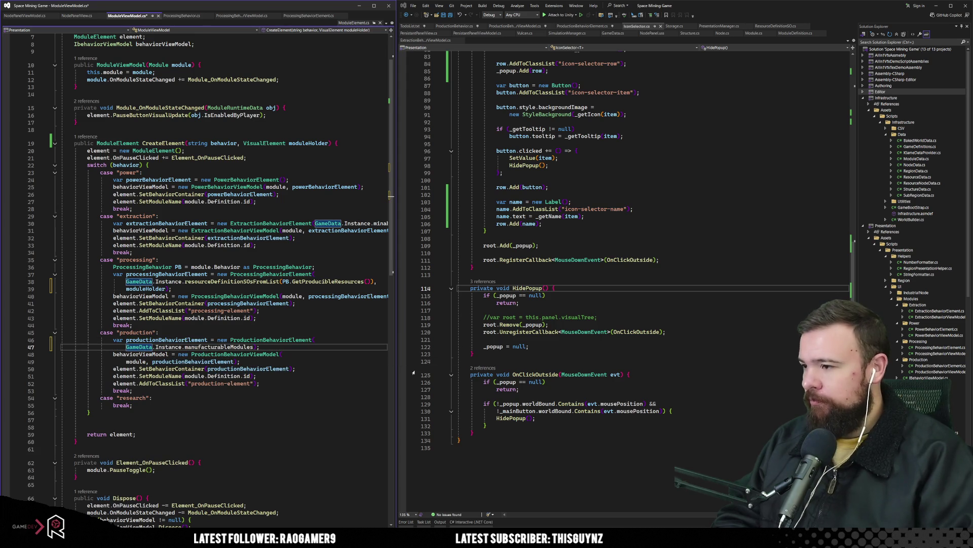
left_click(254, 346)
type(",")
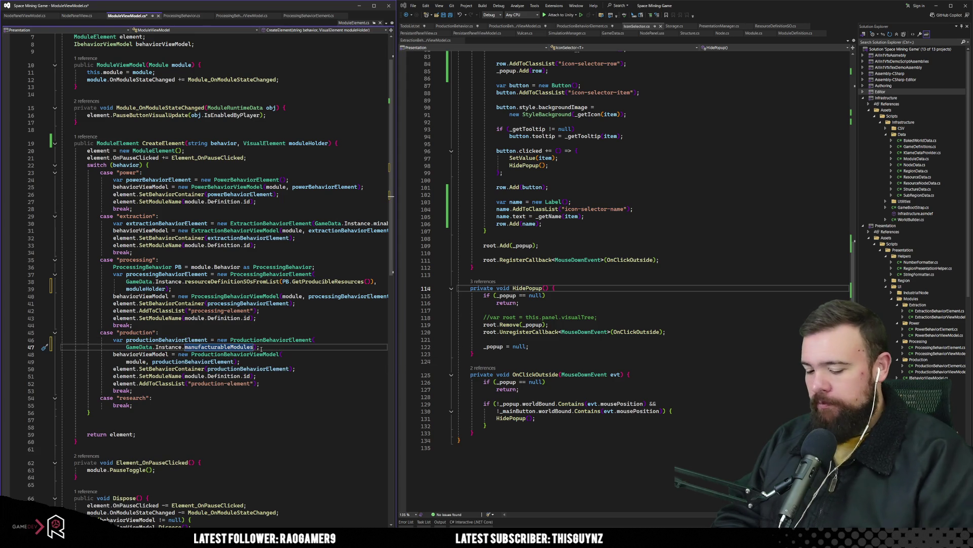
key("Return")
type("module);")
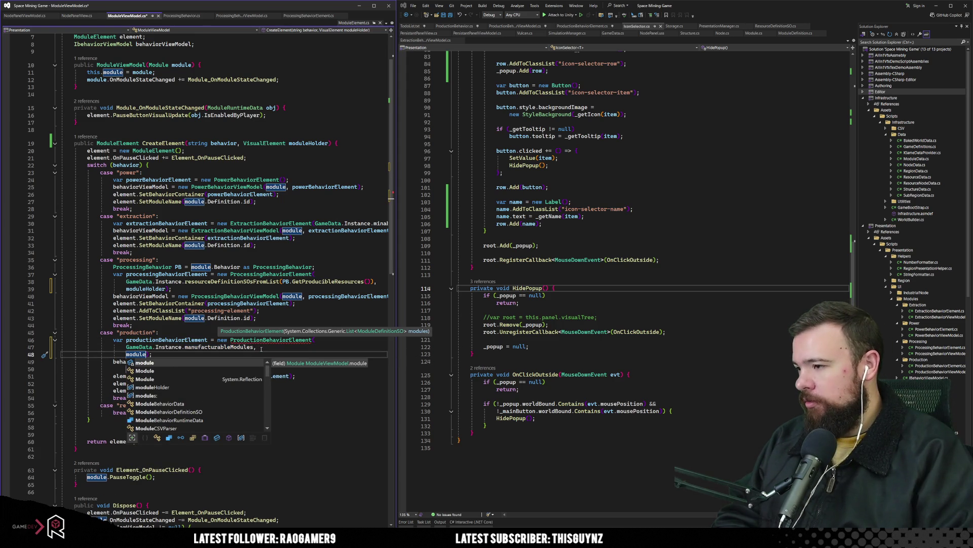
key("Down")
key("Down")
key("Down")
key("Tab")
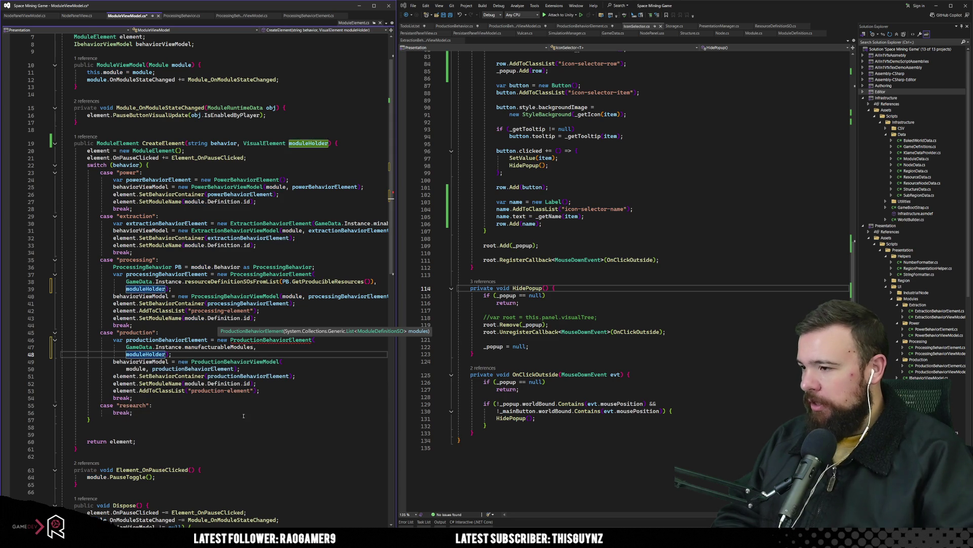
left_click(244, 414)
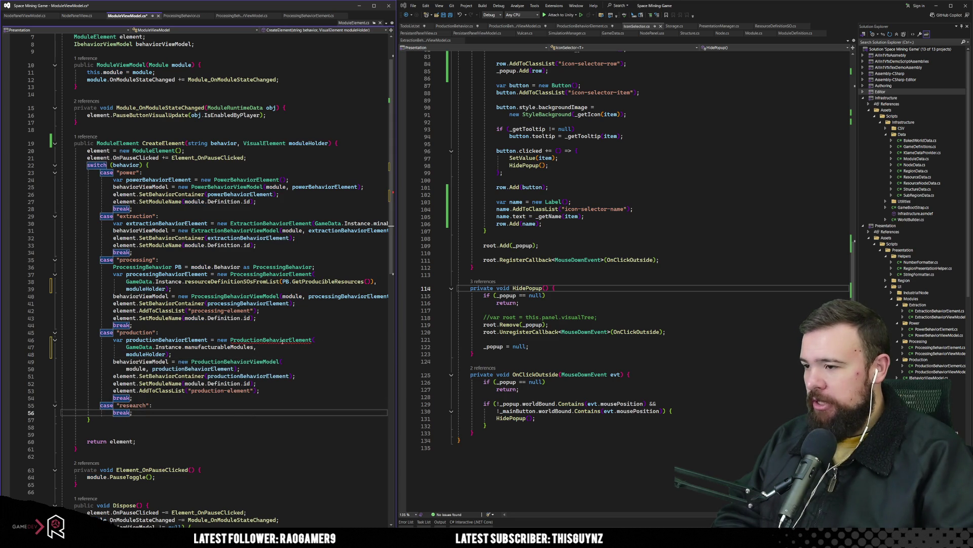
key("F12")
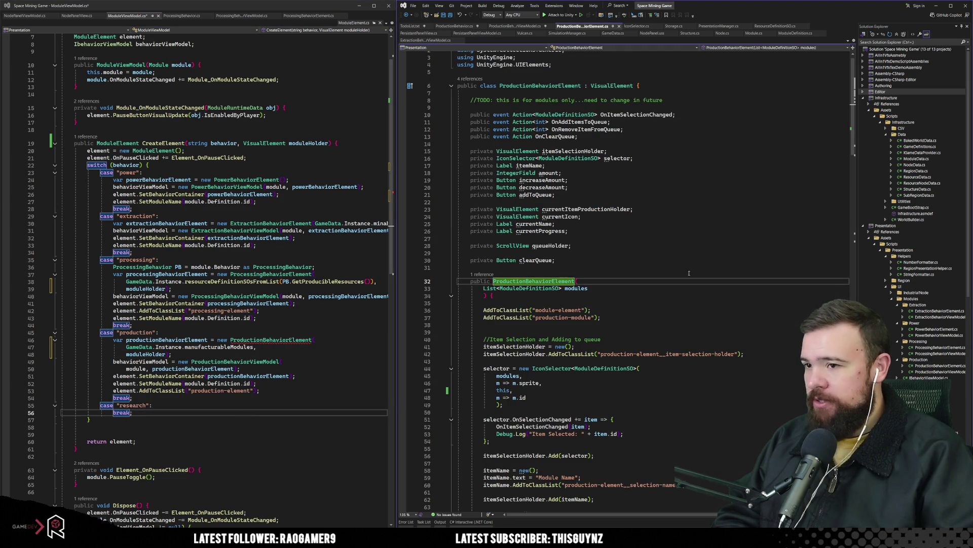
Step: Add a VisualElement moduleHolder parameter after modules in the ProductionBehaviorElement constructor
left_click(629, 289)
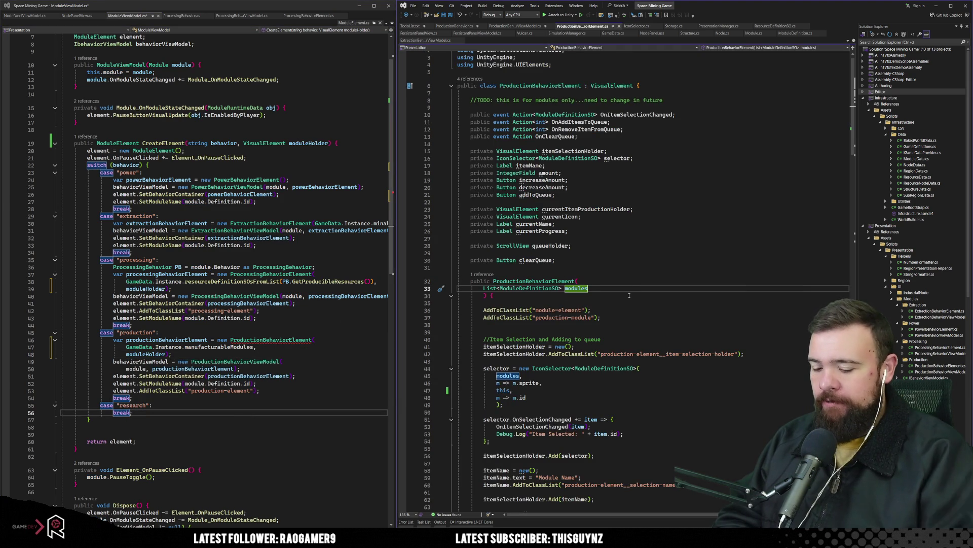
type(",")
key("Return")
type("VisualElement mo")
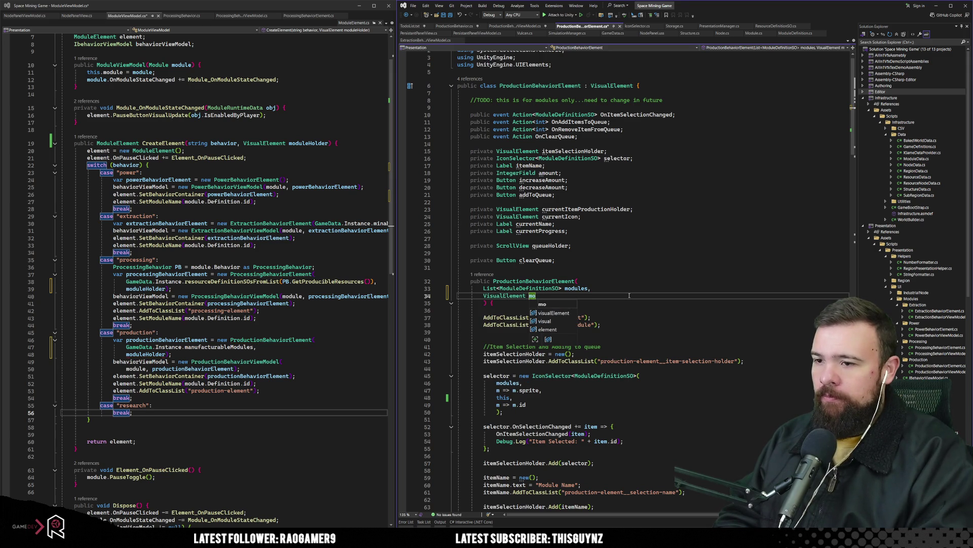
type("duleHolder")
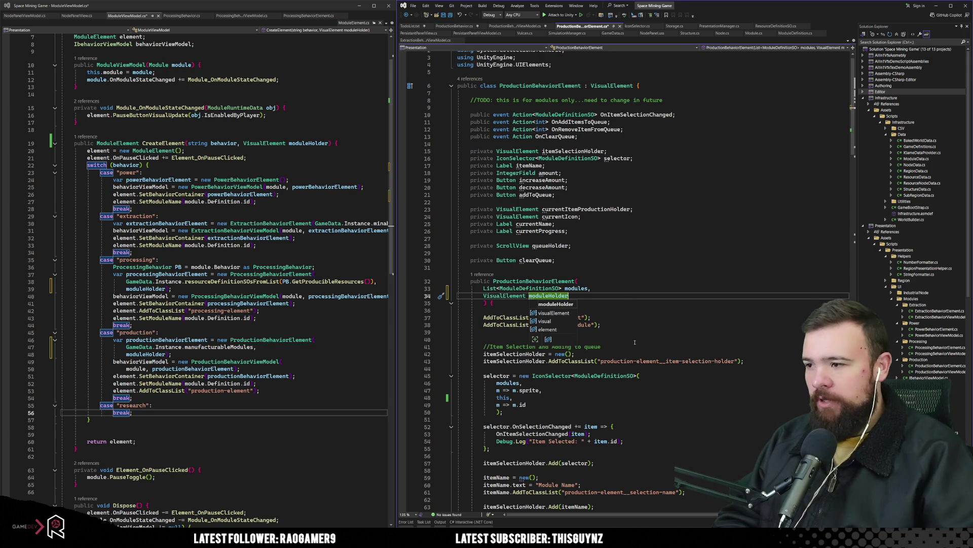
key("Escape")
Step: Replace this with moduleHolder in its IconSelector, then open NodePanelView's CreateElement call via references
scroll(628, 324, "down", 5)
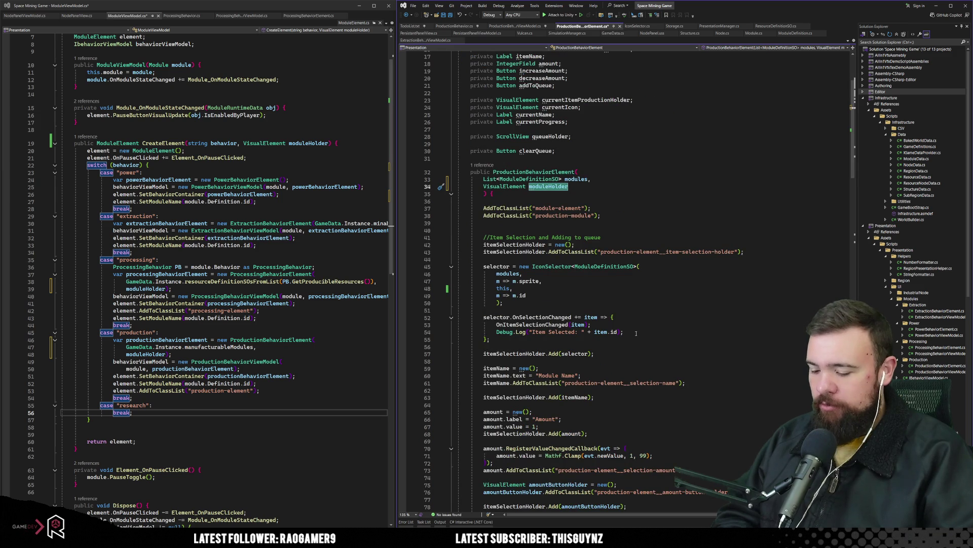
double_click(503, 289)
type("moduleHolder")
key("Down")
key("Down")
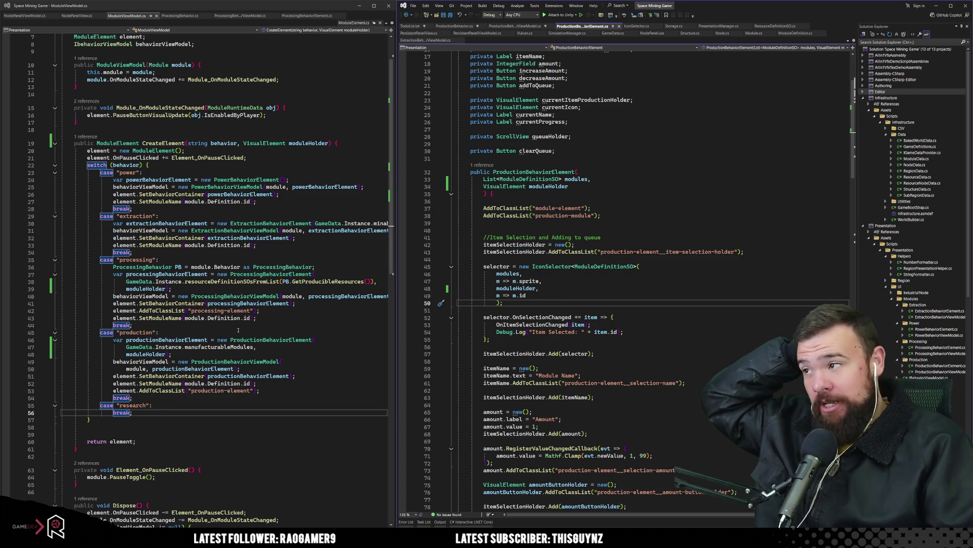
left_click(87, 136)
double_click(133, 118)
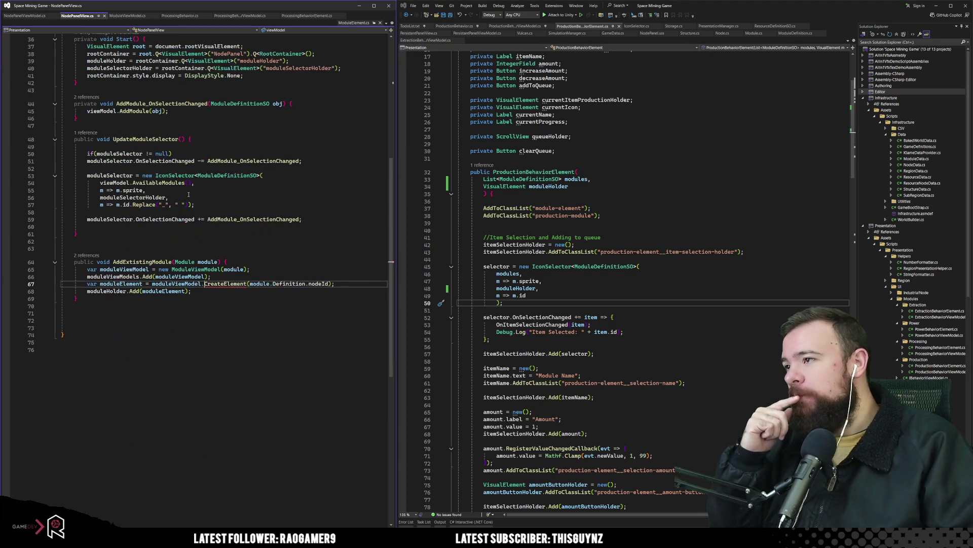
Step: Pass moduleHolder as an extra argument to the CreateElement call on line 67
left_click(258, 310)
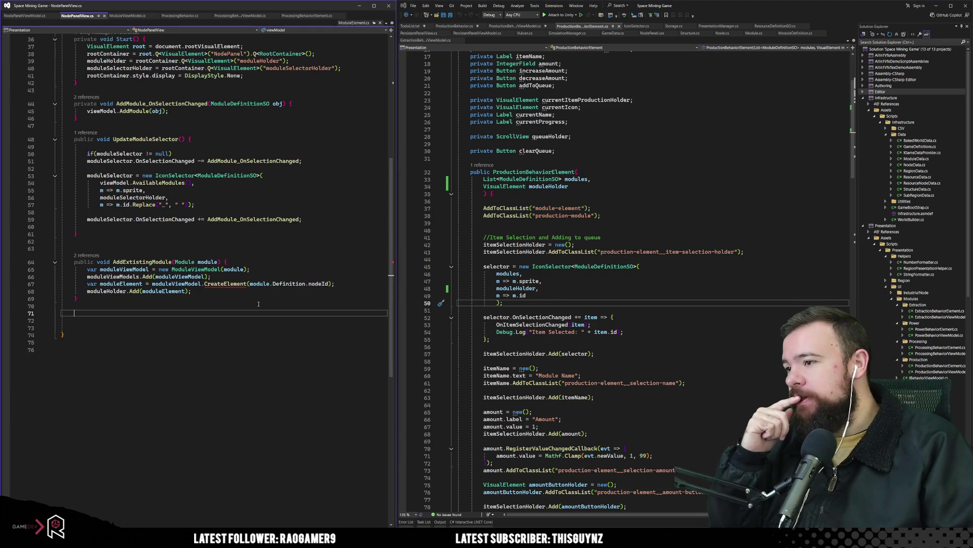
left_click(328, 283)
type(", this")
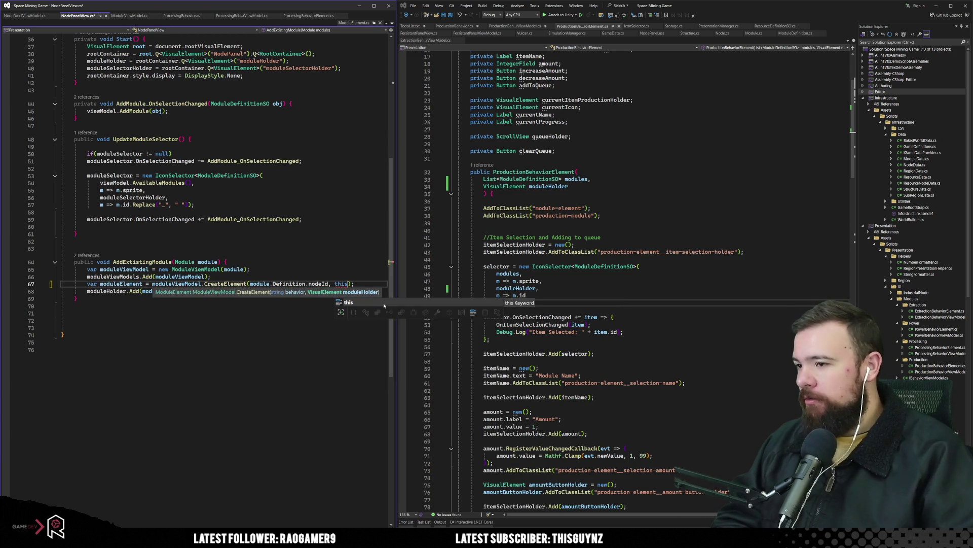
key("BackSpace")
key("BackSpace")
key("BackSpace")
type("root")
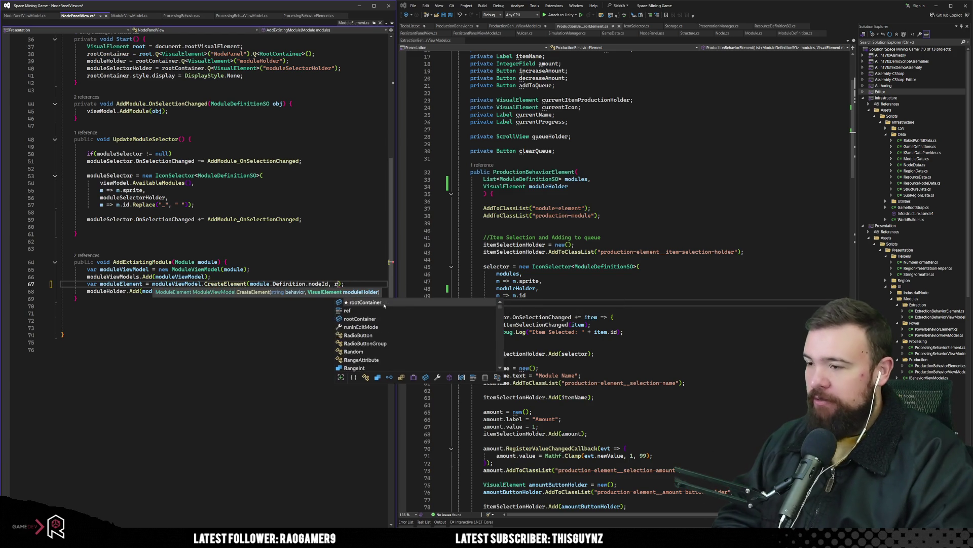
key("BackSpace")
key("BackSpace")
key("BackSpace")
type("moduleHolder")
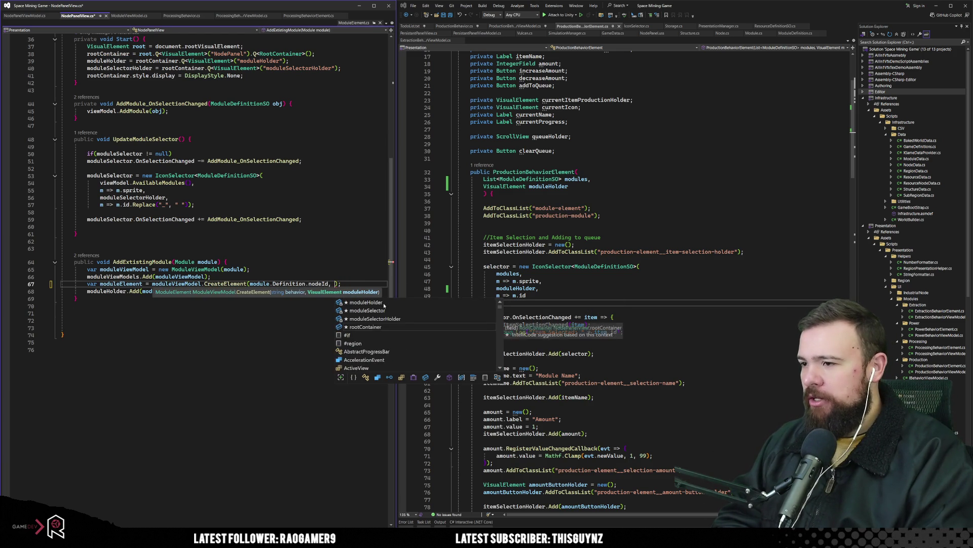
left_click(322, 343)
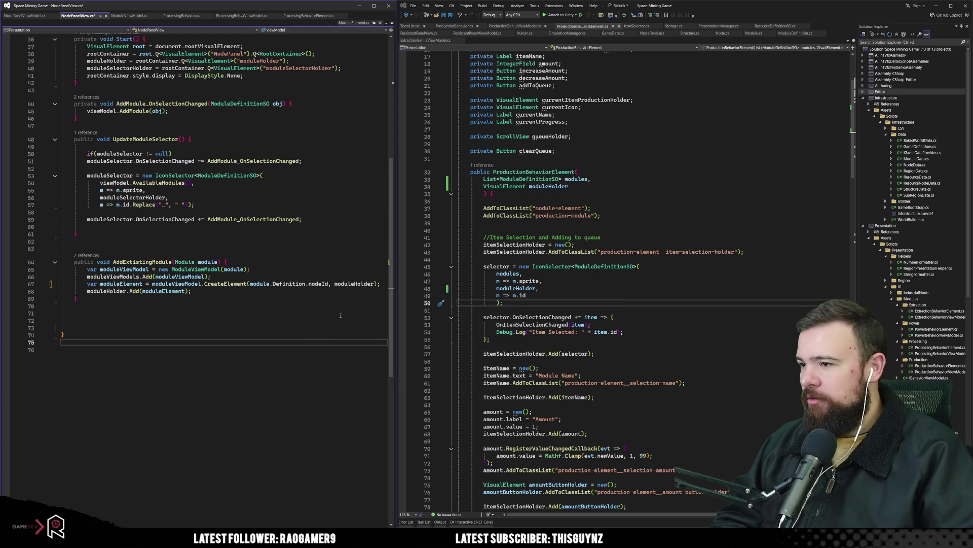
left_click(352, 283)
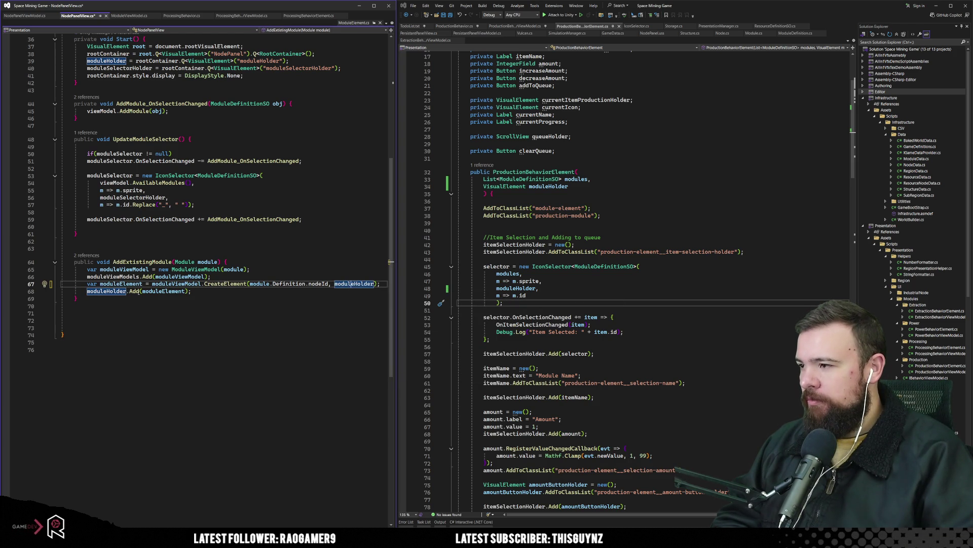
Step: Correct the mpduleElement typo to moduleElement on line 68 and save NodePanelView.cs
left_click(149, 291)
key("BackSpace")
type("o")
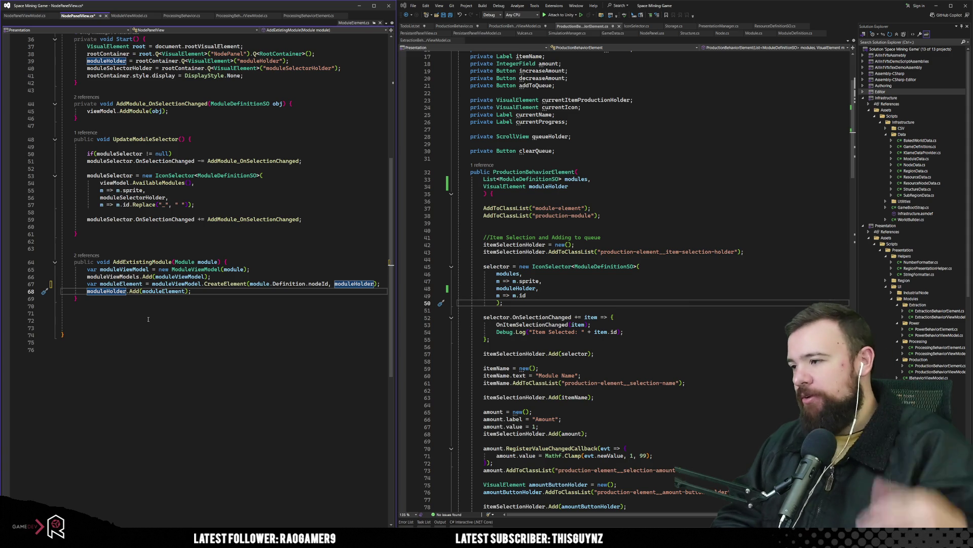
left_click(148, 319)
key("ctrl+s")
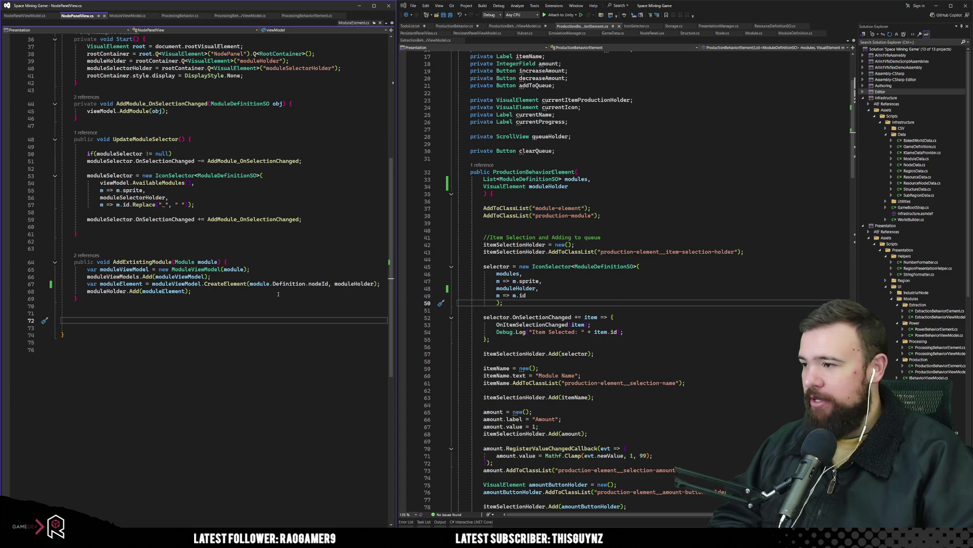
scroll(278, 296, "up", 4)
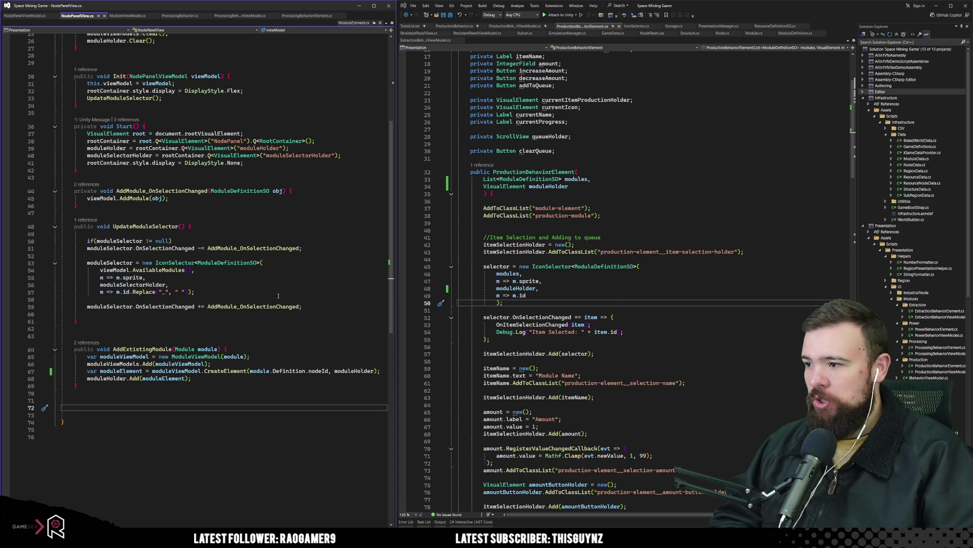
left_click(277, 296)
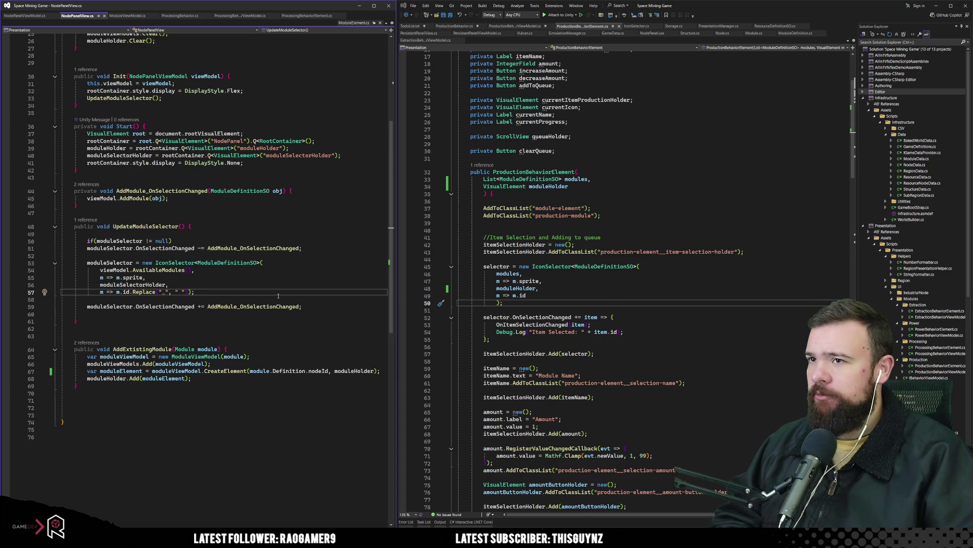
key("alt+Tab")
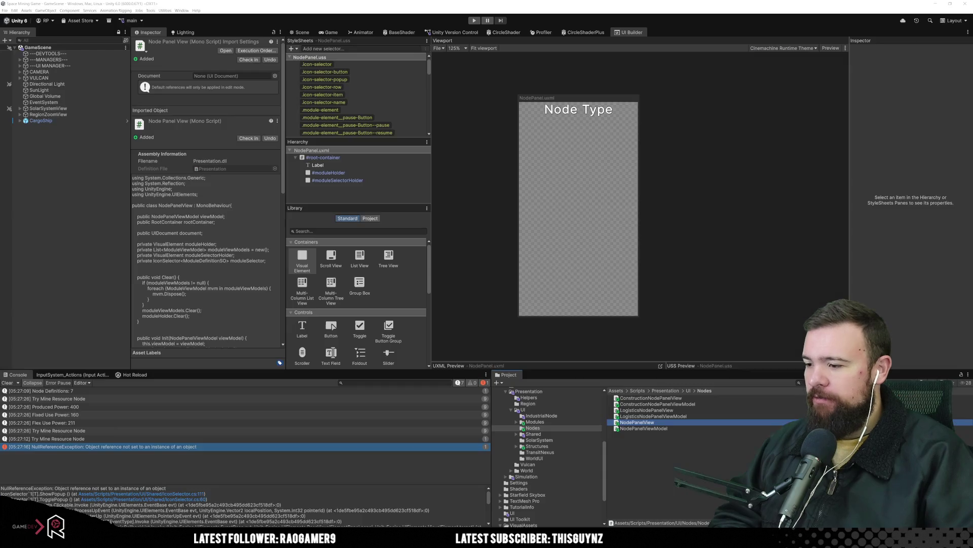
Step: Open IndustrialNodePanelView.cs from the CS7036 missing moduleHolder error in the Console
double_click(126, 455)
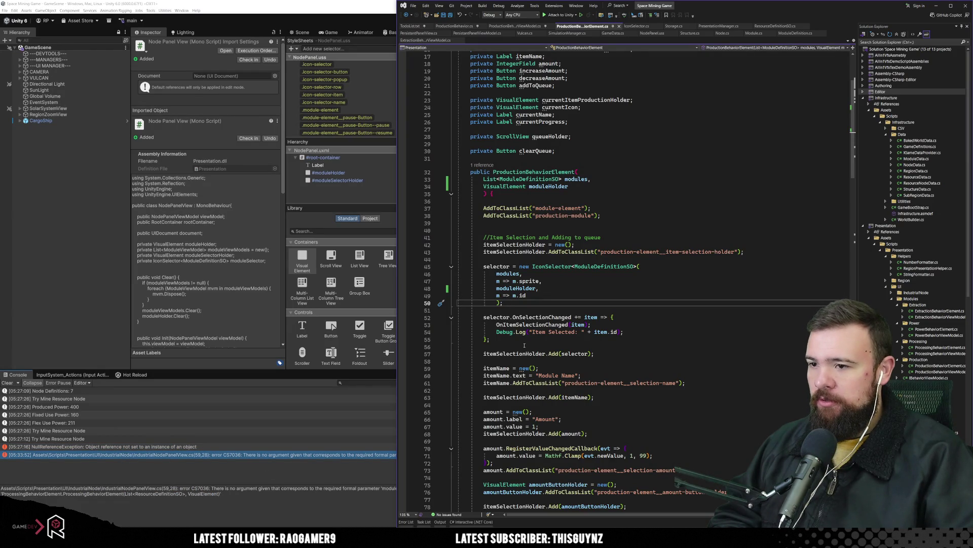
scroll(524, 345, "down", 10)
scroll(525, 350, "up", 9)
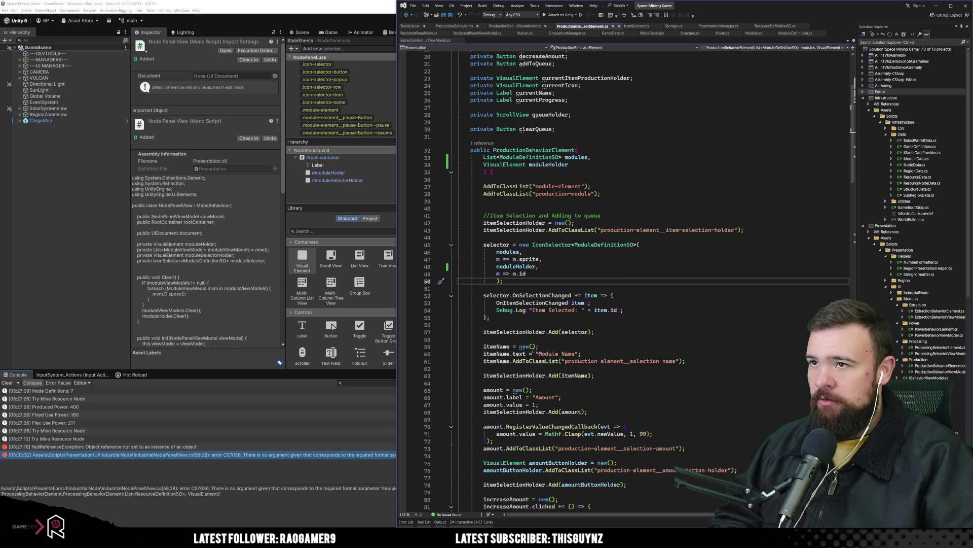
left_click(252, 465)
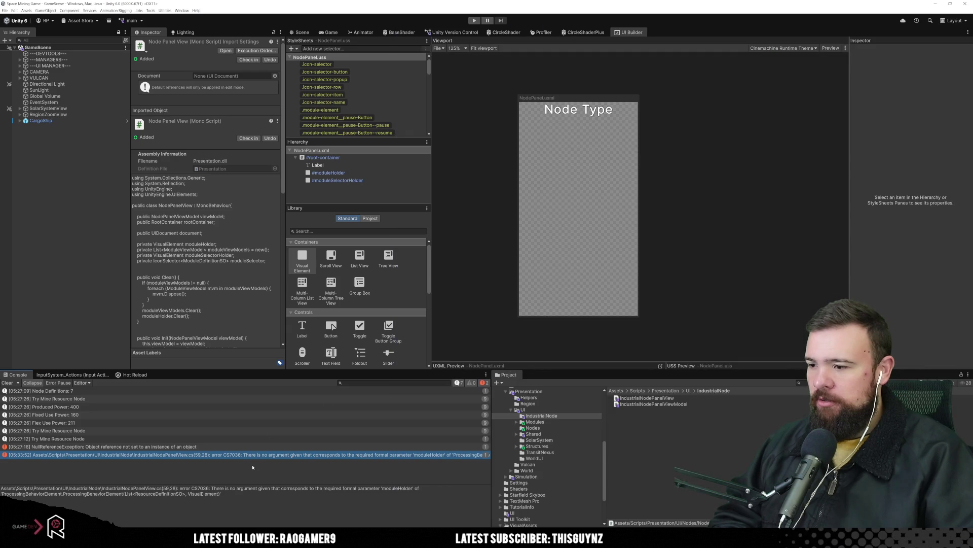
double_click(454, 455)
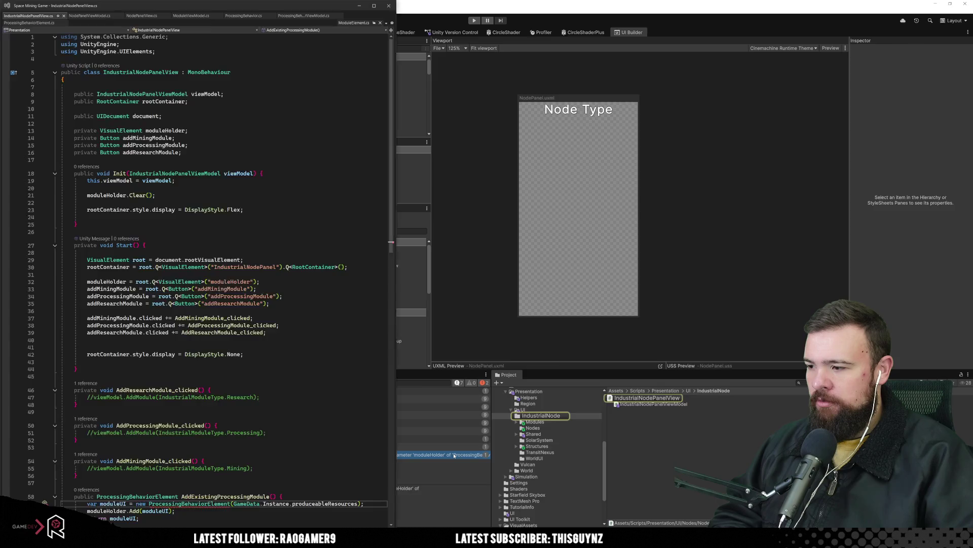
Step: Find where ProcessingBehaviorElement is used and locate the moduleHolder field declaration
scroll(281, 452, "down", 4)
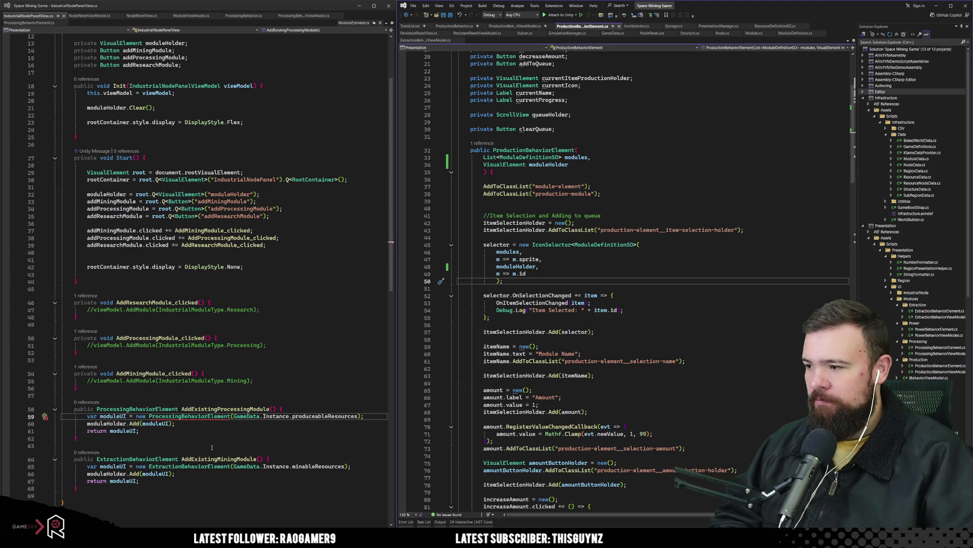
scroll(212, 447, "down", 4)
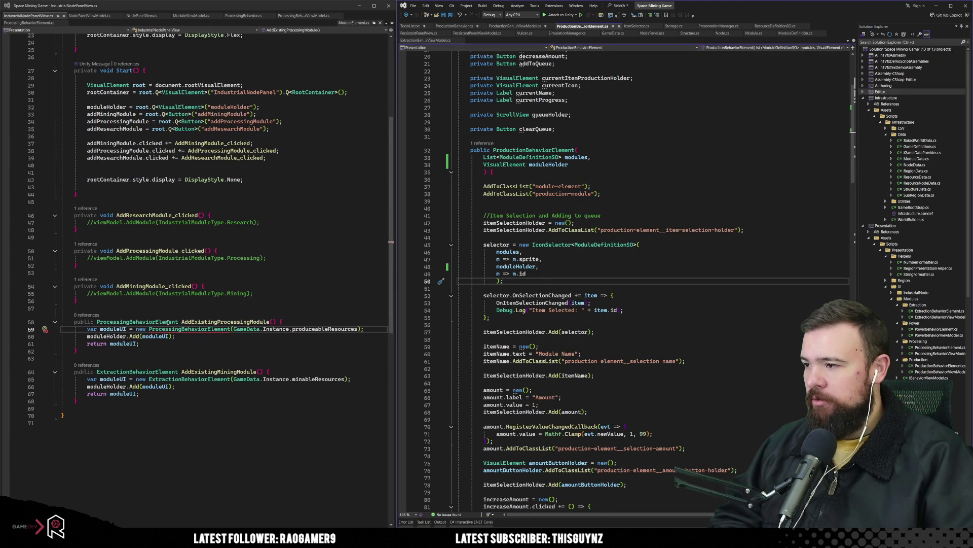
left_click(169, 322)
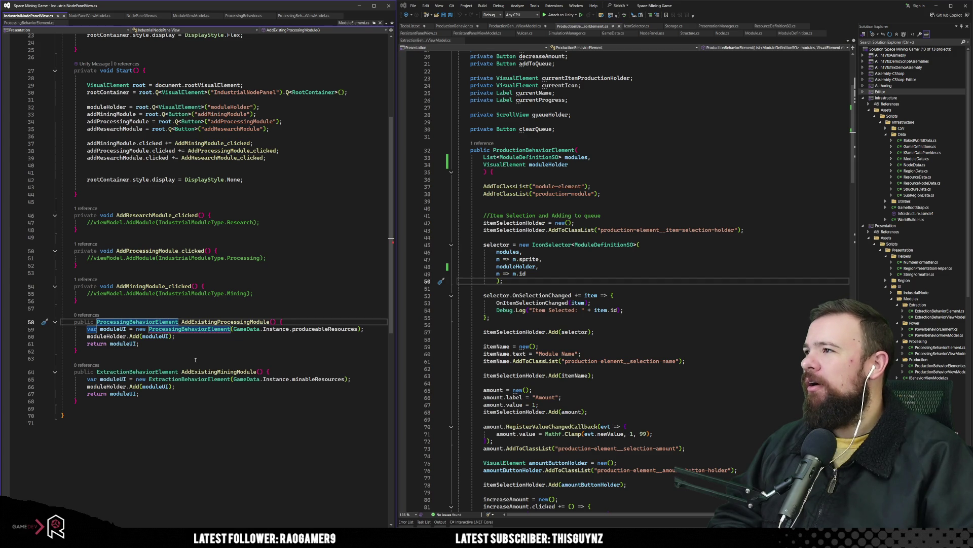
scroll(295, 374, "up", 1)
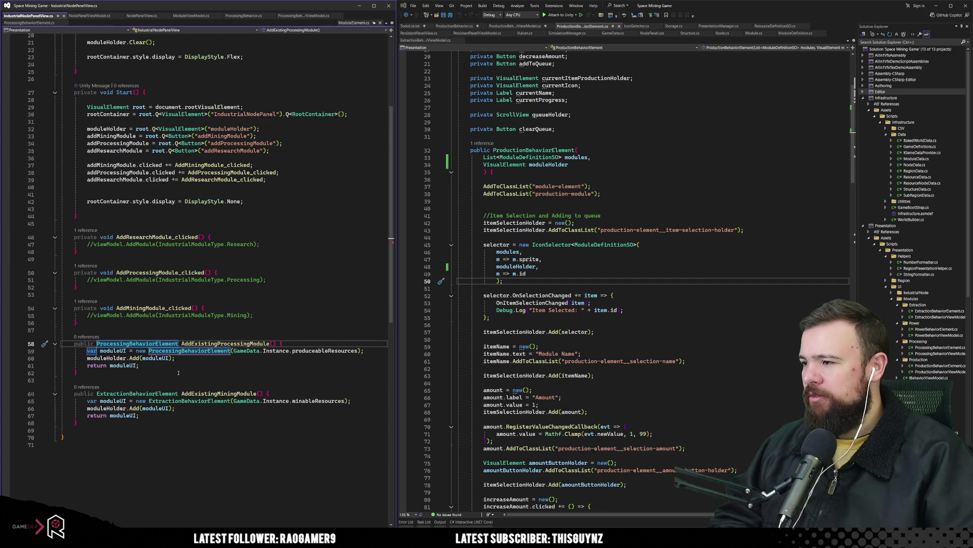
scroll(178, 373, "up", 6)
double_click(183, 131)
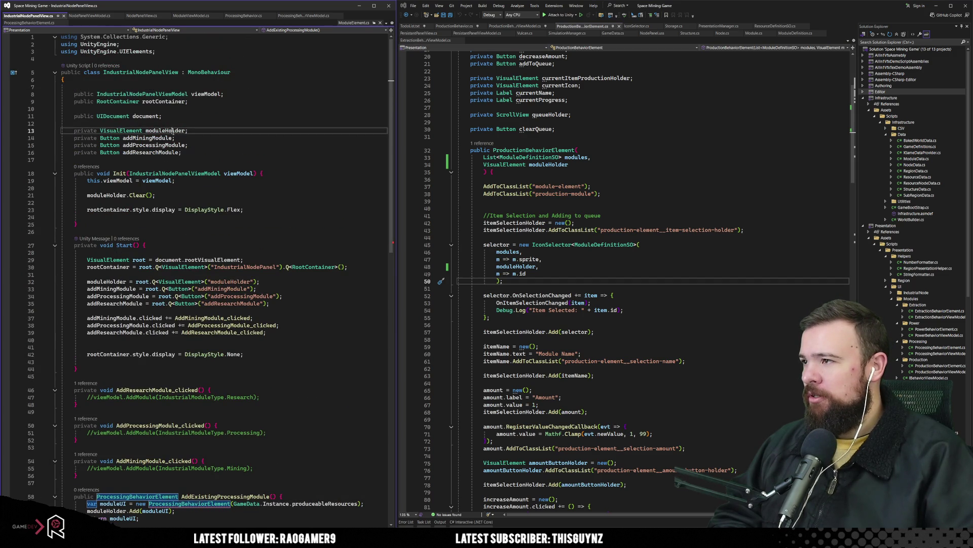
scroll(192, 200, "down", 9)
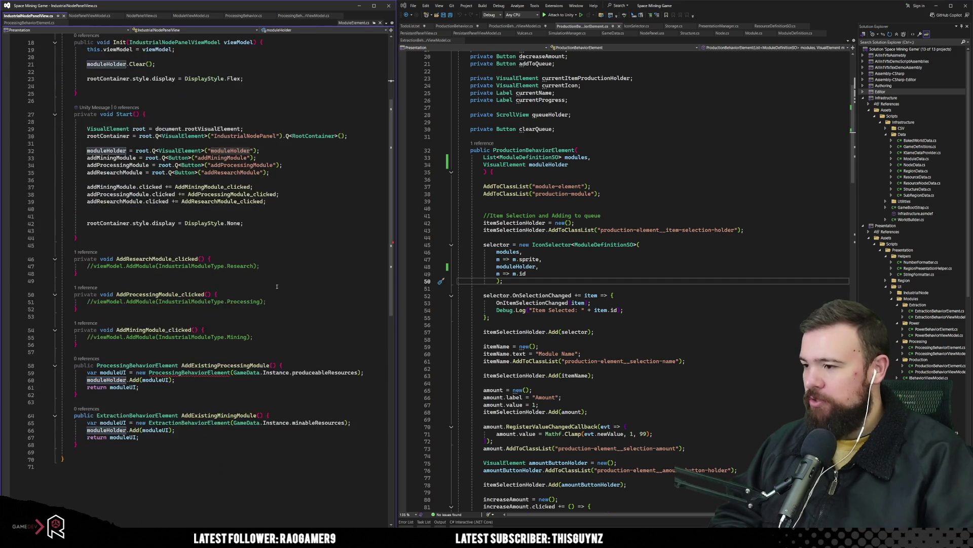
Step: Add moduleHolder after produceableResources on line 59, then return to NodePanelView.cs
left_click(358, 285)
type(",")
key("Tab")
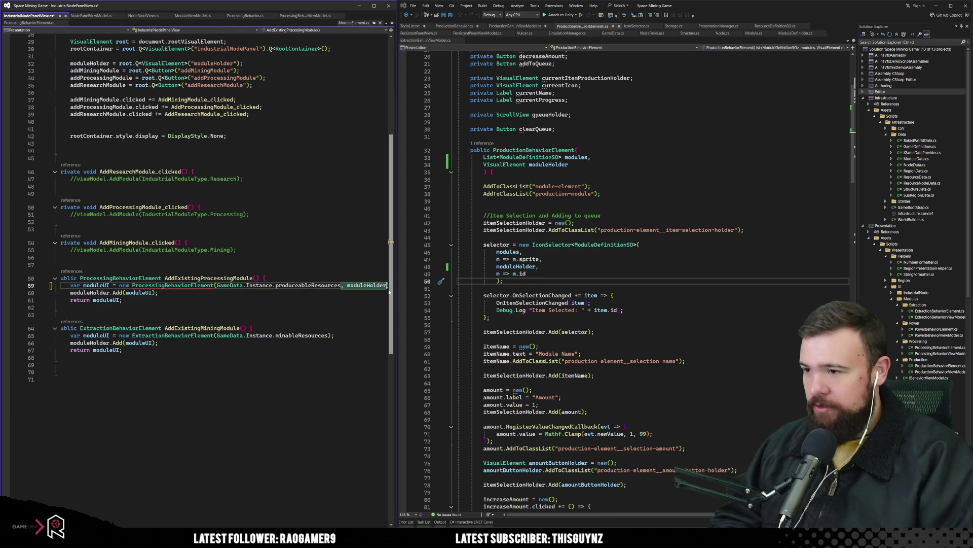
left_click(250, 285)
left_click(236, 367)
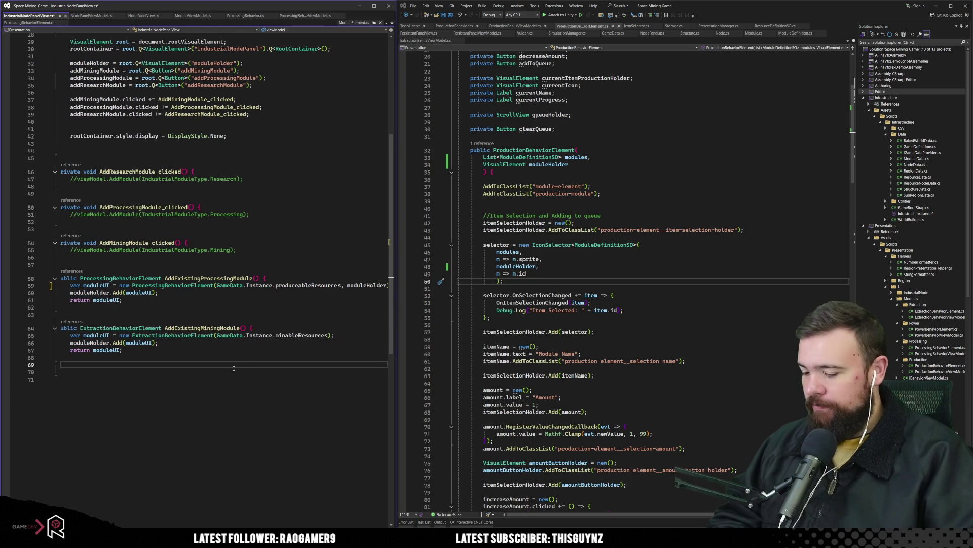
scroll(194, 276, "up", 5)
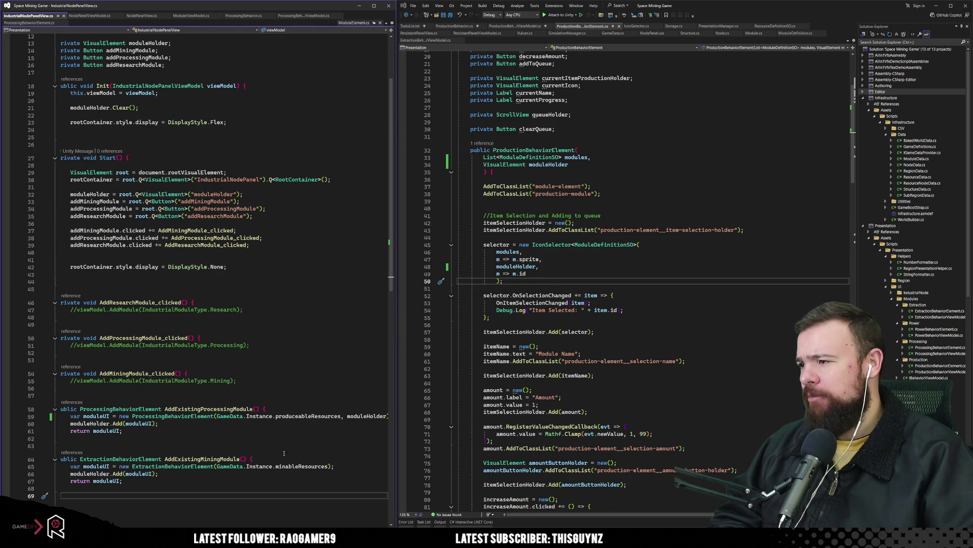
scroll(225, 269, "left", 3)
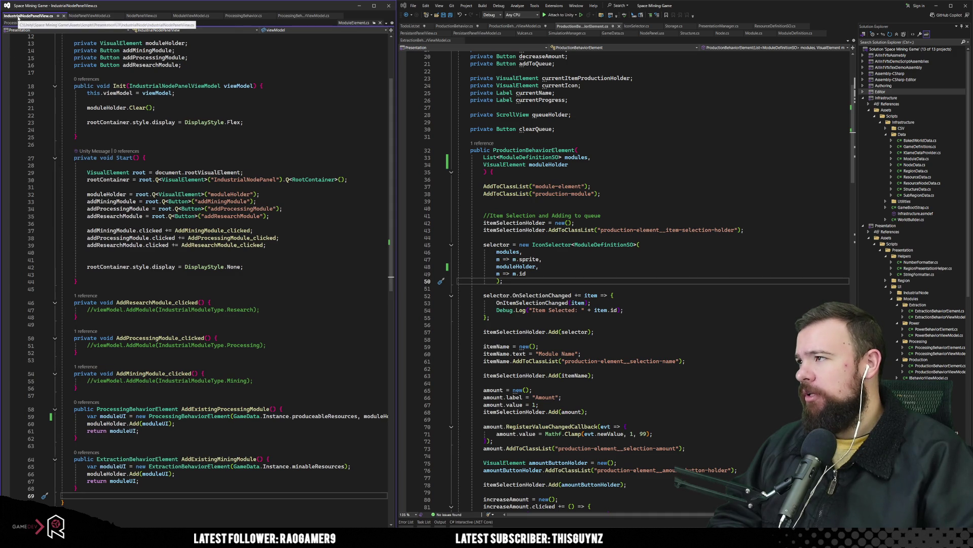
left_click(140, 15)
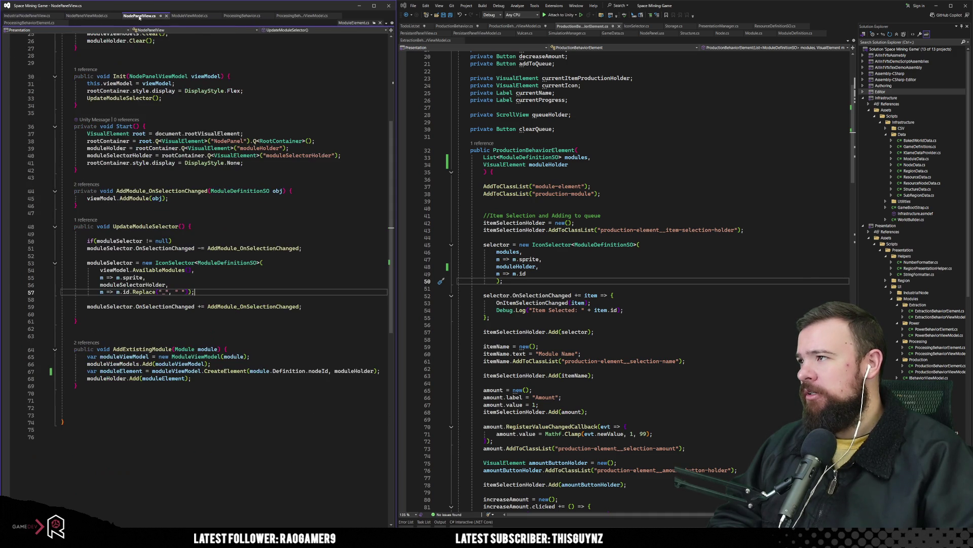
Step: Go back to UpdateModuleSelector in NodePanelView.cs, then switch to Unity to recompile
left_click(298, 228)
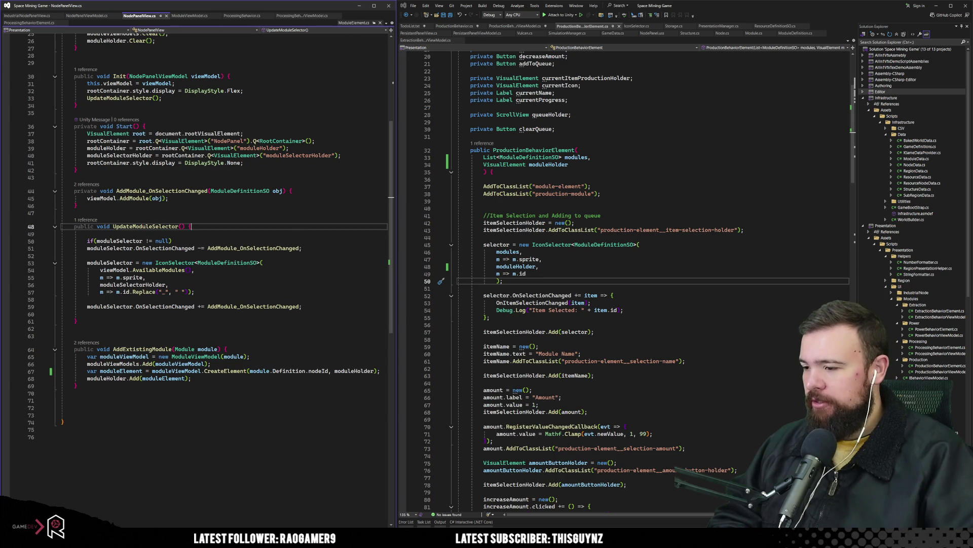
key("alt+Tab")
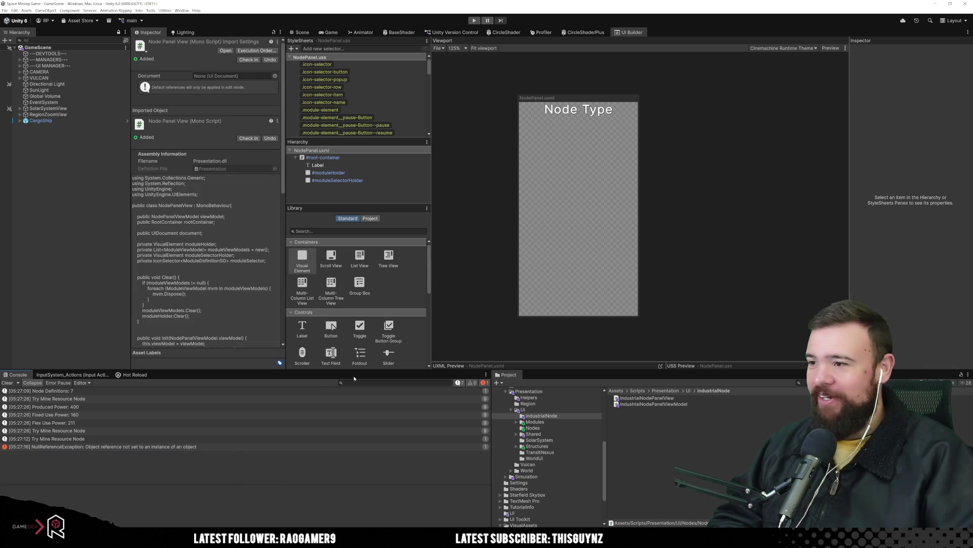
Step: Clear the Console, switch to the Game view and enter play mode
left_click(8, 383)
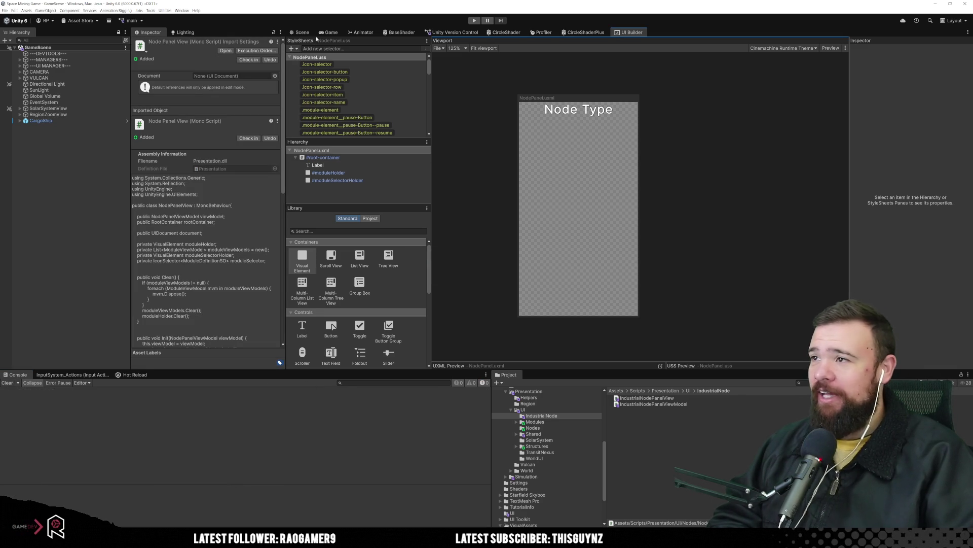
left_click(297, 33)
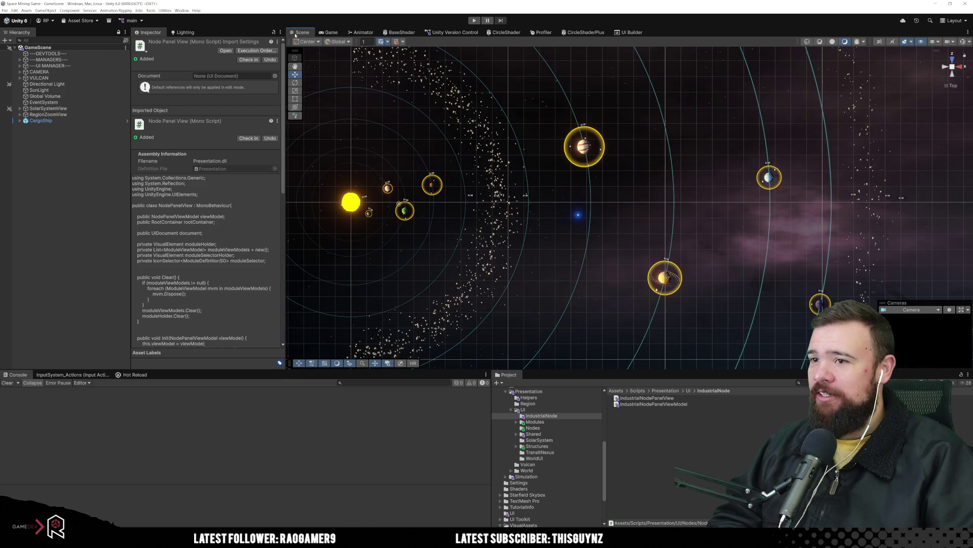
left_click(330, 32)
left_click(474, 20)
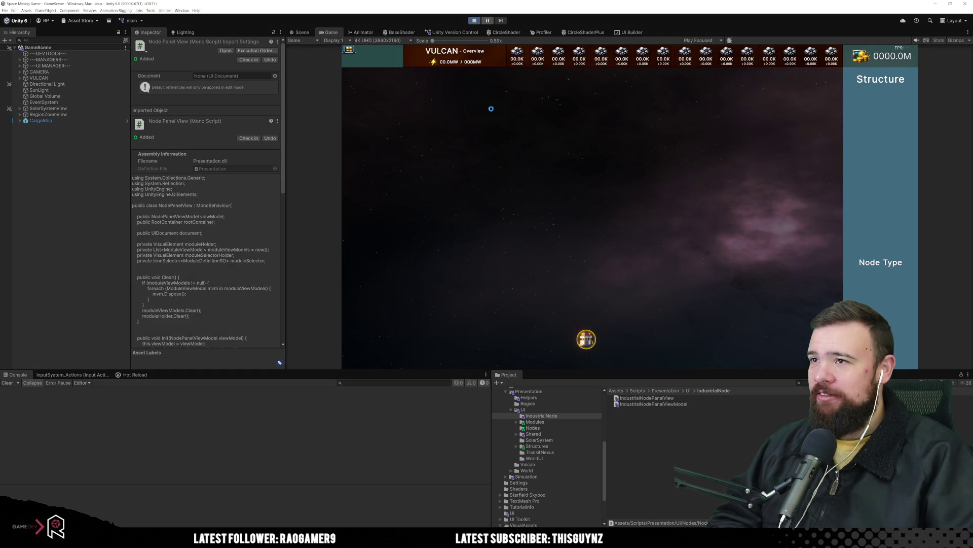
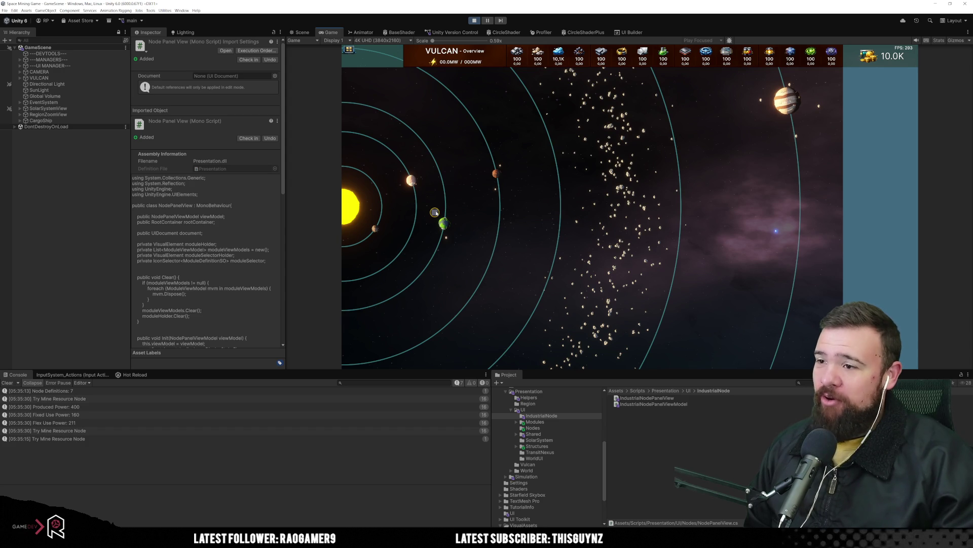
Step: Select Vulcan and queue more precision_processing modules from its Production panel
left_click(436, 212)
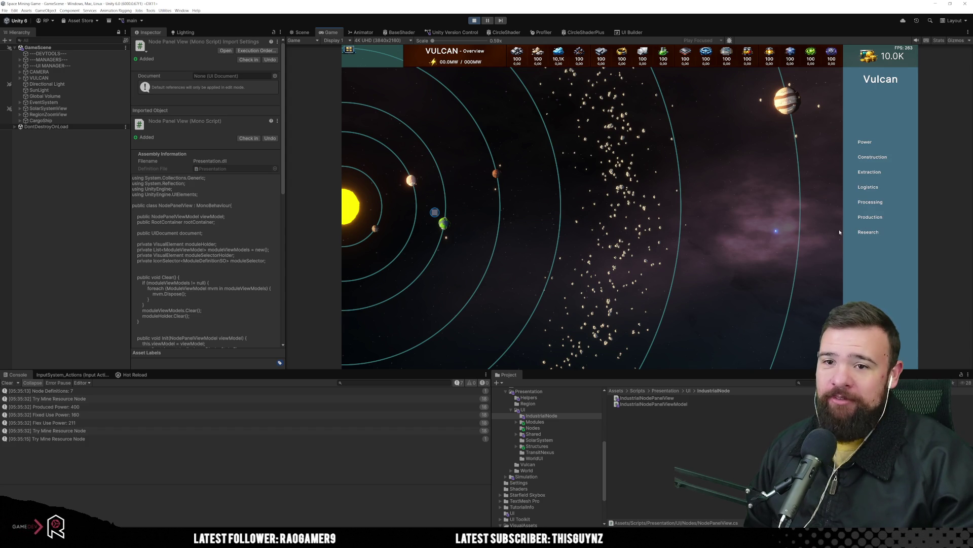
left_click(876, 222)
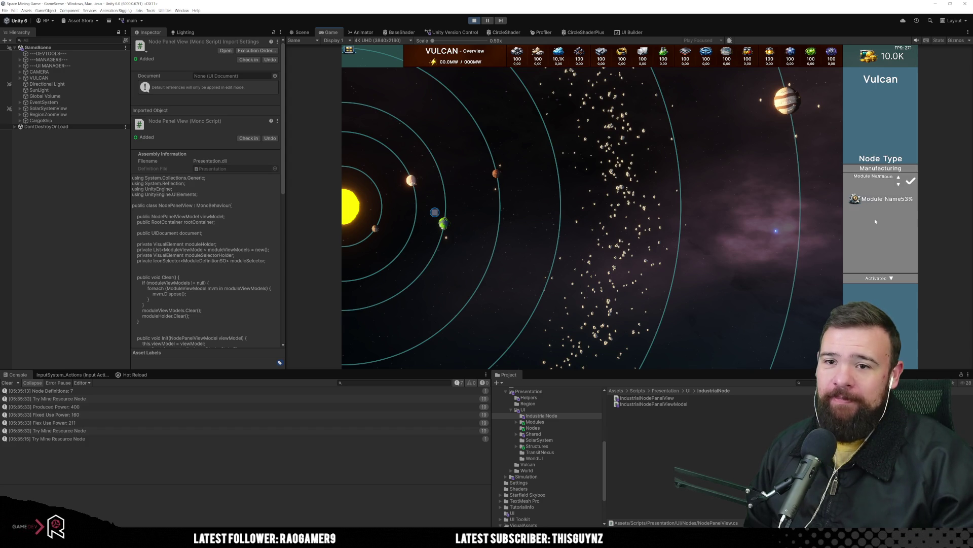
left_click(850, 180)
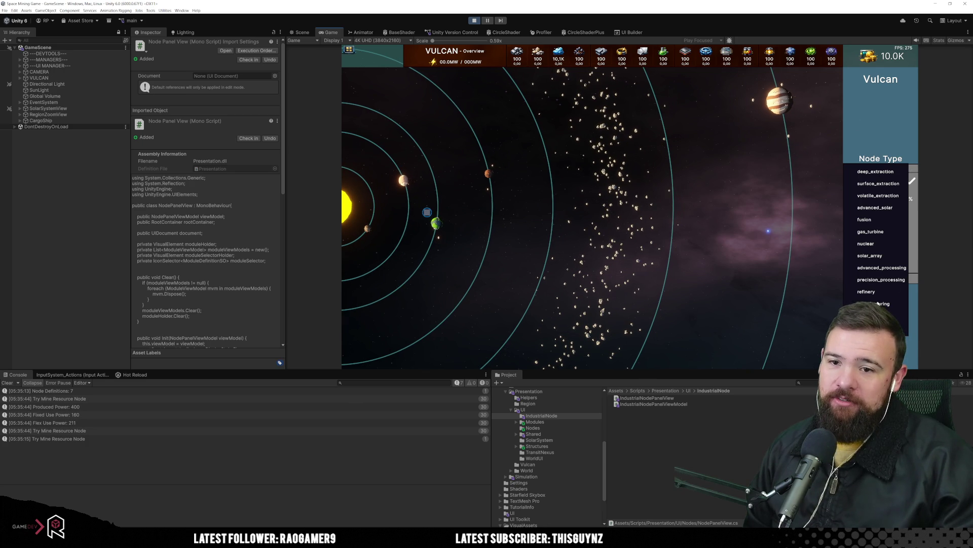
left_click(857, 281)
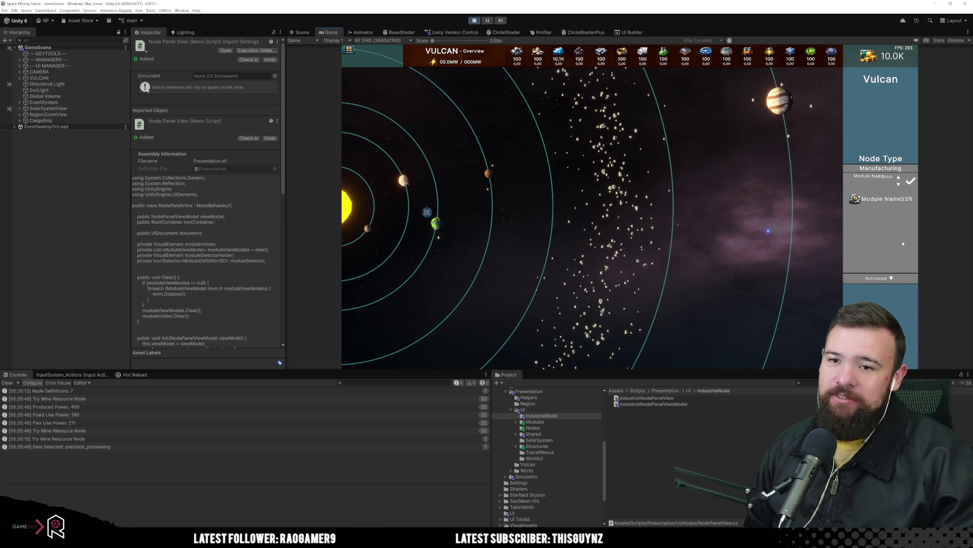
left_click(899, 178)
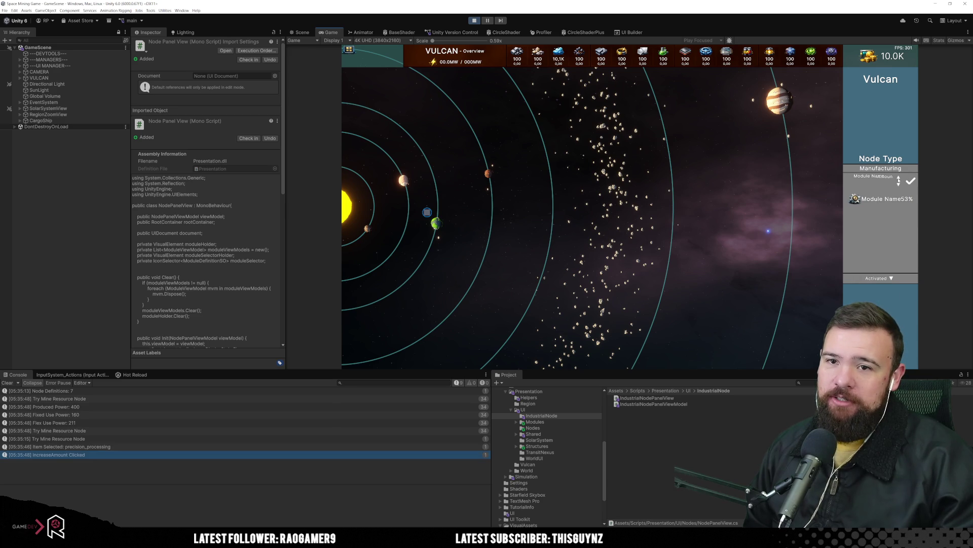
left_click(907, 182)
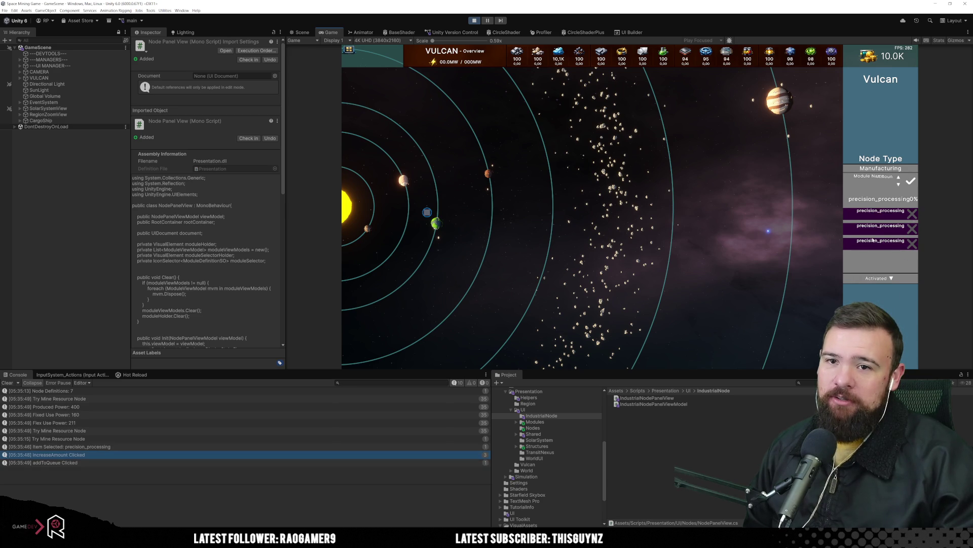
Step: Switch the module type back to manufacturing and stop Play mode
left_click(848, 181)
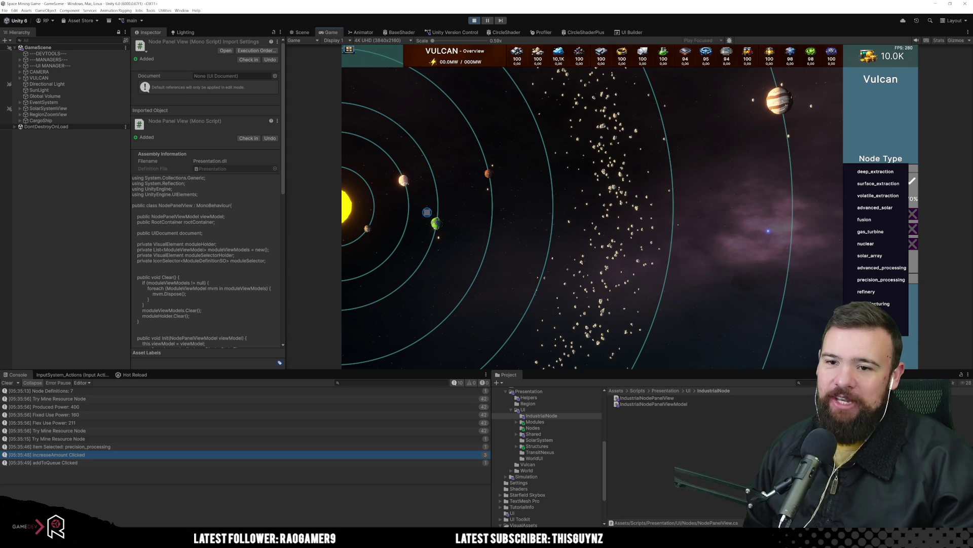
left_click(879, 303)
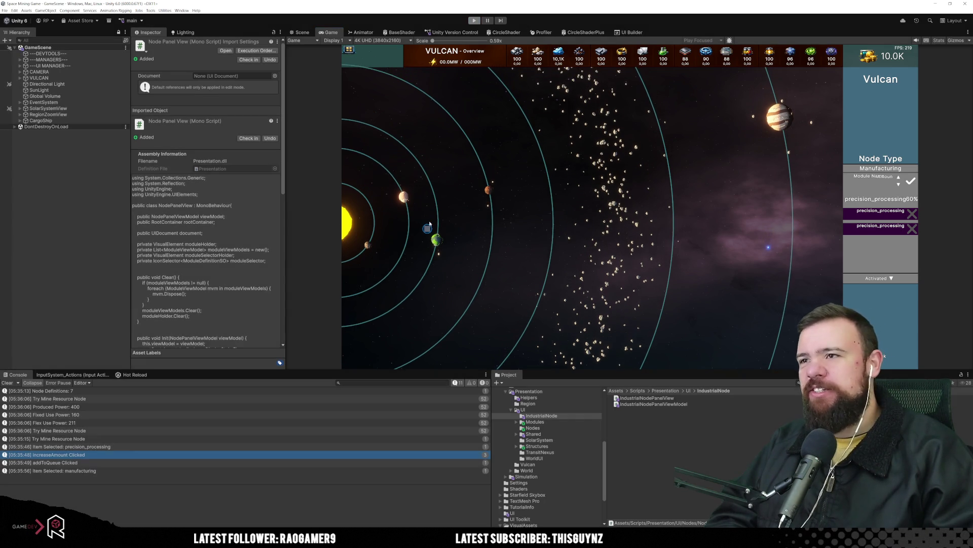
key("ctrl+p")
Step: Bring up IconSelector.cs in Visual Studio and highlight the button variable's usages
mouse_move(309, 535)
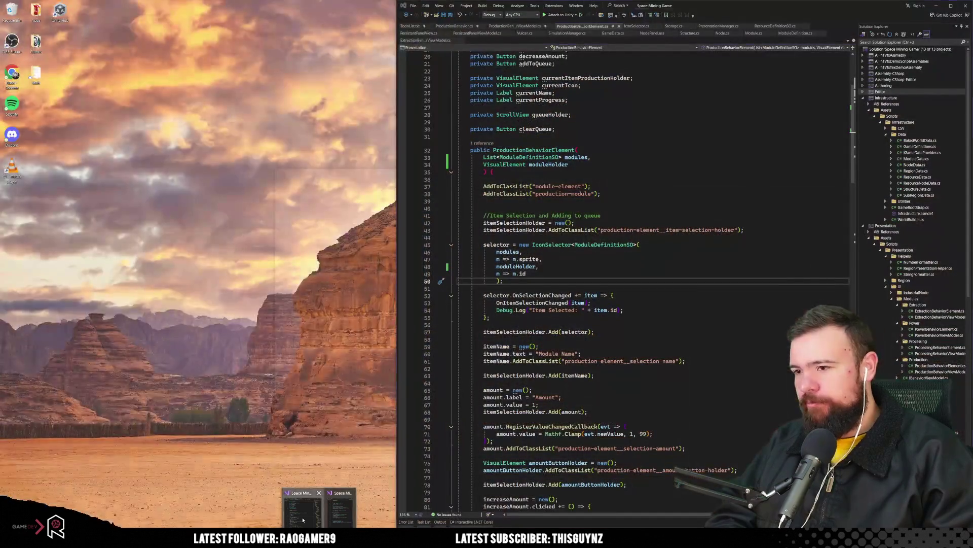
left_click(303, 520)
left_click(601, 267)
left_click(637, 25)
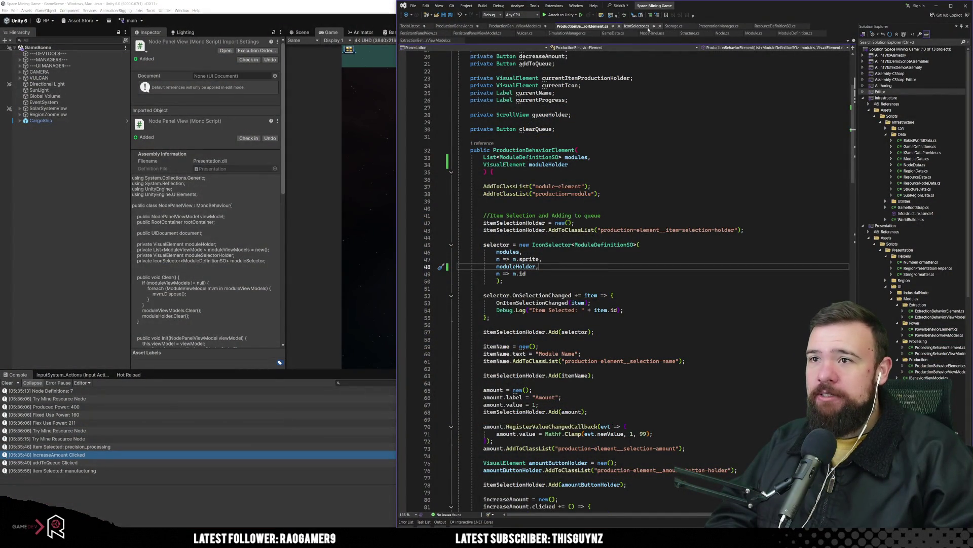
scroll(533, 260, "up", 7)
left_click(501, 260)
left_click(518, 239)
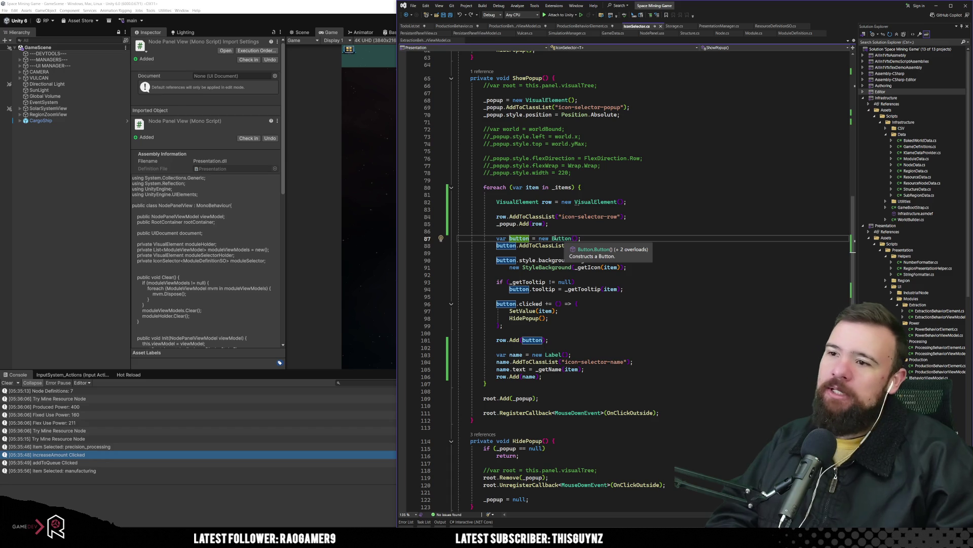
mouse_move(546, 246)
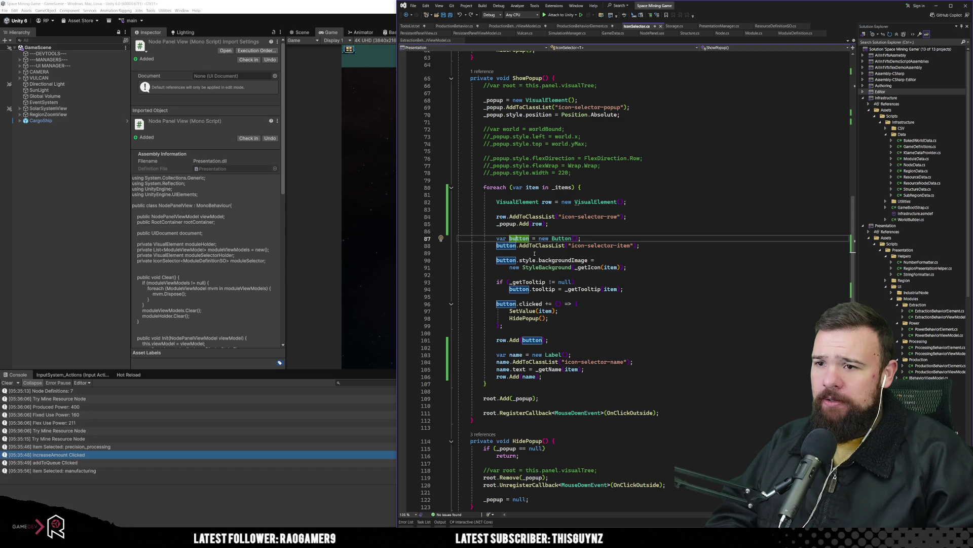
scroll(534, 254, "up", 5)
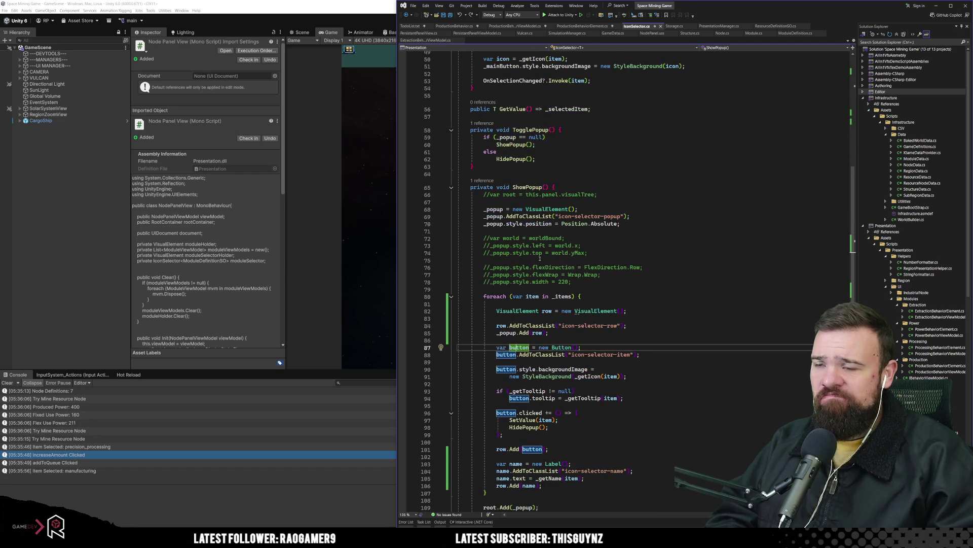
scroll(540, 258, "down", 5)
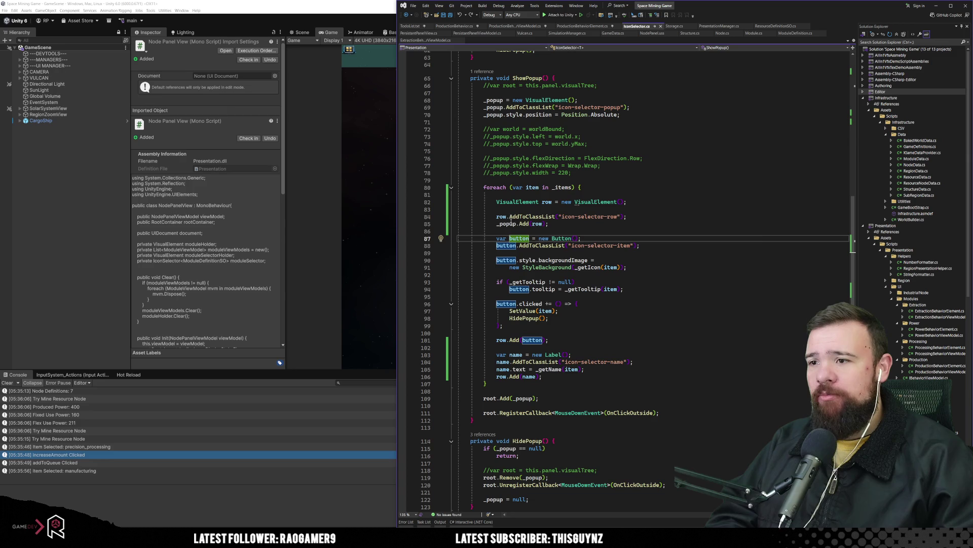
Step: Rename the row variable to rowButton with Ctrl+R
left_click(508, 217)
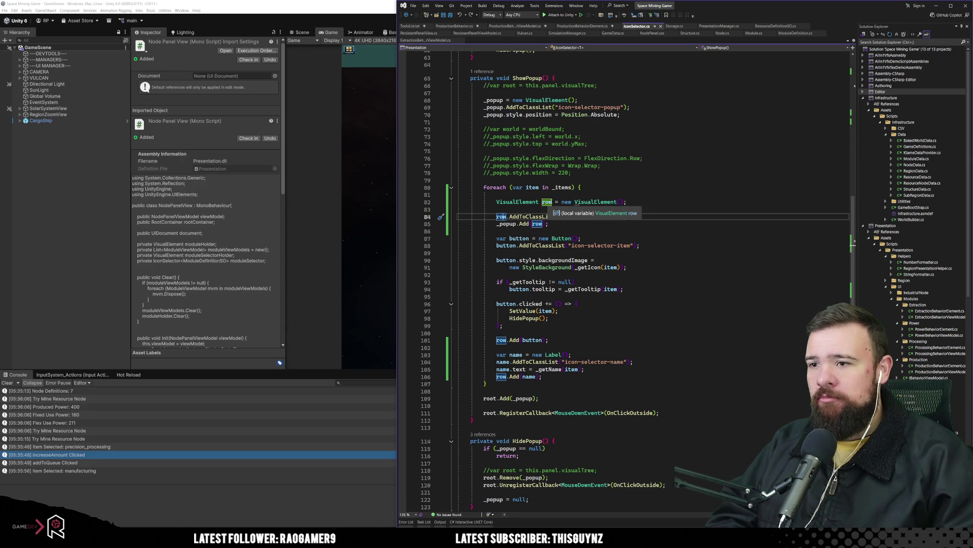
left_click(547, 202)
key("ctrl+r")
key("ctrl+r")
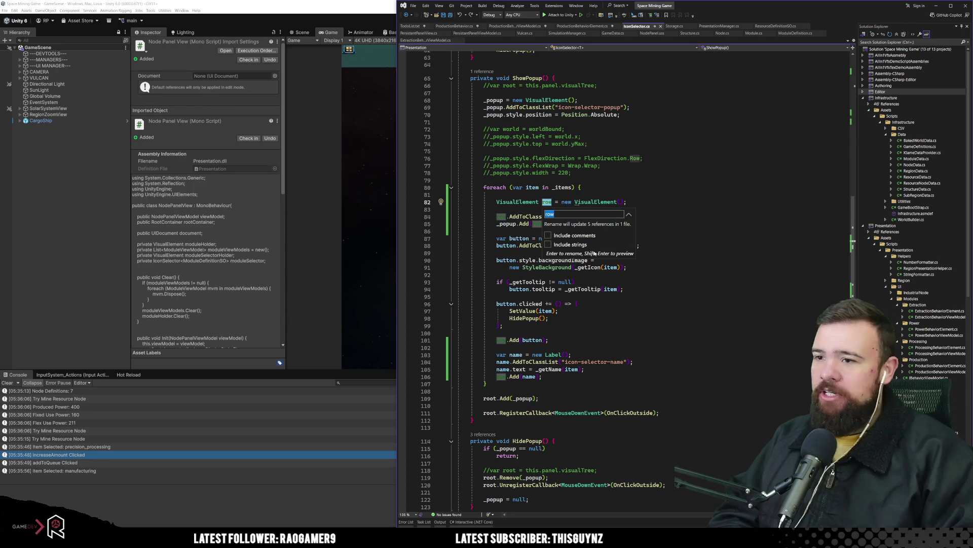
type("rowButton")
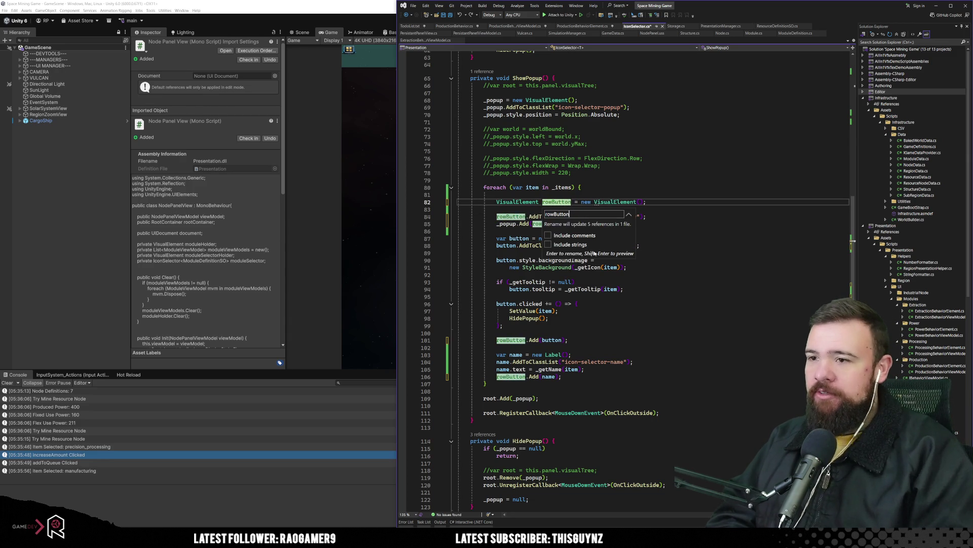
key("Return")
Step: Select the tooltip assignment lines below the button declaration
key("Down")
key("Down")
key("Down")
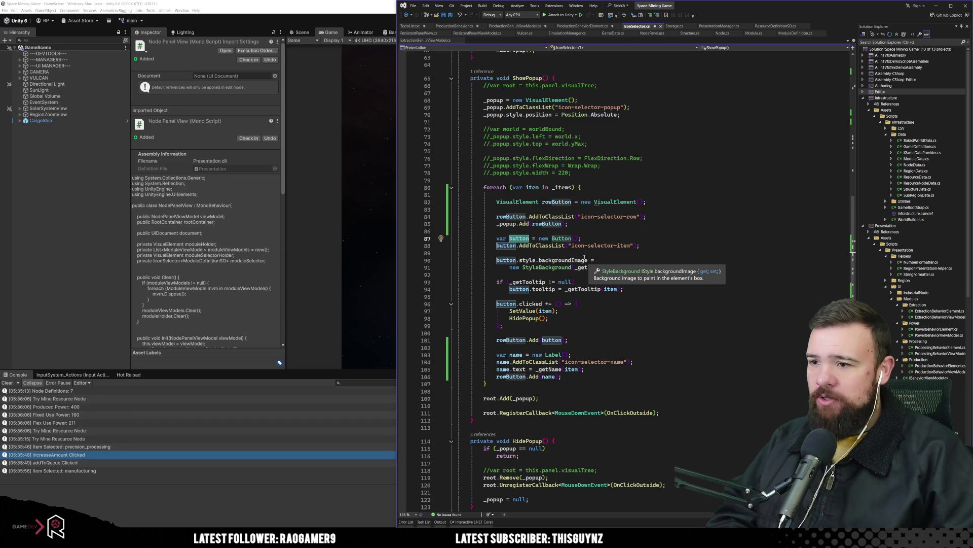
left_click(549, 282)
left_click_drag(641, 289, 644, 277)
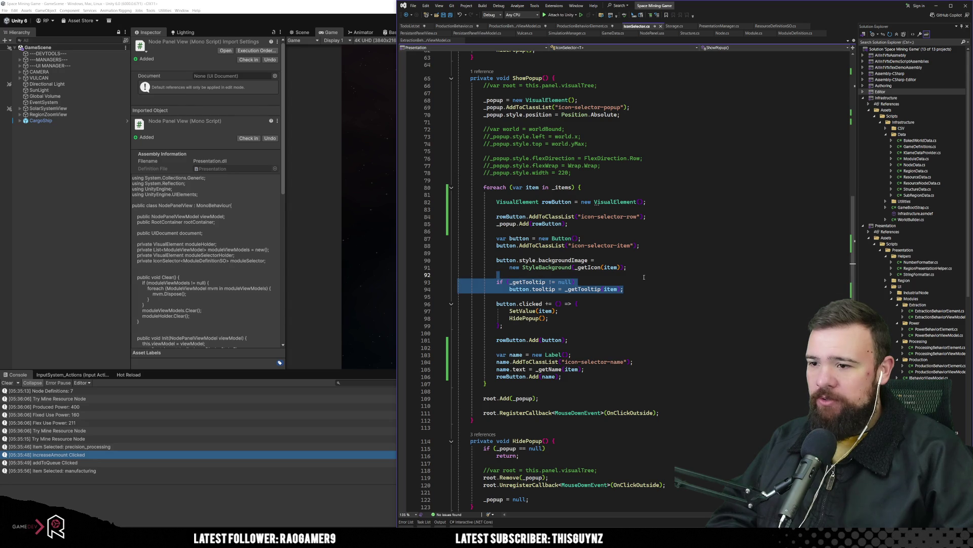
Step: Delete the selected tooltip assignment lines
key("Delete")
key("Delete")
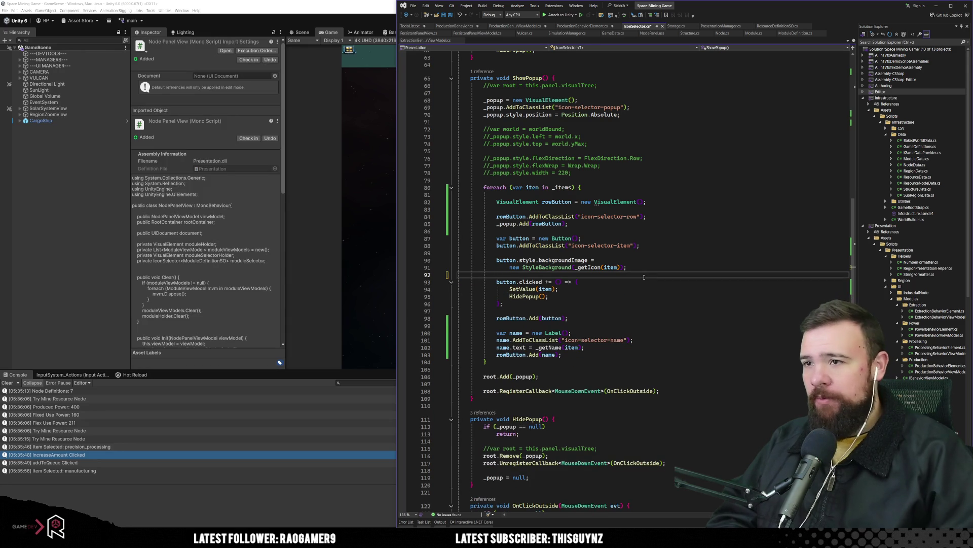
scroll(644, 276, "up", 12)
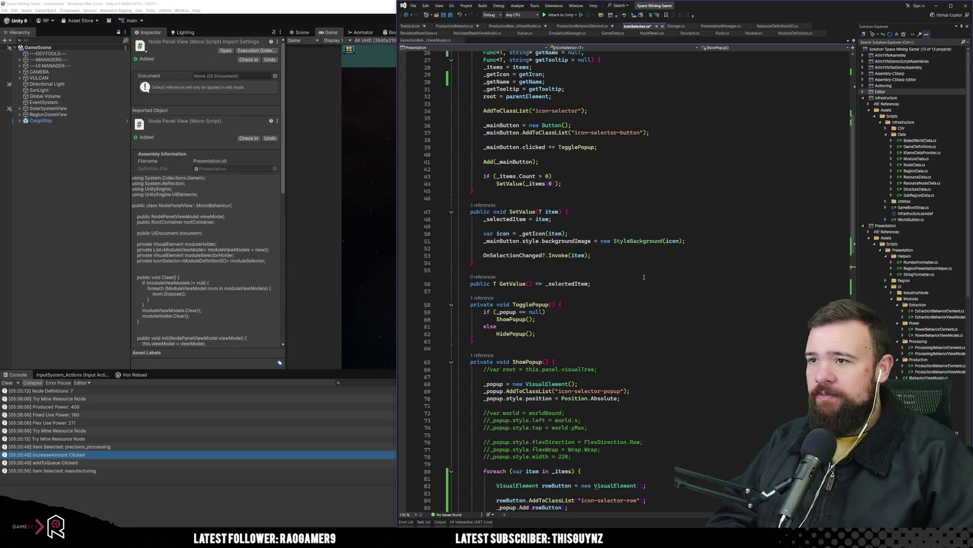
scroll(644, 277, "down", 11)
Step: Rename the button variable to icon
left_click(616, 309)
left_click(526, 260)
key("ctrl+r")
key("ctrl+r")
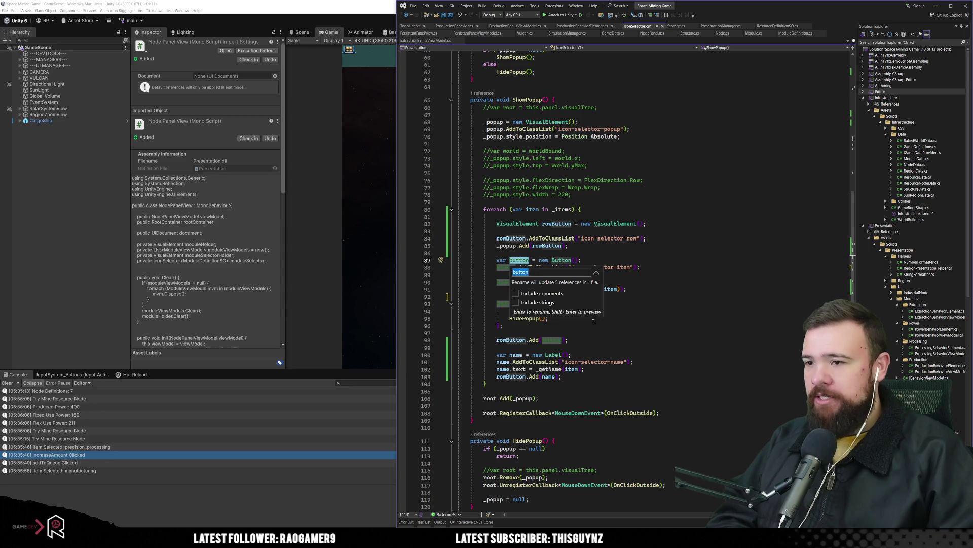
type("icon")
key("Return")
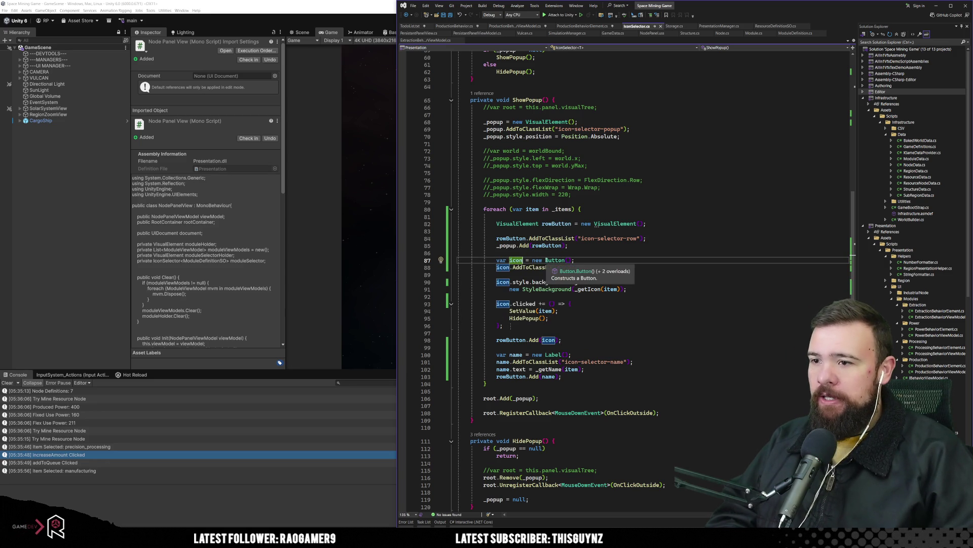
Step: Replace the Button type on line 87 with a 'Visu…' type
left_click(568, 260)
double_click(568, 260)
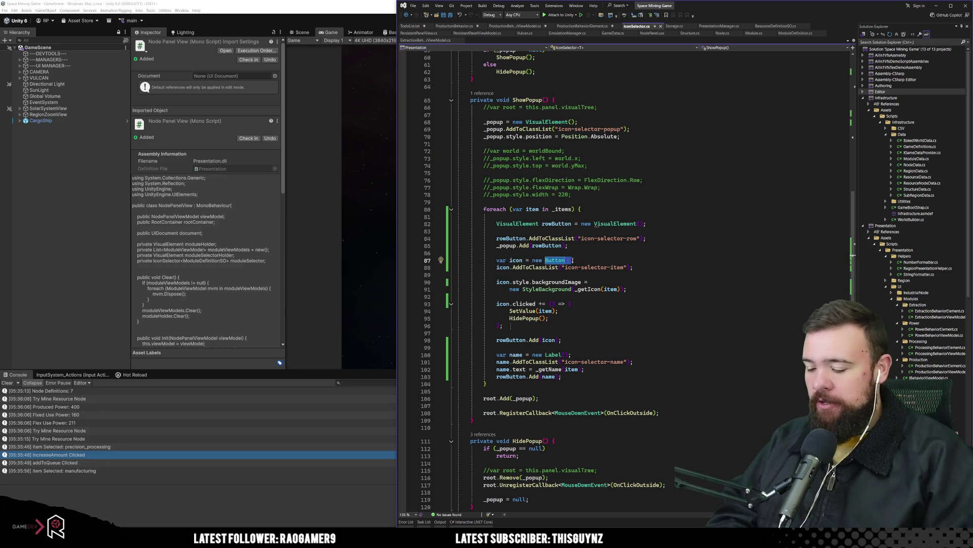
type("Visu")
type("(")
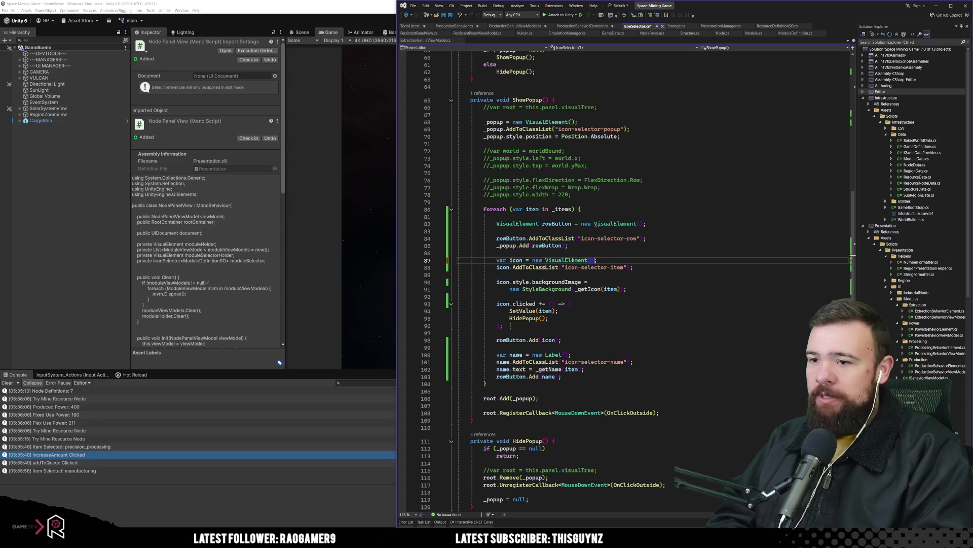
left_click(536, 272)
Step: Change 'item' to 'icon' in the class name string on line 88
left_click(622, 267)
key("ctrl+r")
key("ctrl+r")
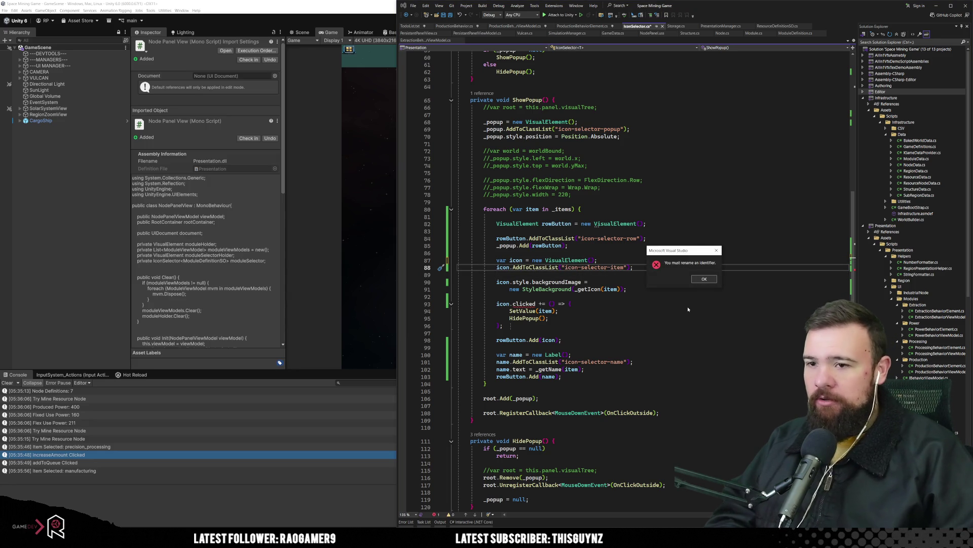
left_click(705, 279)
left_click(661, 294)
double_click(619, 267)
type("icon")
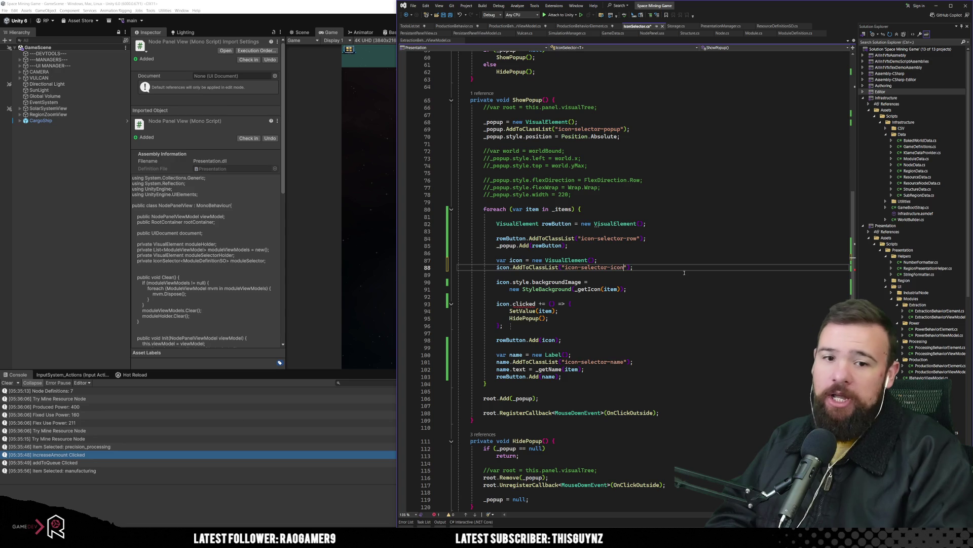
left_click(684, 273)
left_click(619, 267)
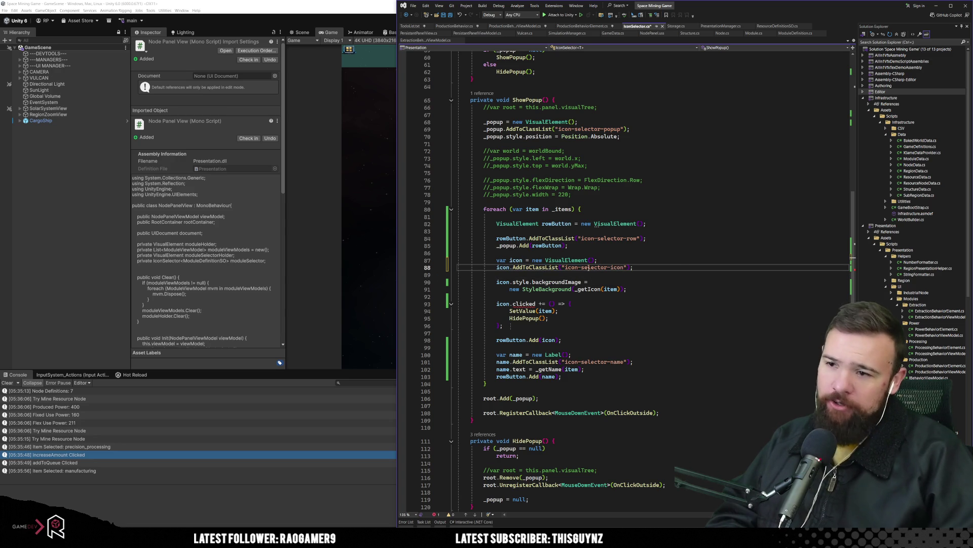
Step: Make the row class string icon-selector-rowbutton, then show NodePanel in Unity's UI Builder
left_click(633, 239)
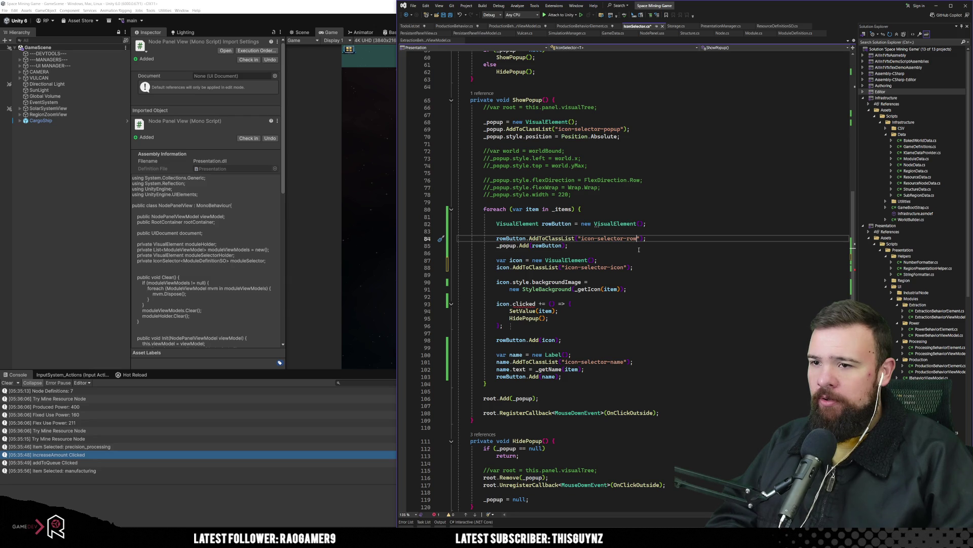
type("button")
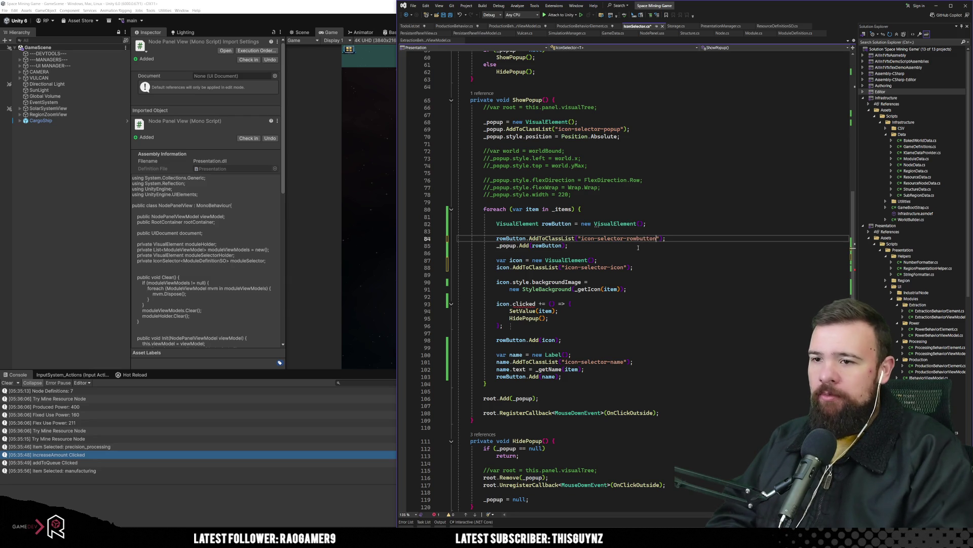
left_click(645, 247)
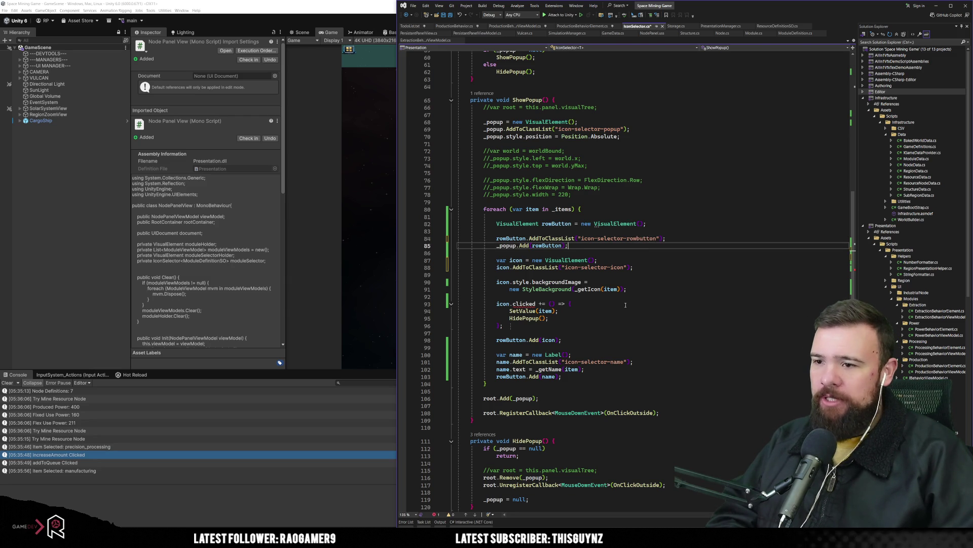
key("alt+Tab")
left_click(617, 33)
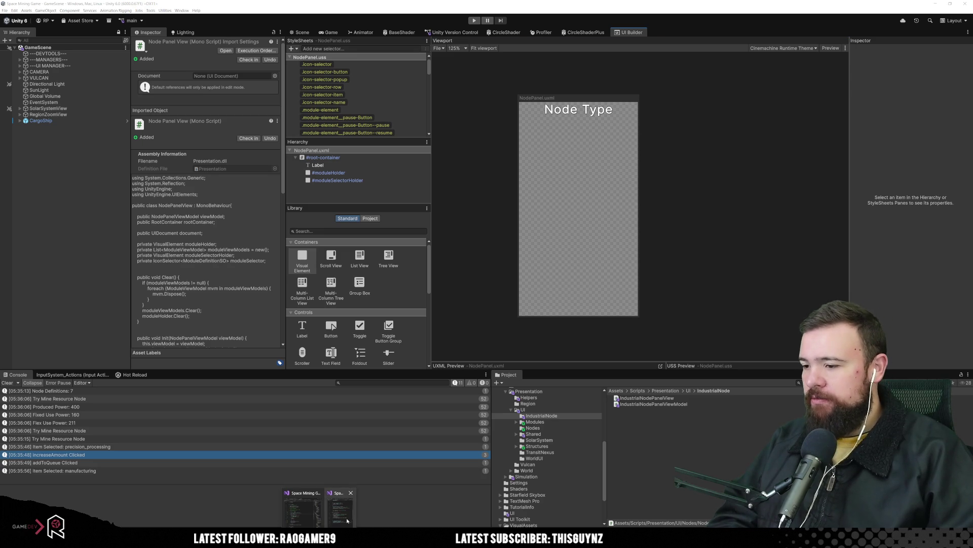
Step: Return to IconSelector.cs and put the caret after the icon click handler's closing brace
key("alt+Tab")
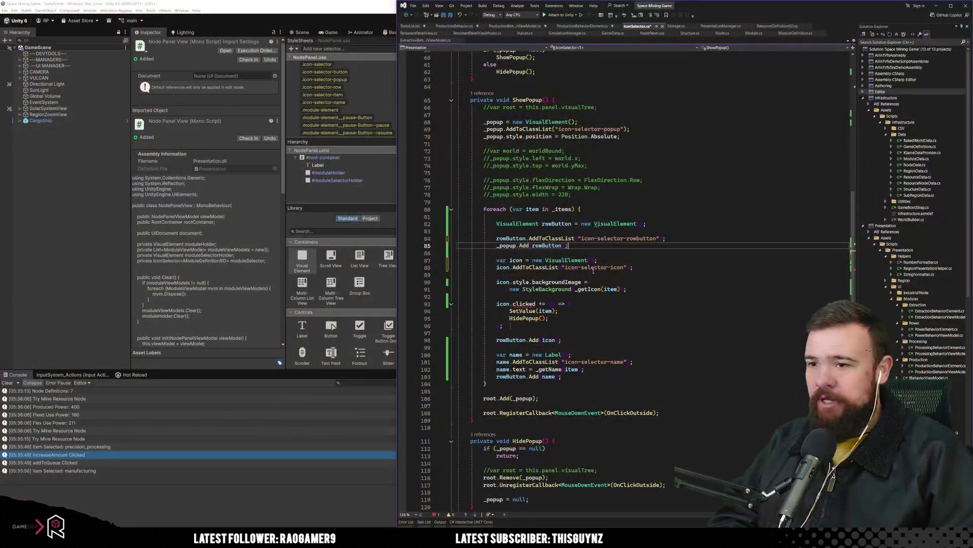
left_click(601, 296)
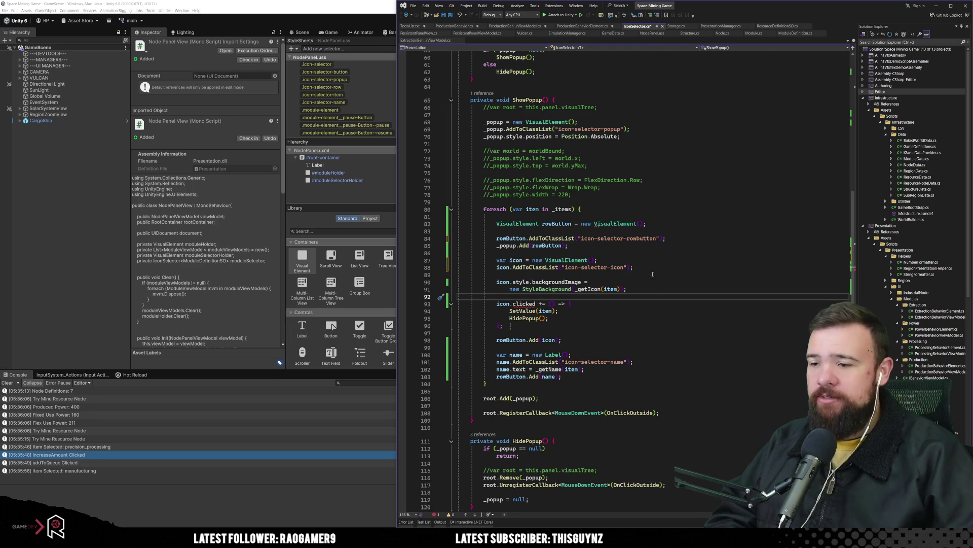
left_click(630, 317)
scroll(578, 314, "down", 2)
left_click(529, 260)
mouse_move(522, 269)
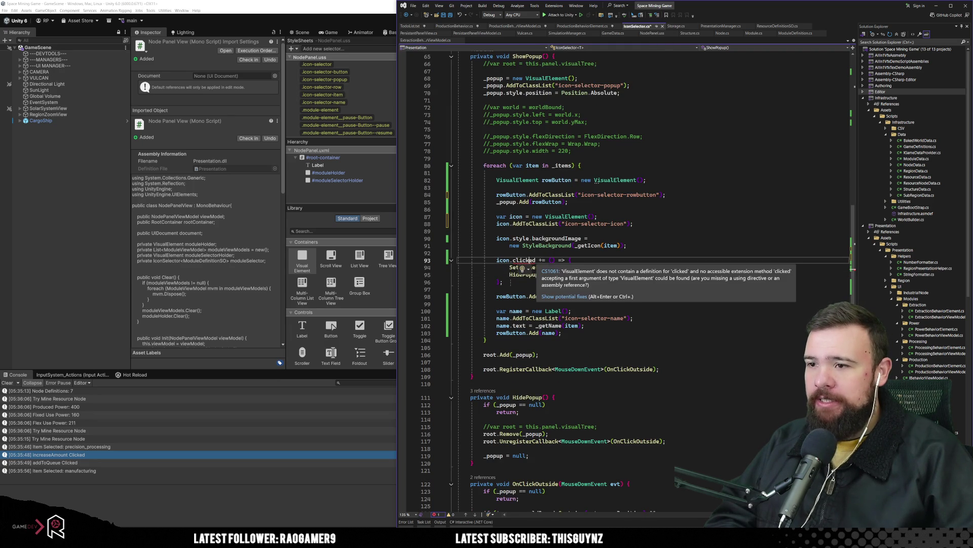
left_click(521, 240)
key("Down")
key("Down")
key("Down")
key("End")
left_click(581, 272)
left_click(545, 284)
Step: Add a new line and autocomplete rowButton.RegisterCallback
key("Return")
key("Return")
type("rowButton.re")
key("Down")
key("Tab")
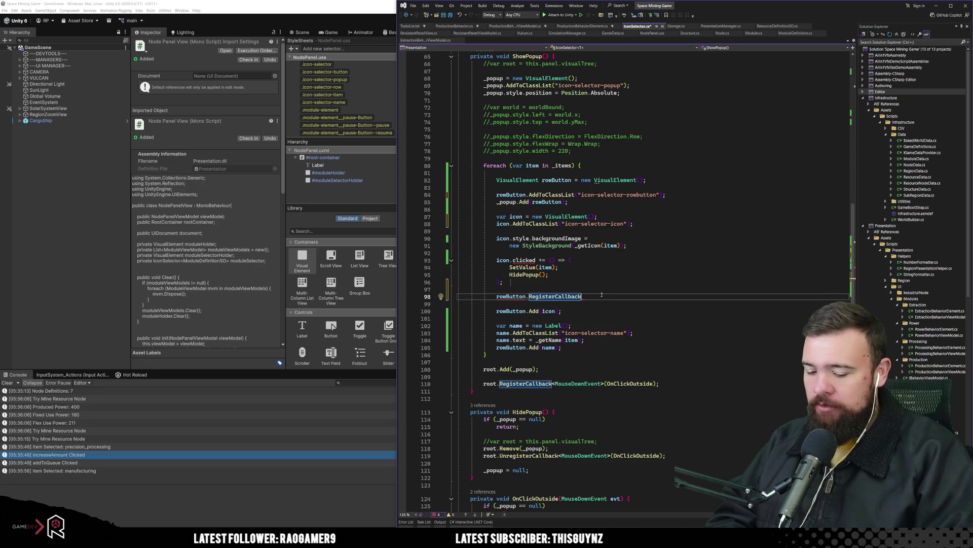
Step: Write the <MouseDownEvent>(evt => { SetValue(item); HidePopup(); }) callback body
type("<")
type("Modu")
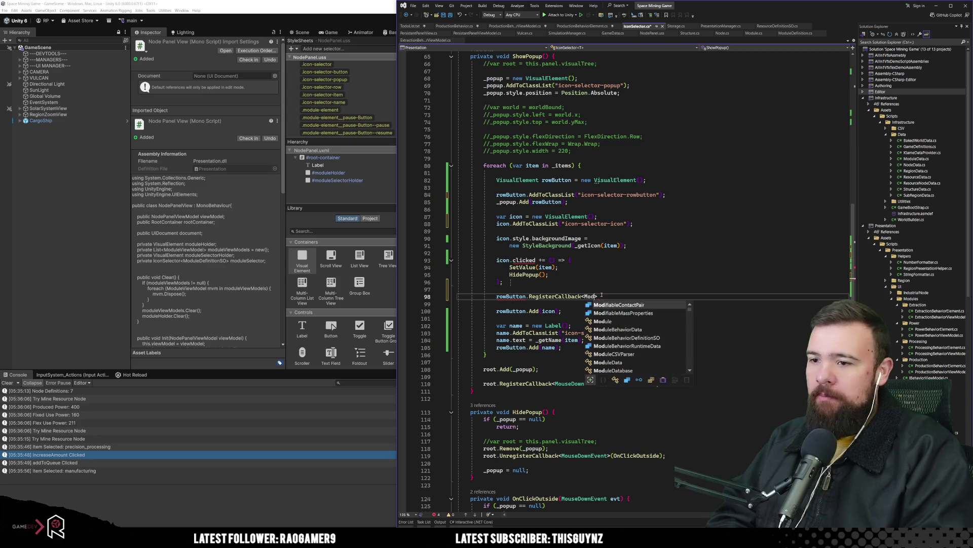
key("BackSpace")
key("BackSpace")
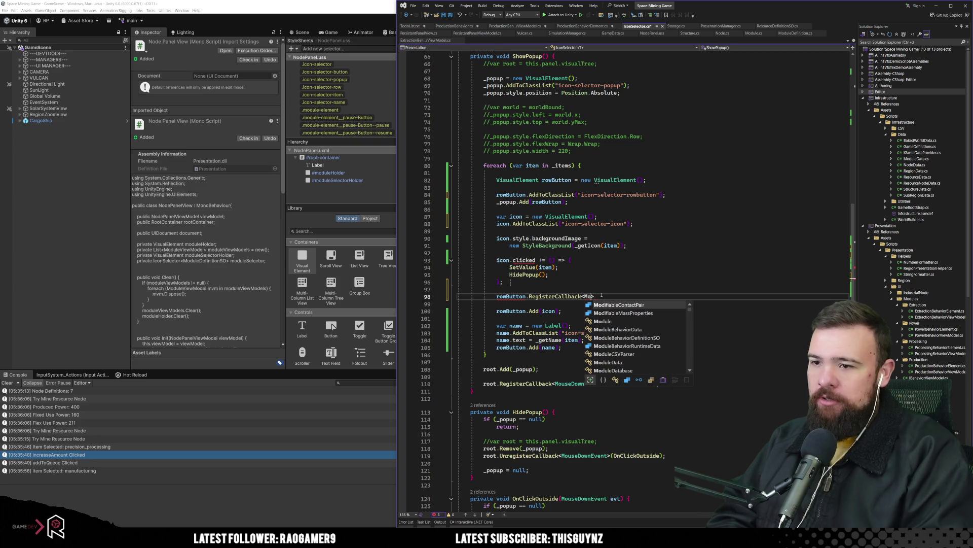
type("useDo")
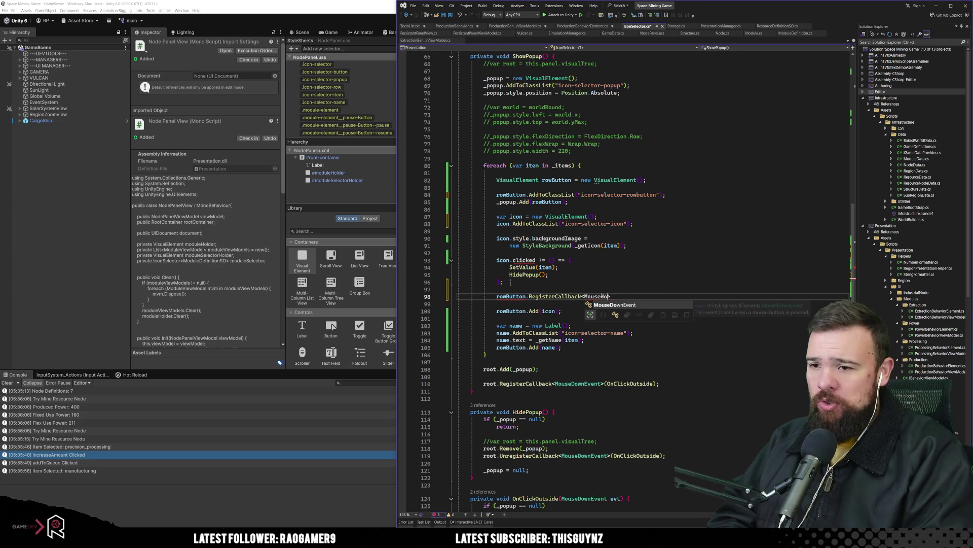
key("Tab")
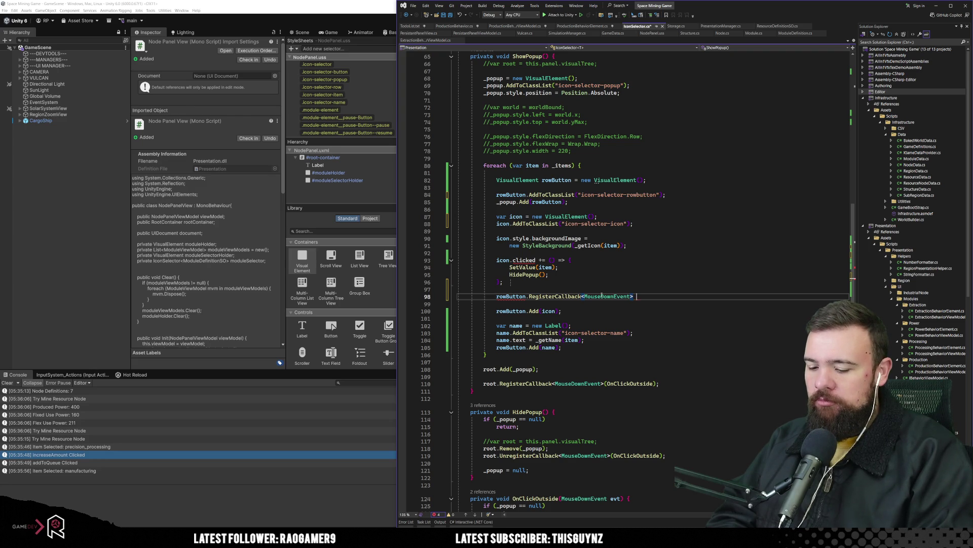
type("(")
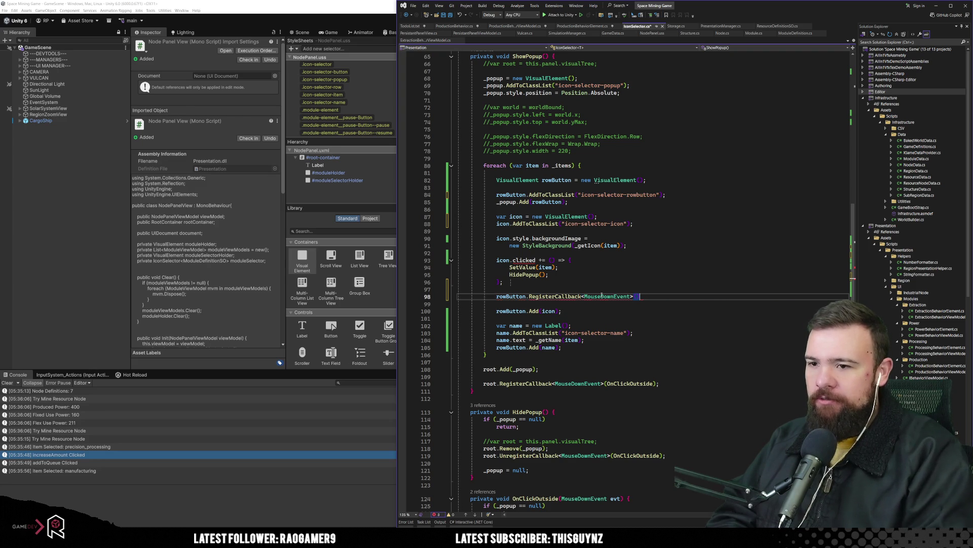
type("evt")
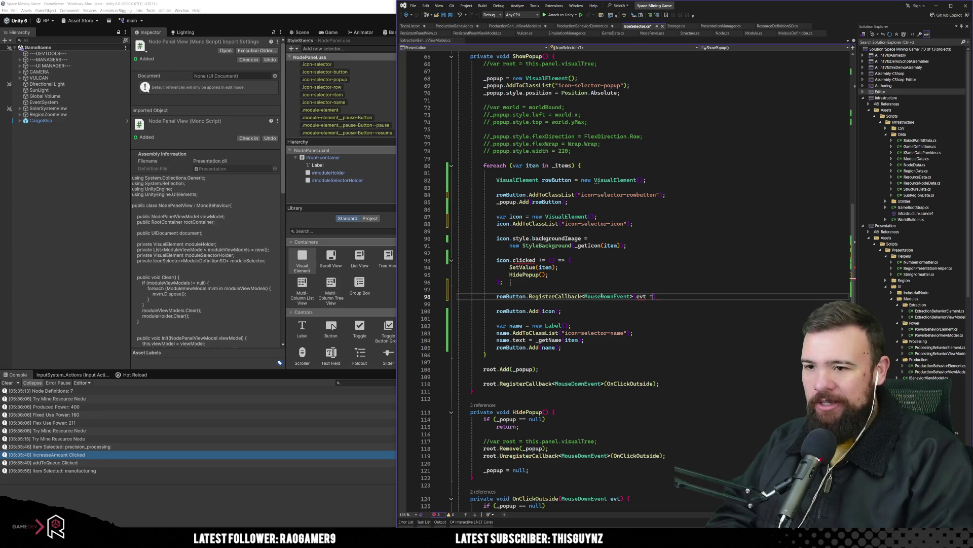
type(" => {")
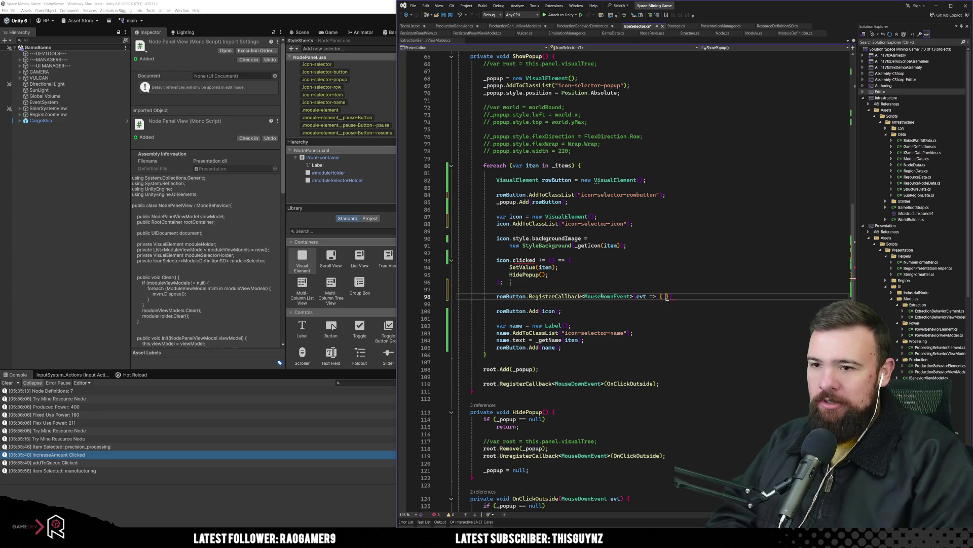
key("Return")
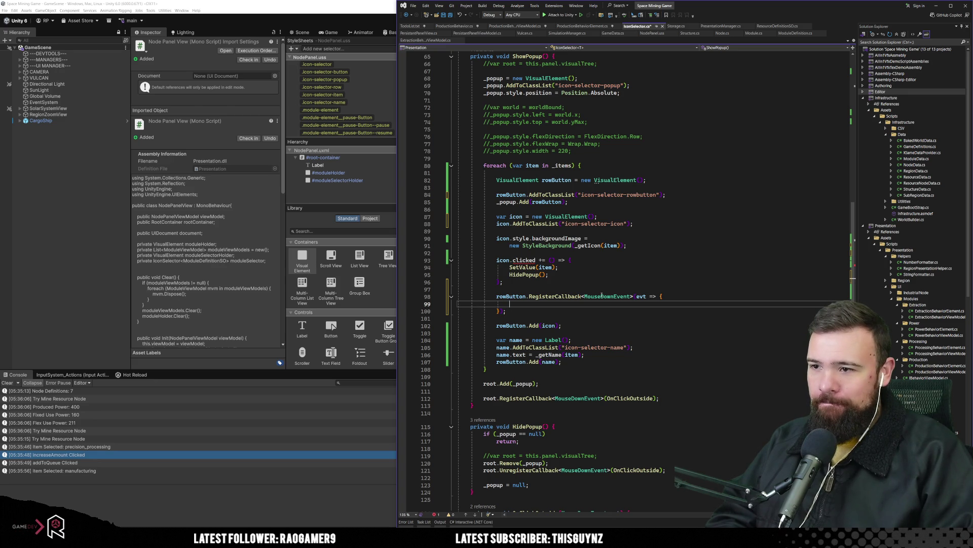
type("Set")
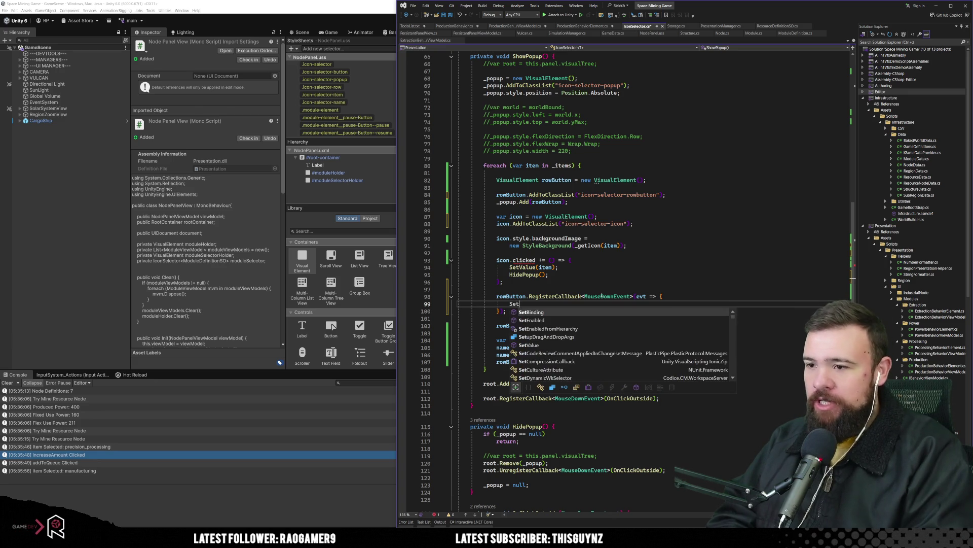
type("Value(")
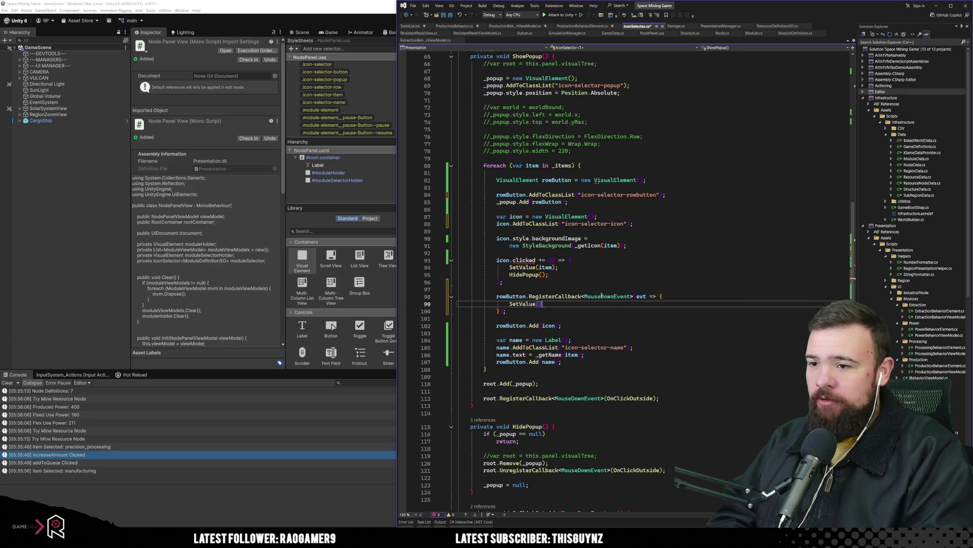
type("item")
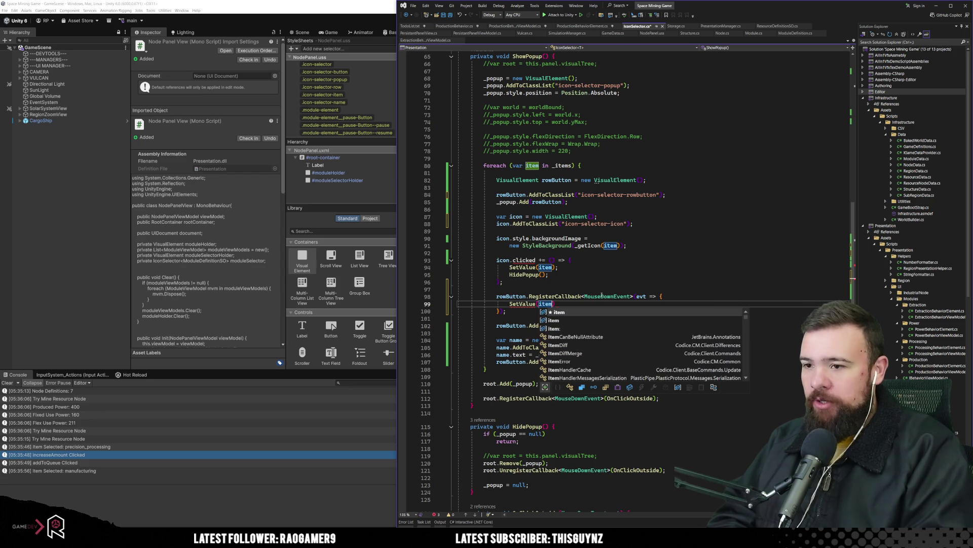
key("Return")
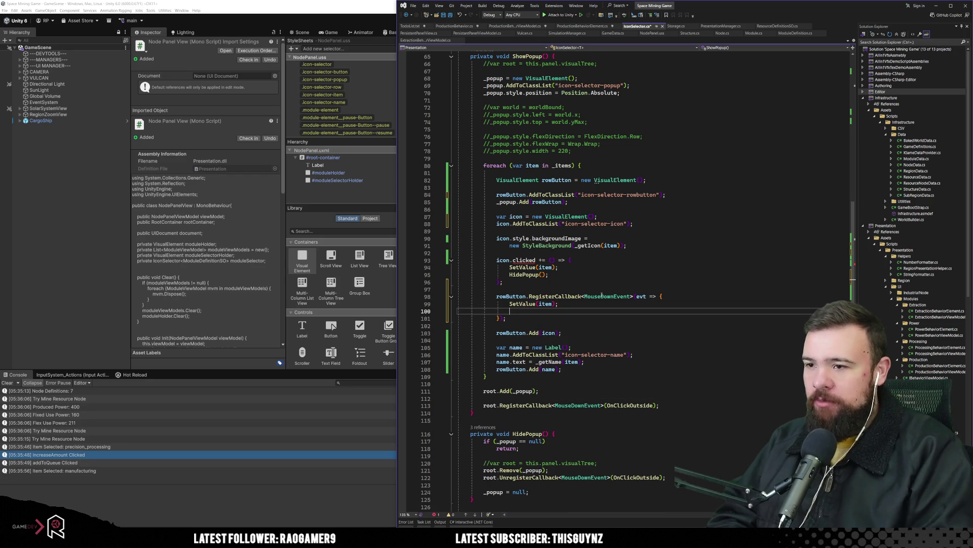
type("Hhig")
key("BackSpace")
type("dePopup();")
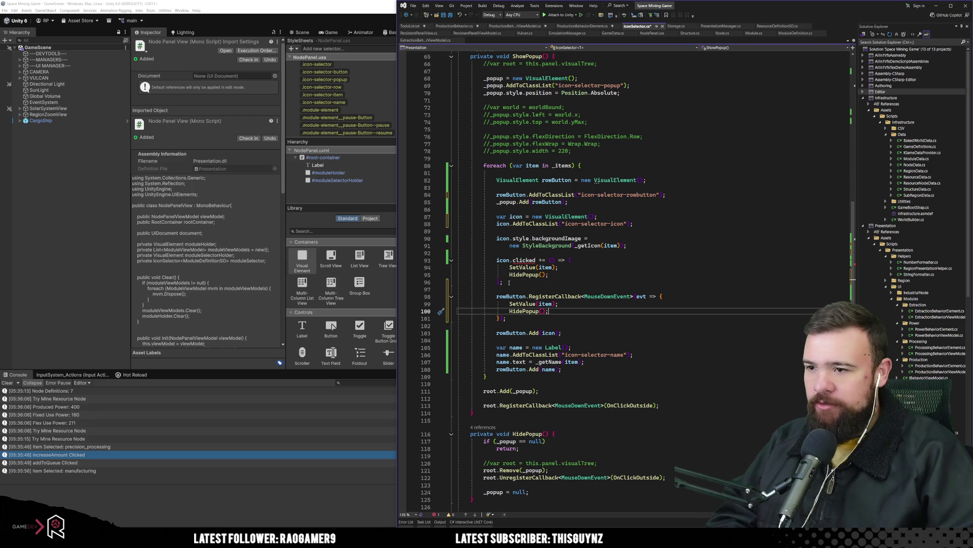
Step: Comment out the old icon.clicked handler on lines 93–96
left_click_drag(509, 282, 498, 261)
key("ctrl+k")
key("ctrl+c")
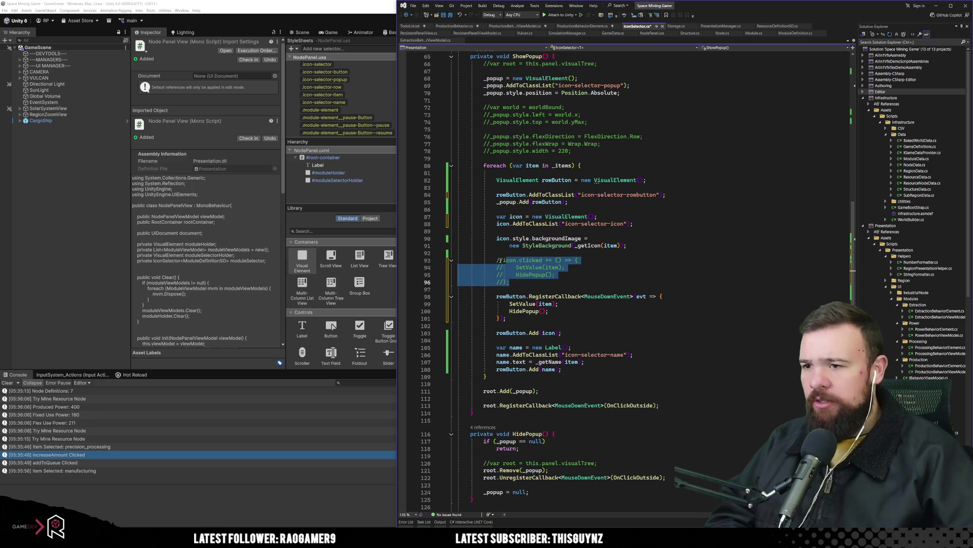
left_click(500, 260)
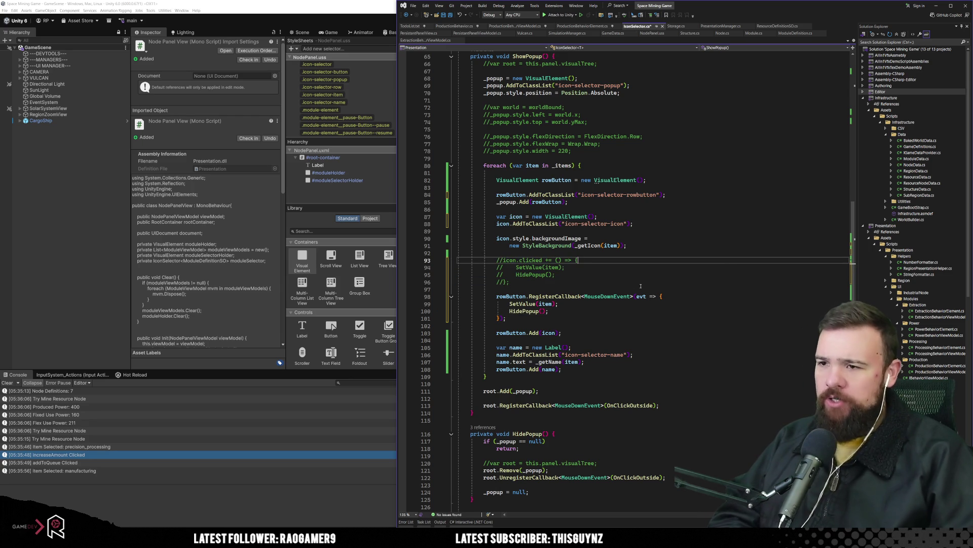
Step: Look over the new callback lines and select the VisualElement type on line 82
left_click(553, 299)
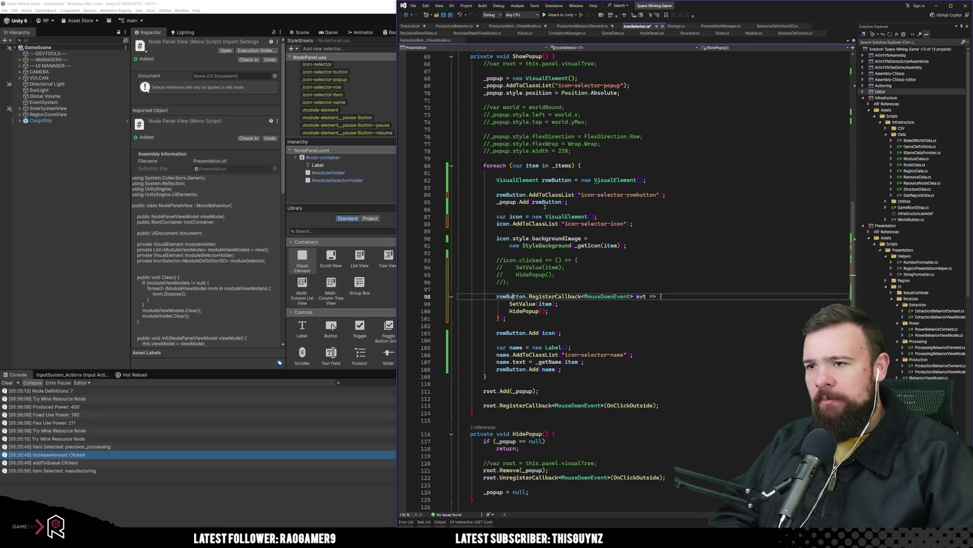
key("Home")
left_click(651, 266)
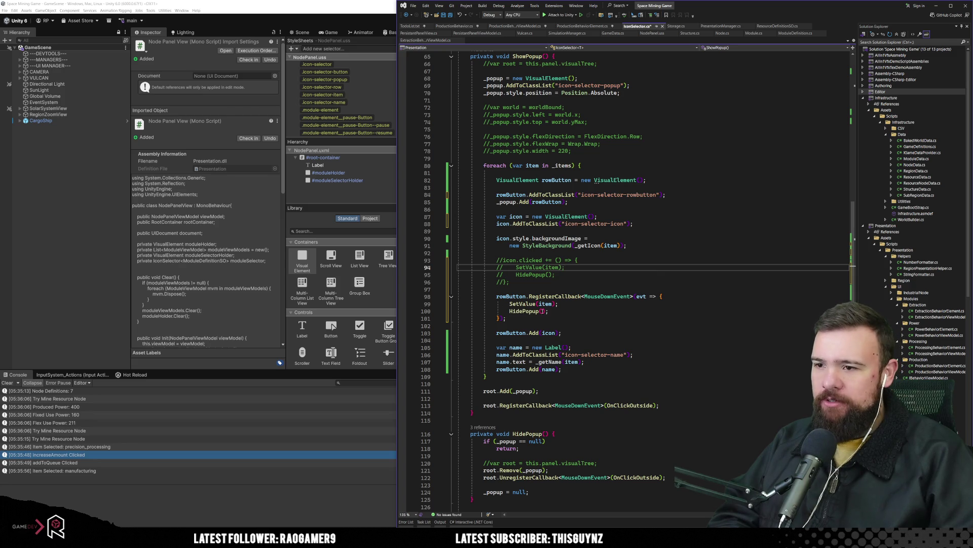
left_click(600, 317)
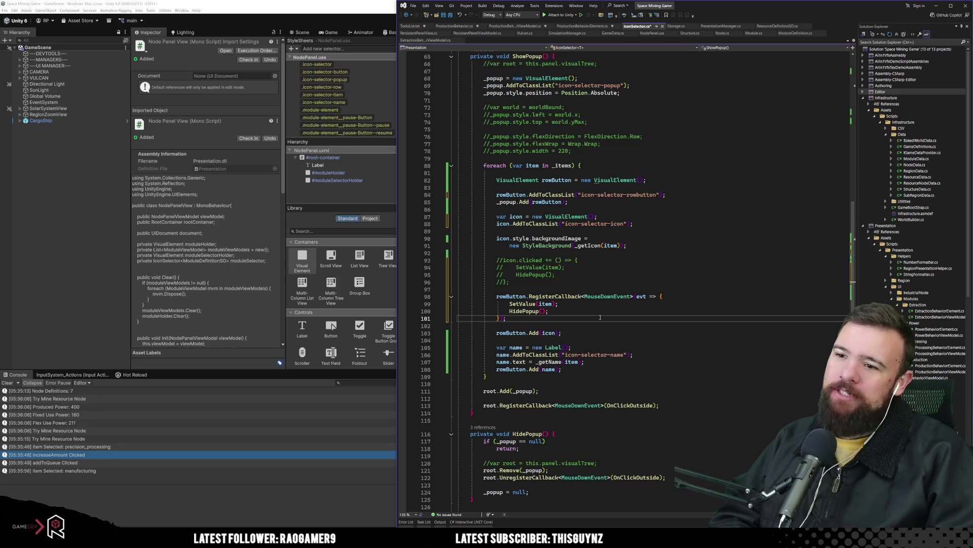
double_click(514, 180)
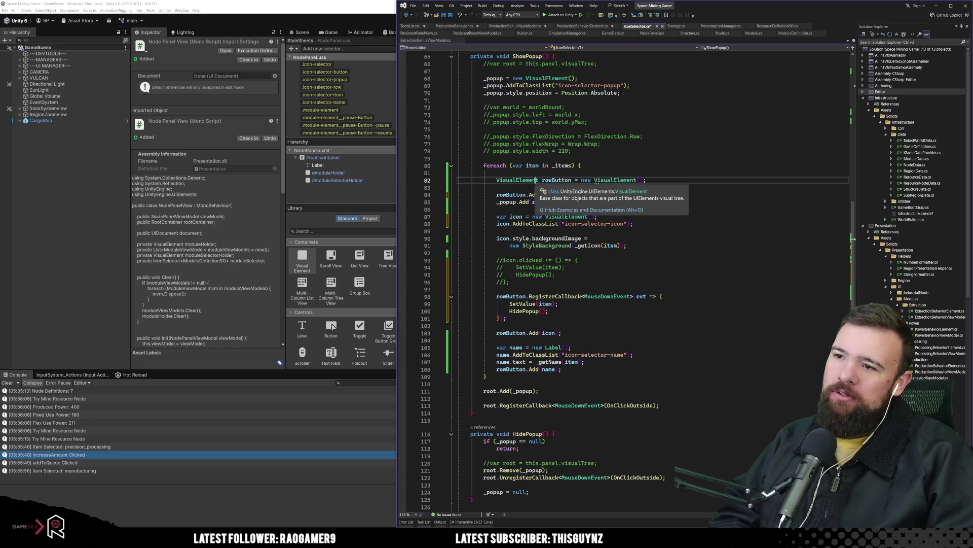
Step: Change both VisualElement types on line 82 to Button
type("Button")
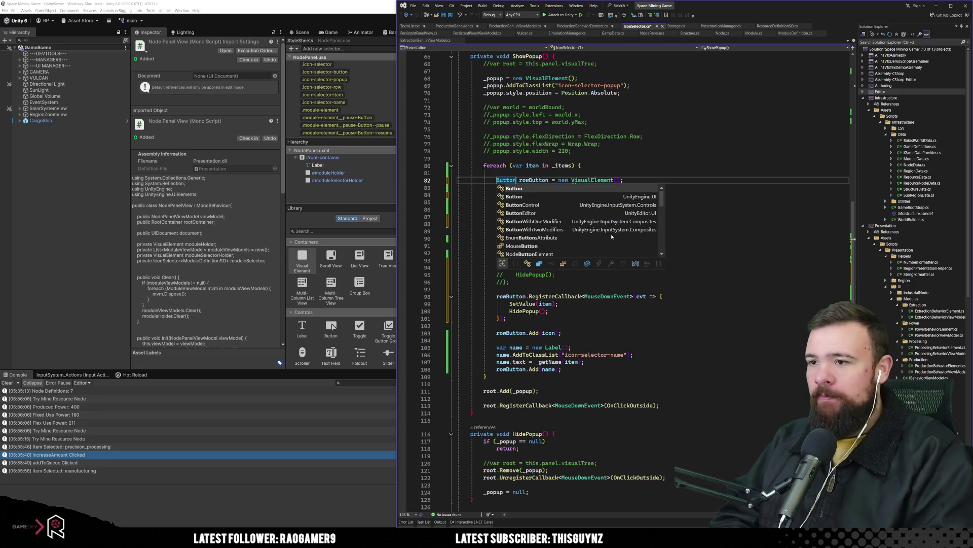
left_click(597, 176)
double_click(597, 180)
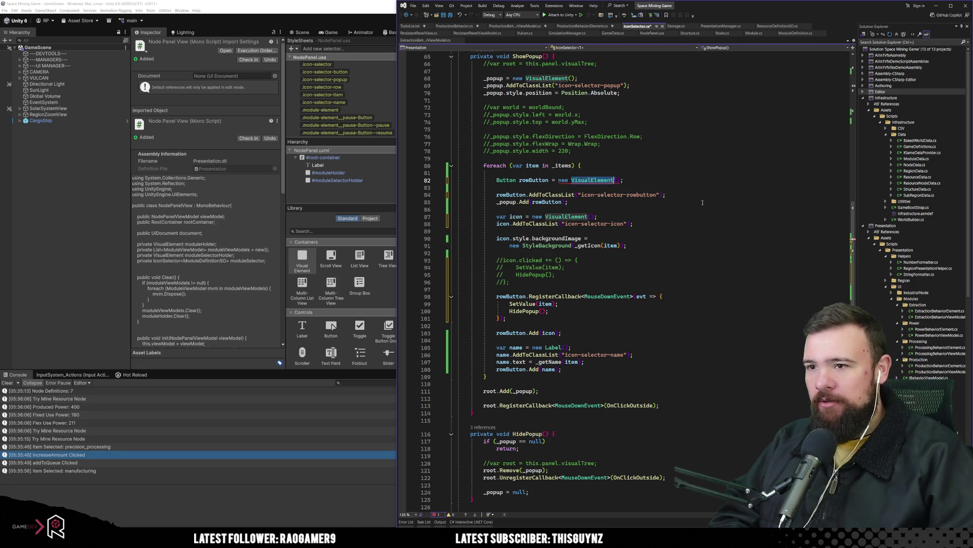
type("Button")
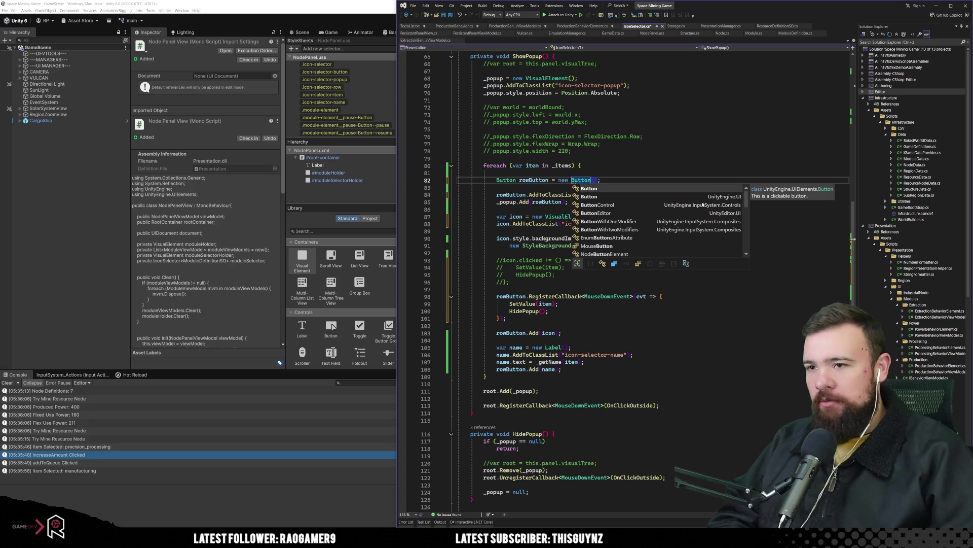
left_click(594, 173)
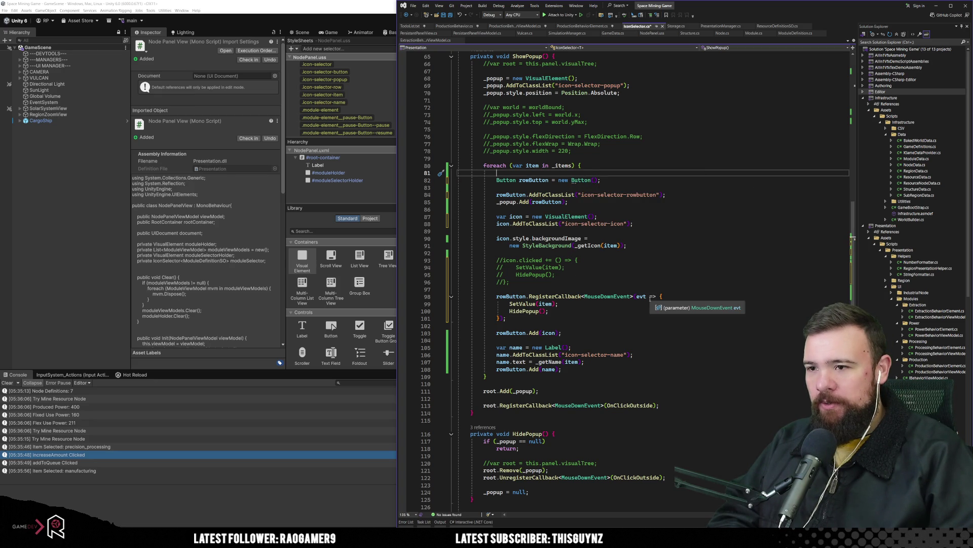
Step: Replace RegisterCallback<MouseDownEvent>(evt with clicked += () on line 98
left_click(529, 296)
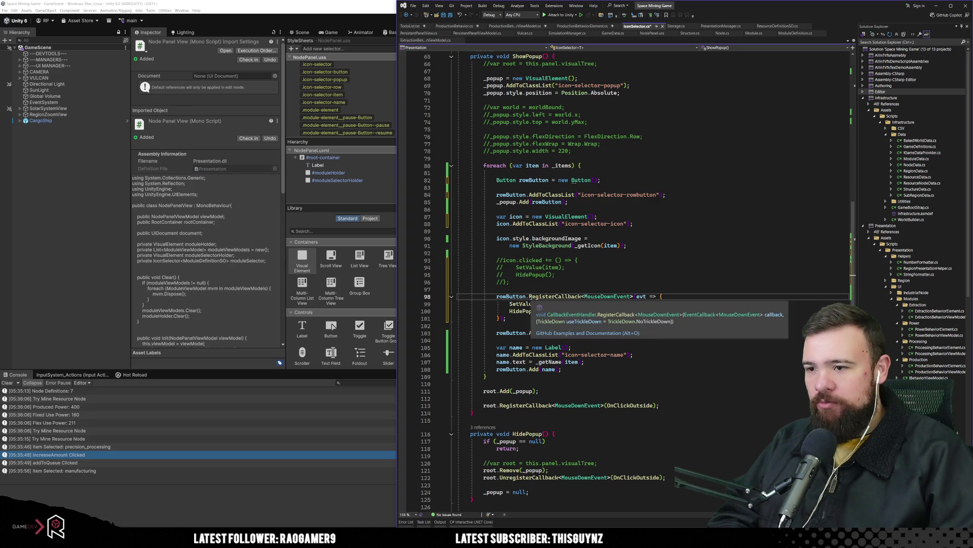
left_click_drag(529, 296, 634, 296)
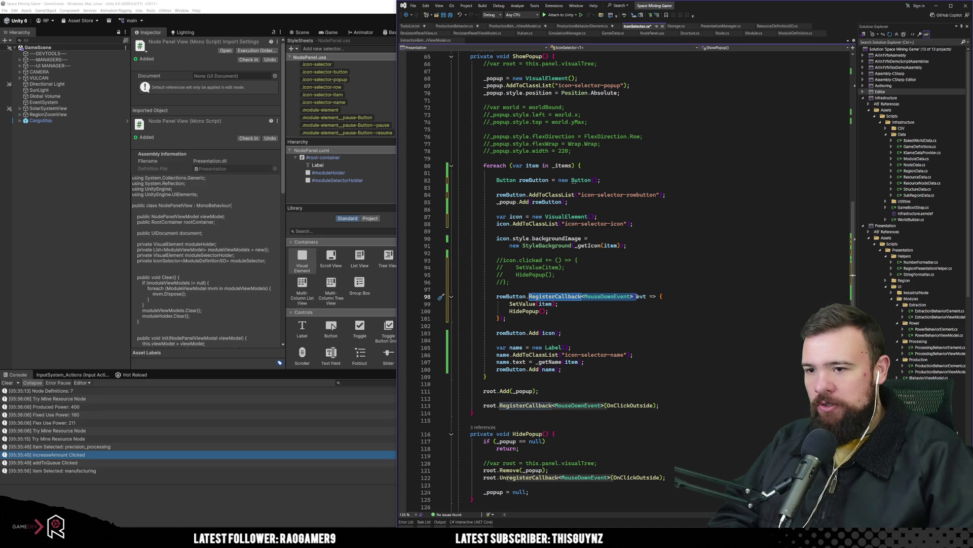
key("BackSpace")
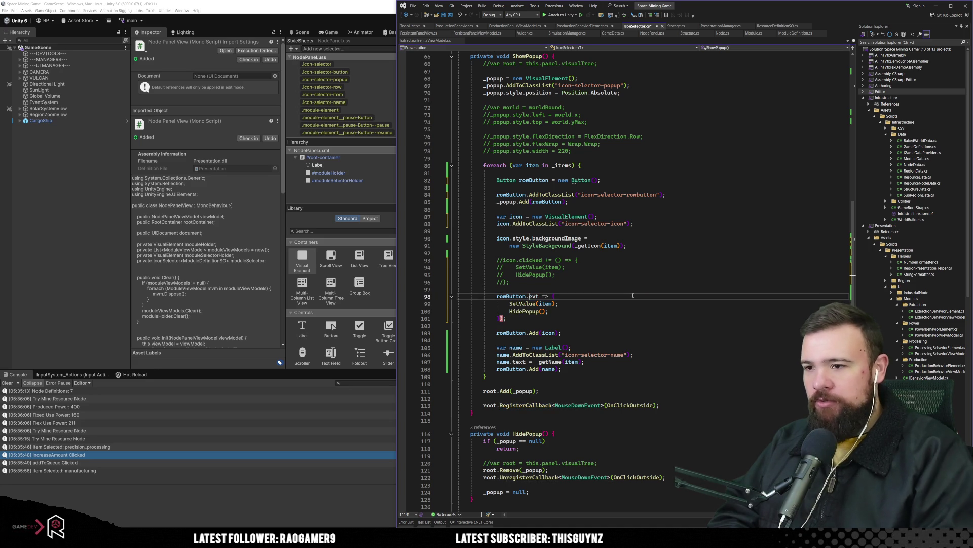
type("clicked ")
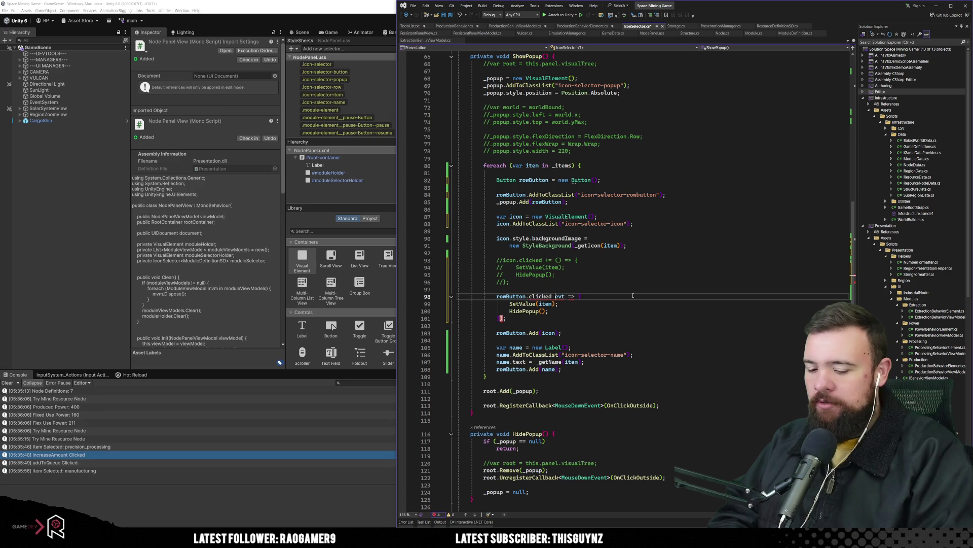
type("+=")
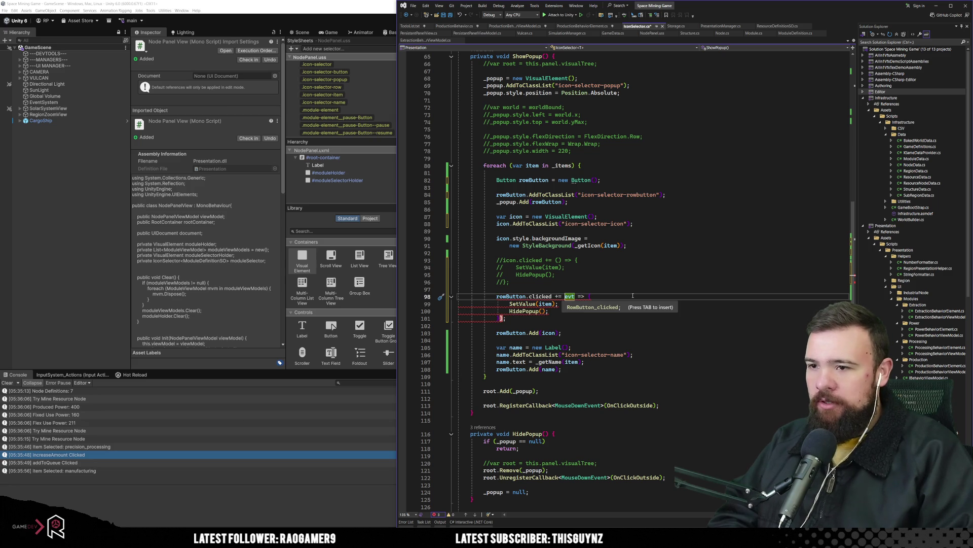
key("BackSpace")
type("(")
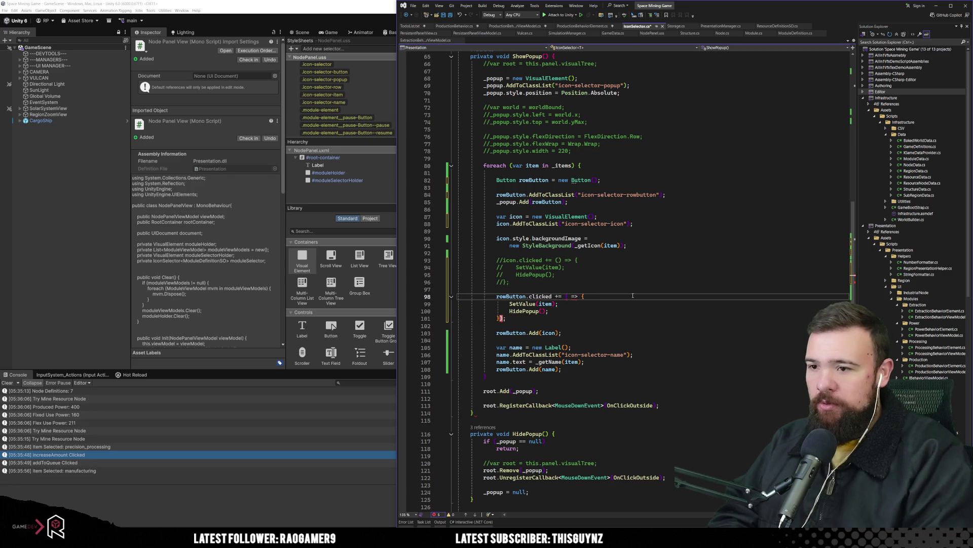
key("BackSpace")
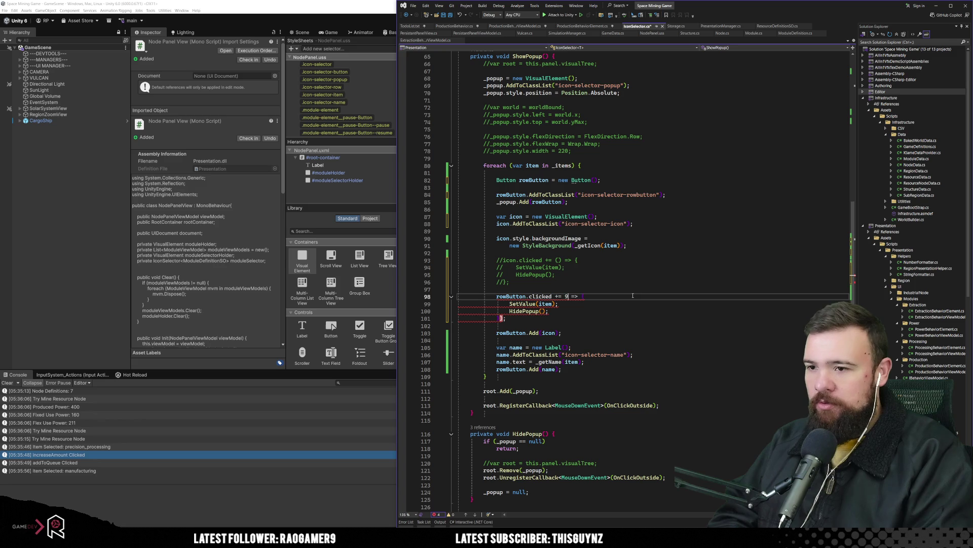
type("(")
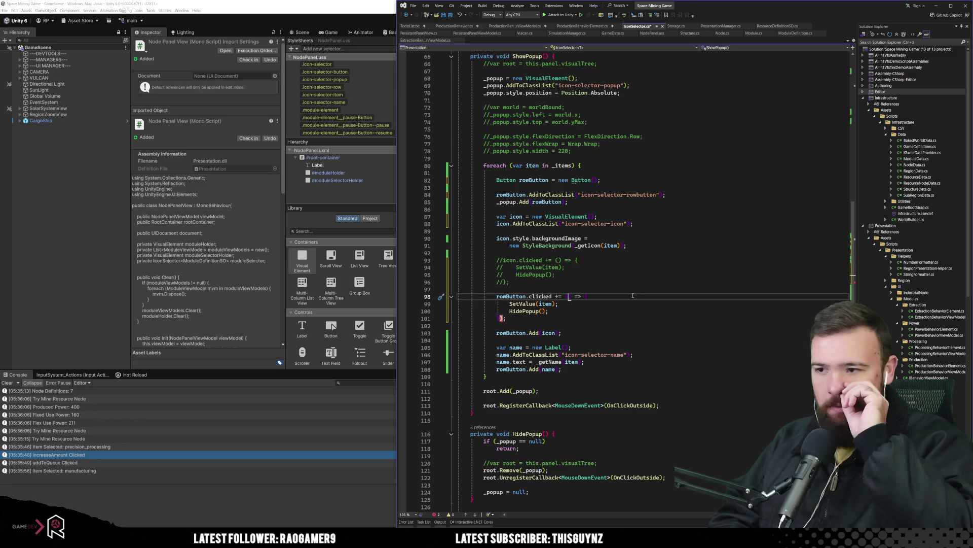
Step: Add ';' after the handler's closing brace on line 101, save IconSelector.cs, and switch to NodePanel.uss
left_click(592, 276)
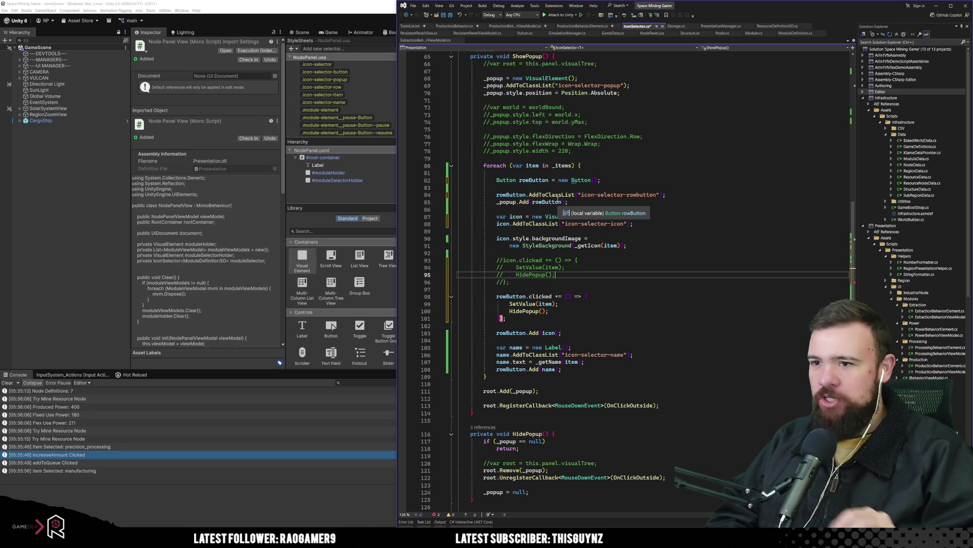
left_click(636, 286)
key("ctrl+s")
left_click(612, 331)
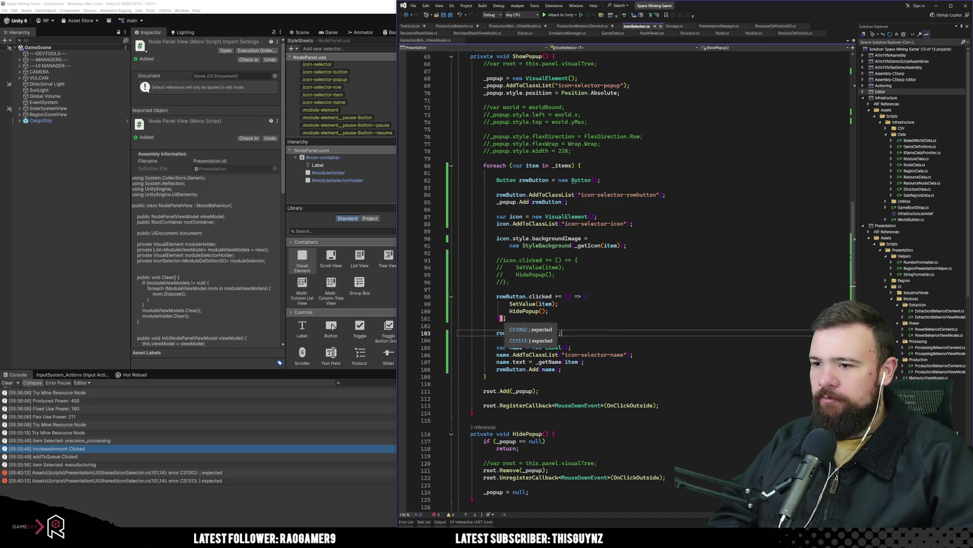
left_click(502, 318)
type(";")
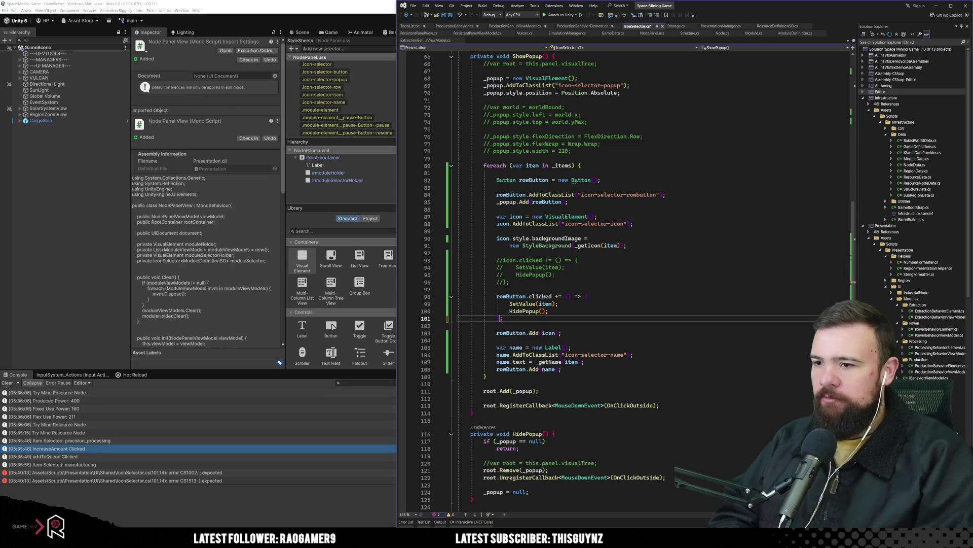
scroll(586, 275, "down", 10)
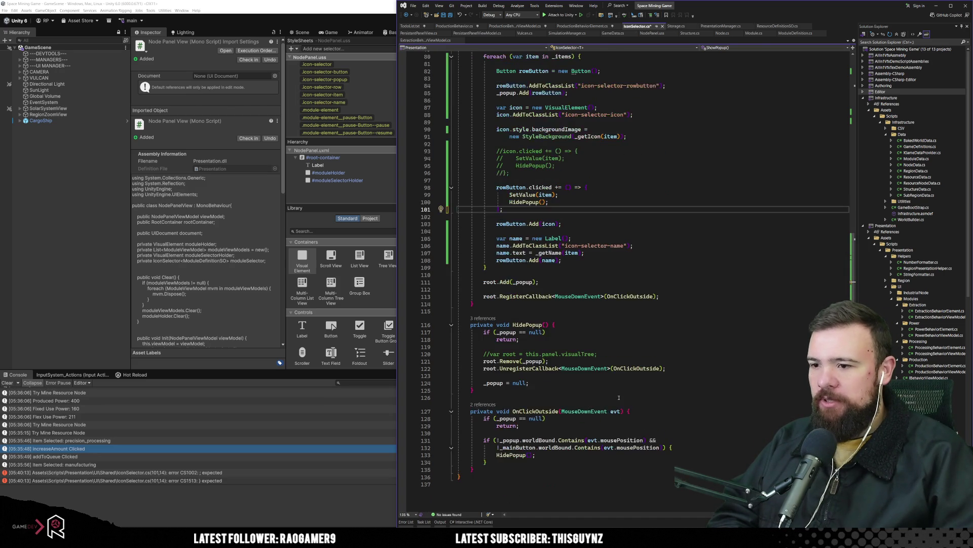
scroll(604, 409, "up", 14)
scroll(604, 410, "down", 3)
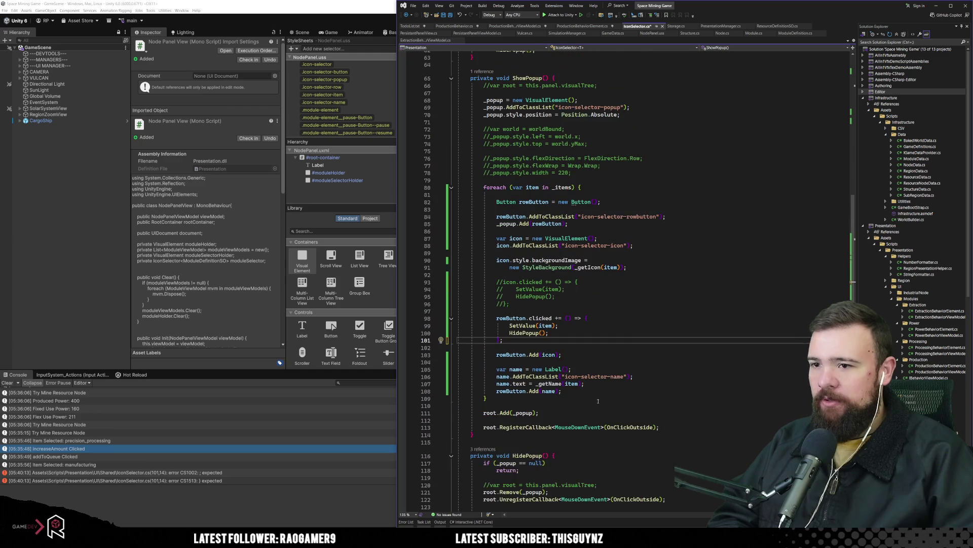
key("ctrl+s")
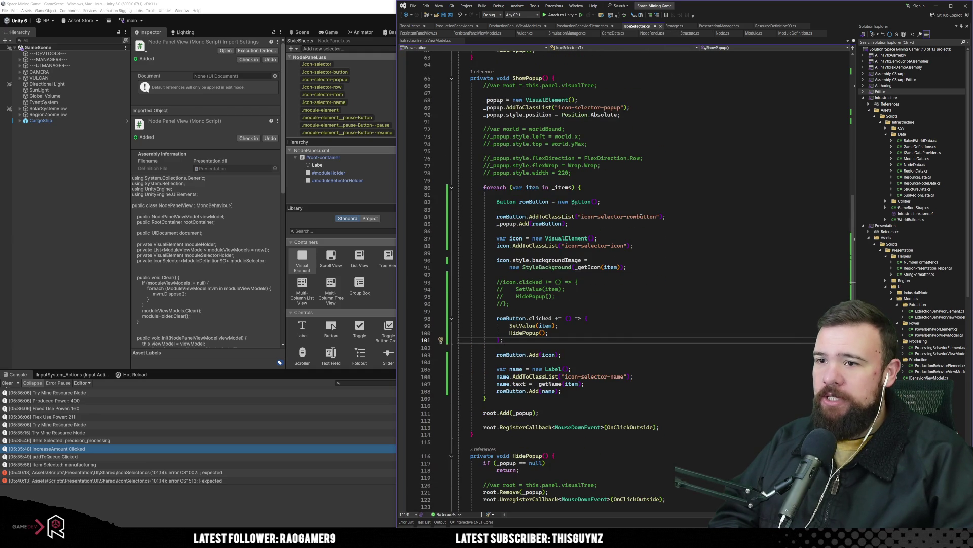
left_click(652, 32)
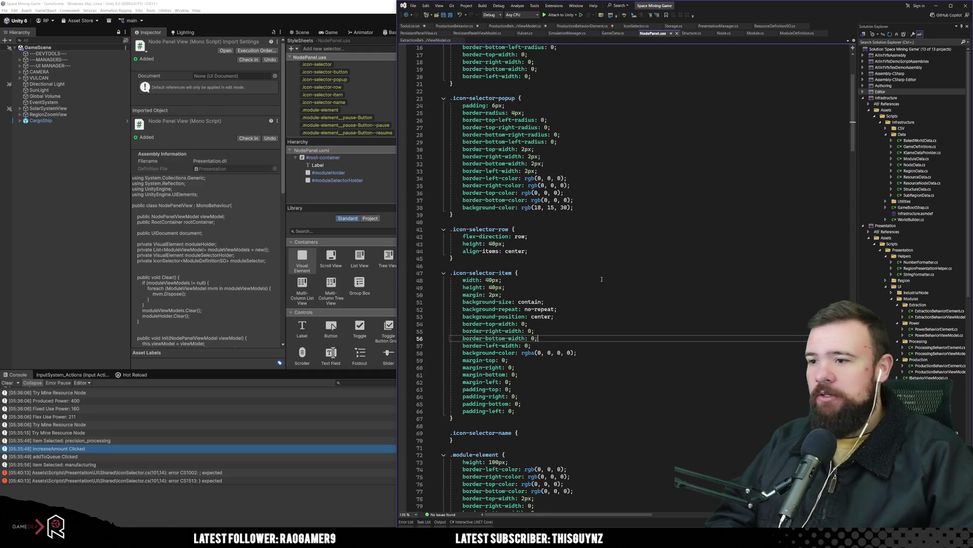
Step: Rename the .icon-selector-row selector to .icon-selector-rowbutton
scroll(602, 279, "up", 3)
left_click(509, 295)
type("button")
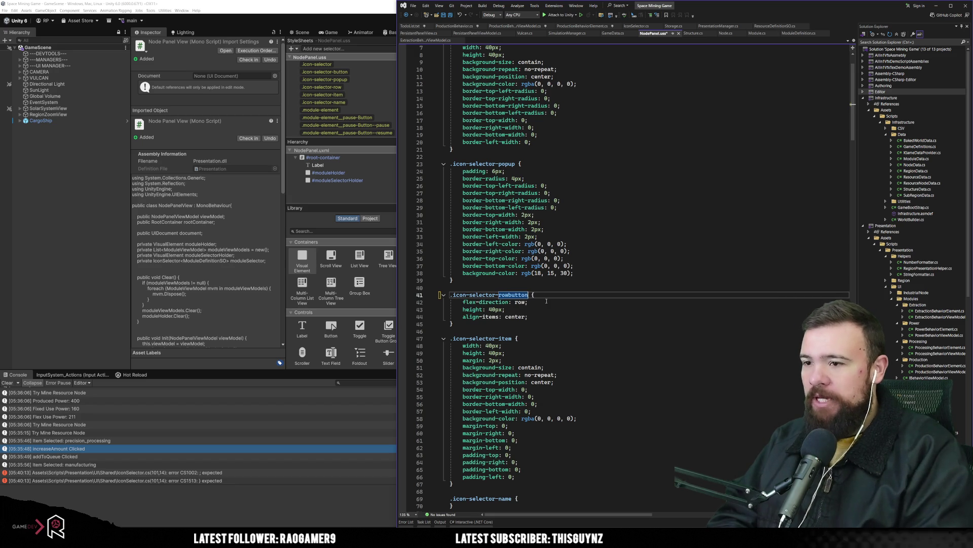
left_click(566, 244)
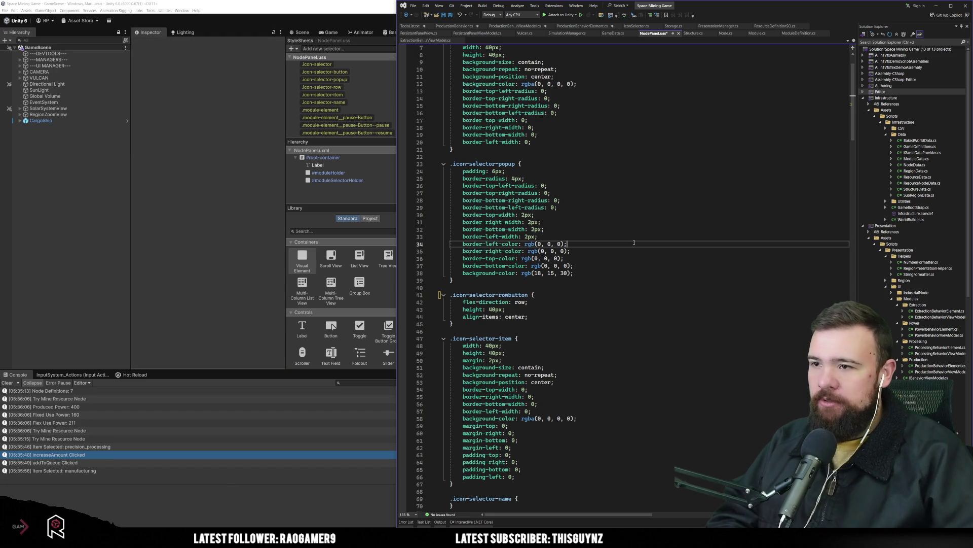
Step: Rename the .icon-selector-item selector to .icon-selector-icon
double_click(501, 339)
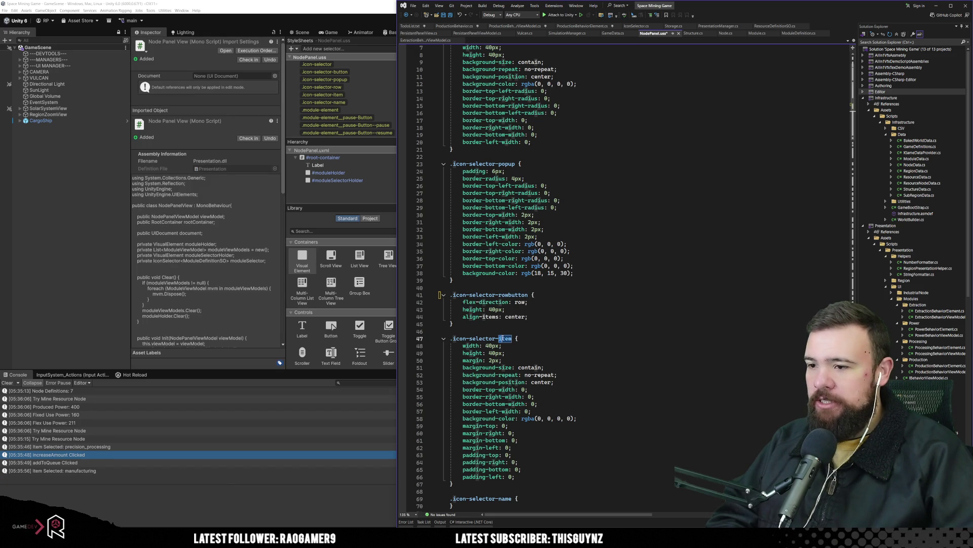
type("icon")
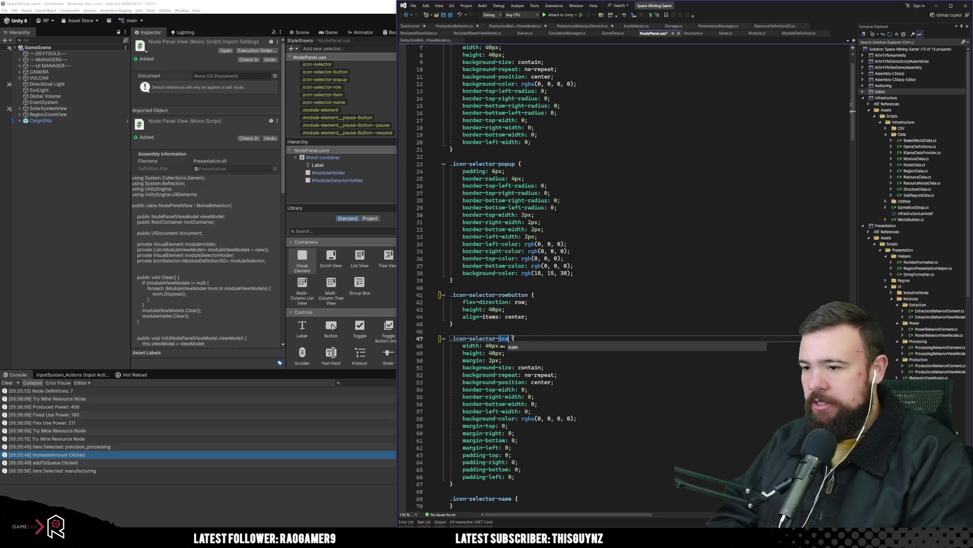
left_click(531, 301)
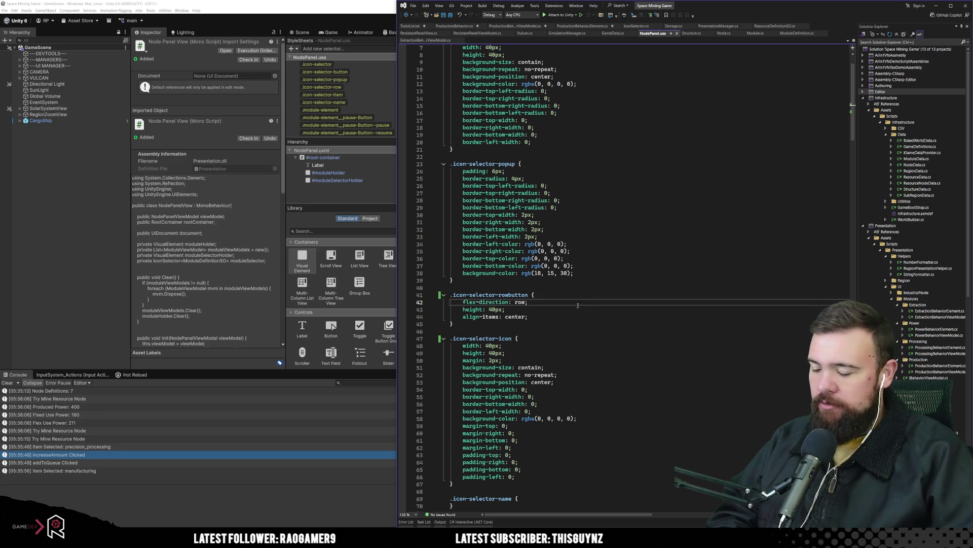
scroll(531, 302, "up", 2)
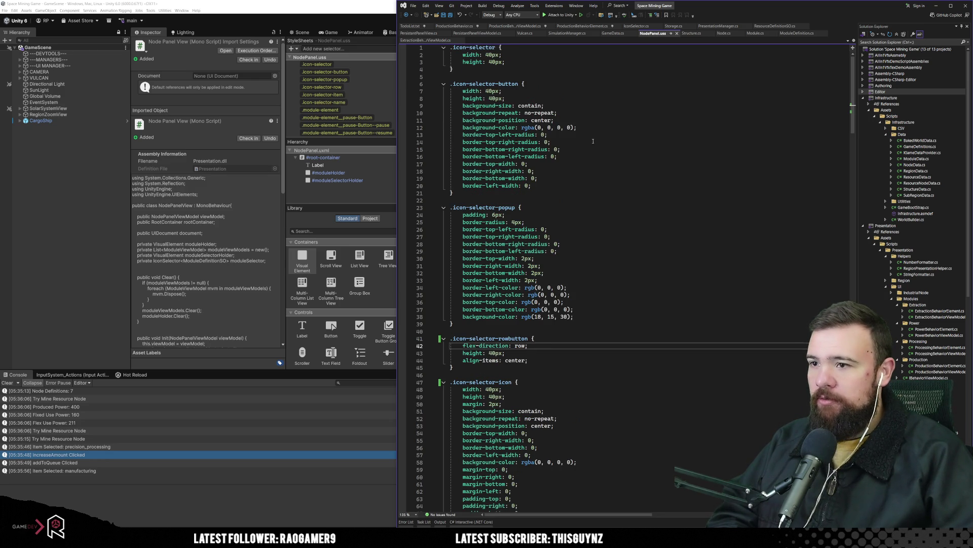
Step: Review the popup and row button class-name lines in IconSelector.cs
left_click(636, 26)
left_click(692, 208)
left_click_drag(573, 107, 606, 107)
left_click_drag(604, 217, 650, 212)
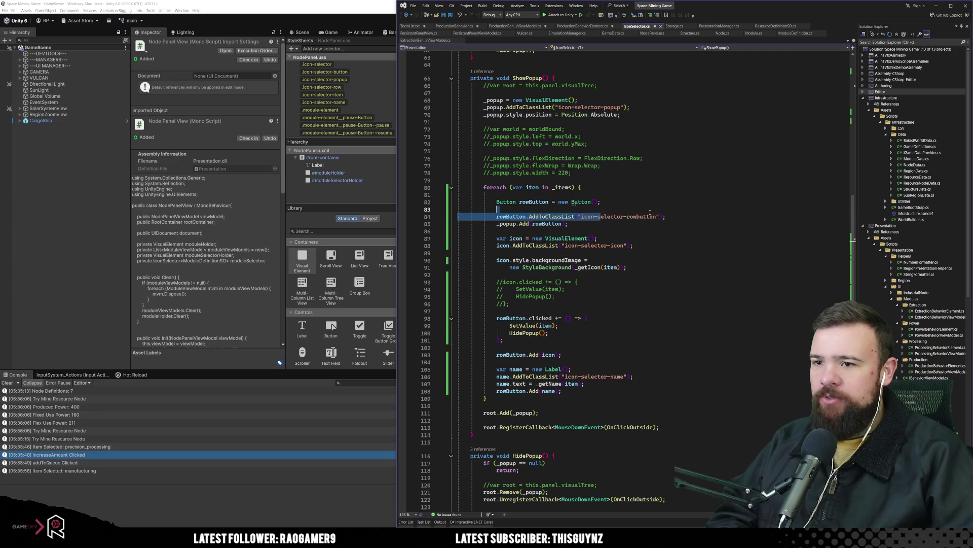
Step: Check the commented-out handler and the new clicked handler, then return to Unity
left_click(596, 245)
left_click(677, 302)
left_click(628, 338)
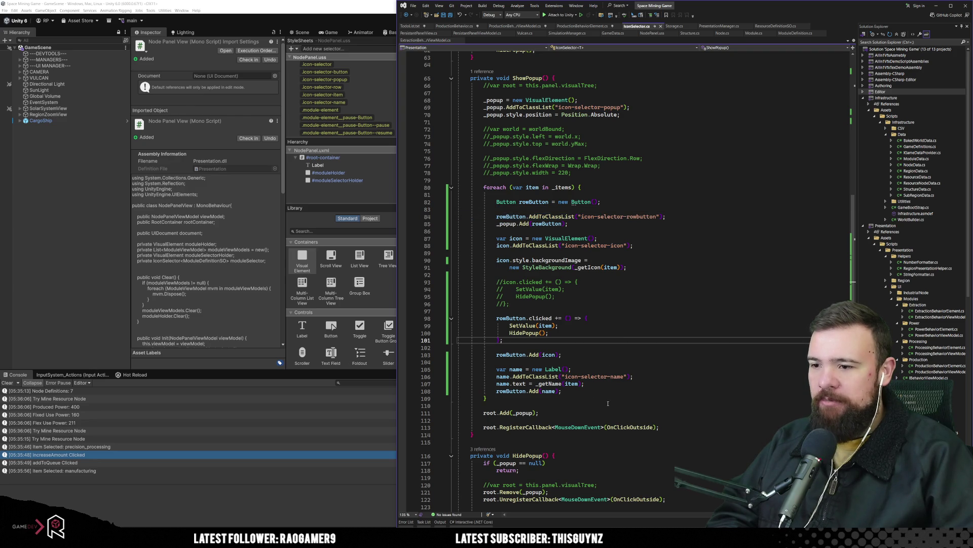
left_click(624, 315)
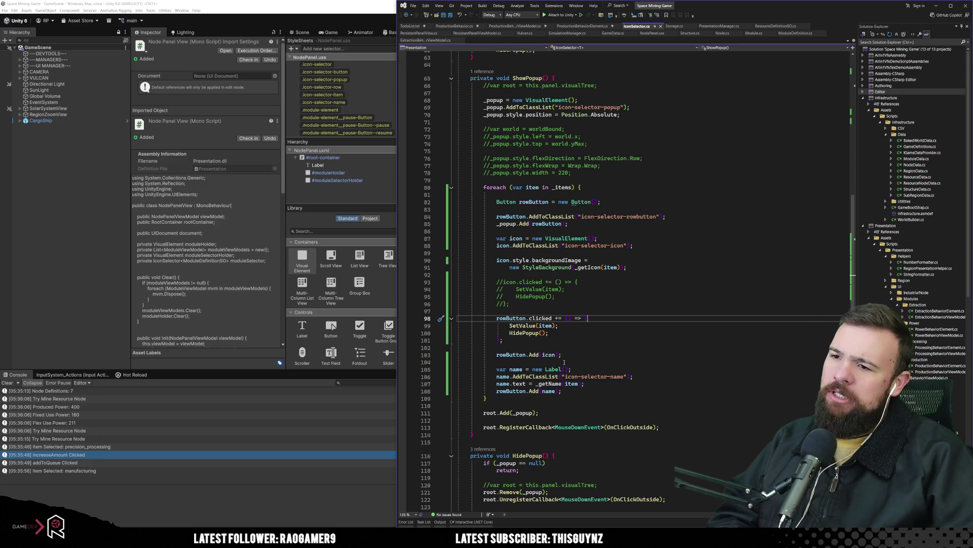
left_click(636, 329)
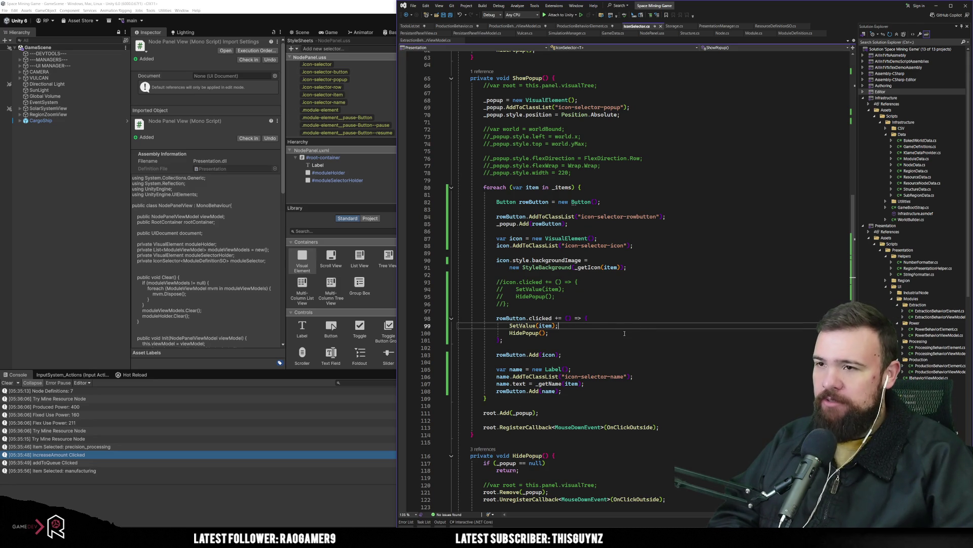
scroll(573, 270, "up", 7)
scroll(573, 270, "down", 9)
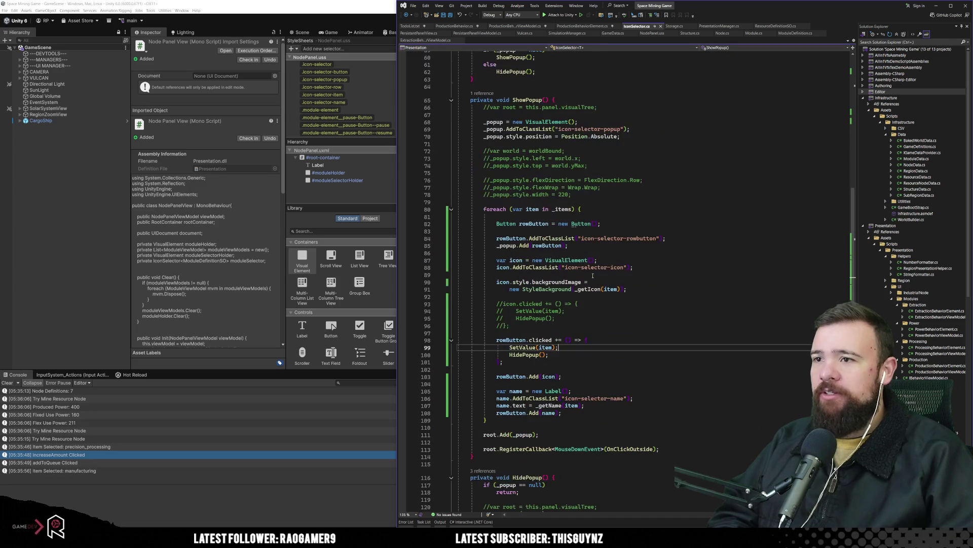
scroll(596, 277, "up", 5)
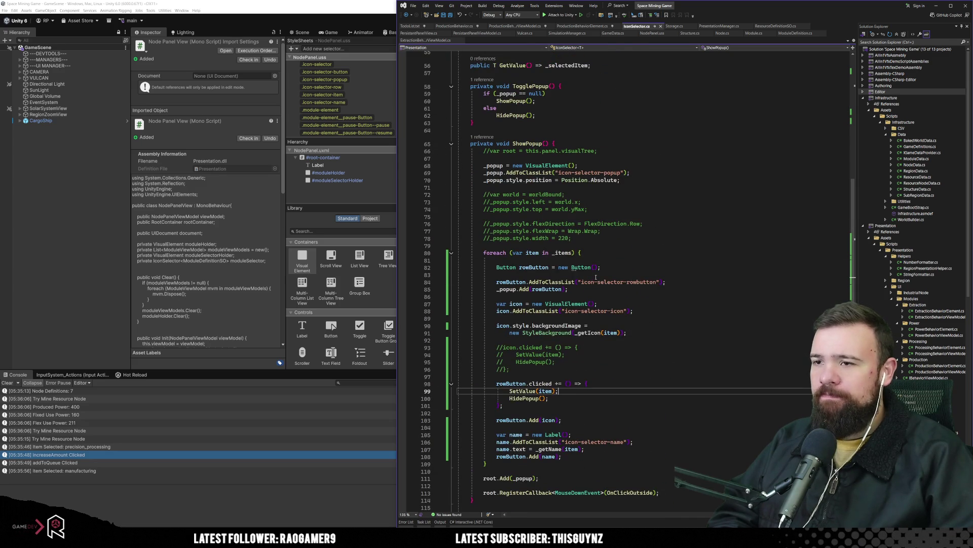
left_click(292, 2)
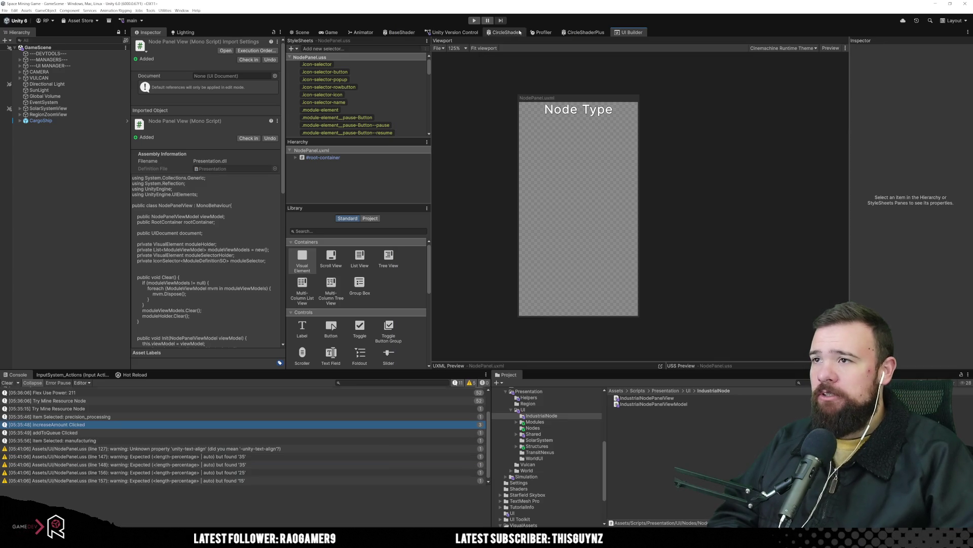
left_click(372, 88)
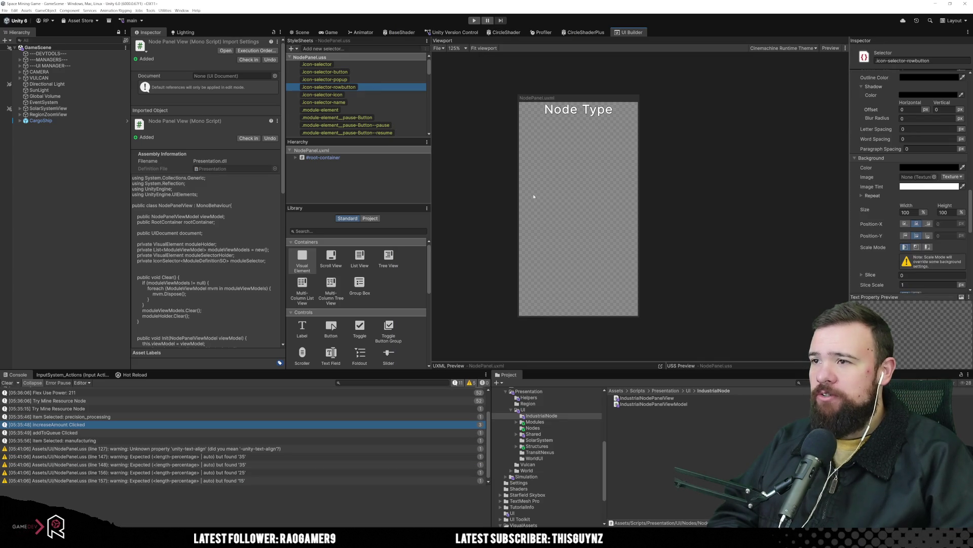
scroll(888, 221, "down", 10)
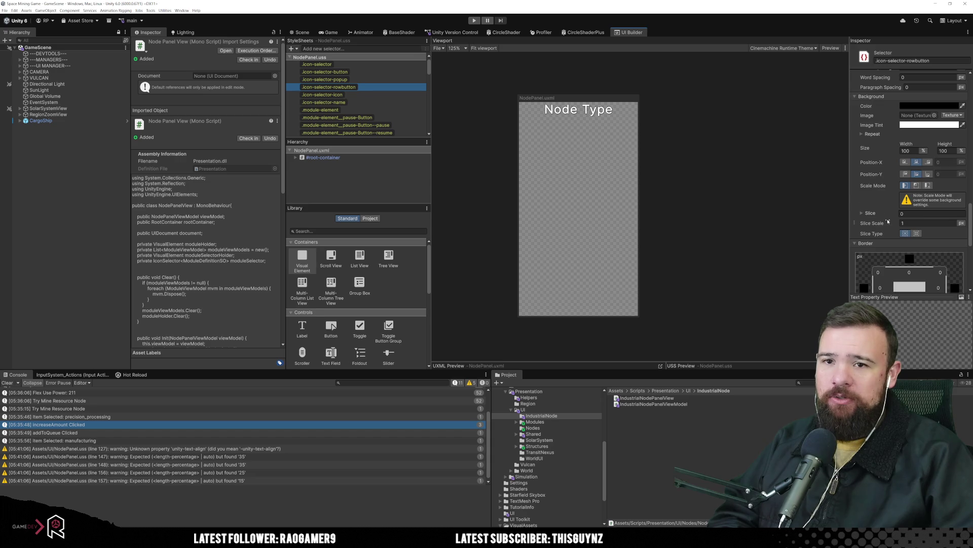
scroll(888, 221, "up", 10)
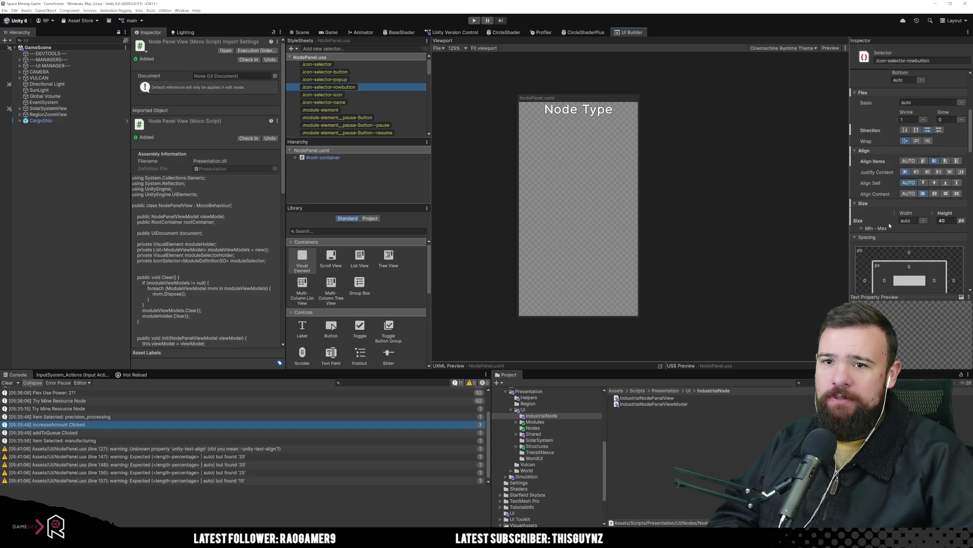
scroll(895, 218, "up", 2)
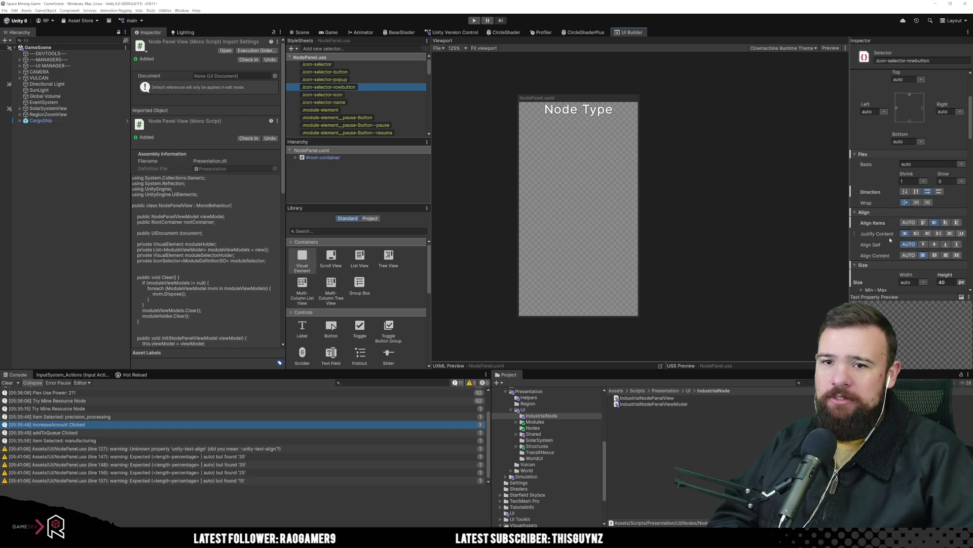
scroll(877, 229, "down", 5)
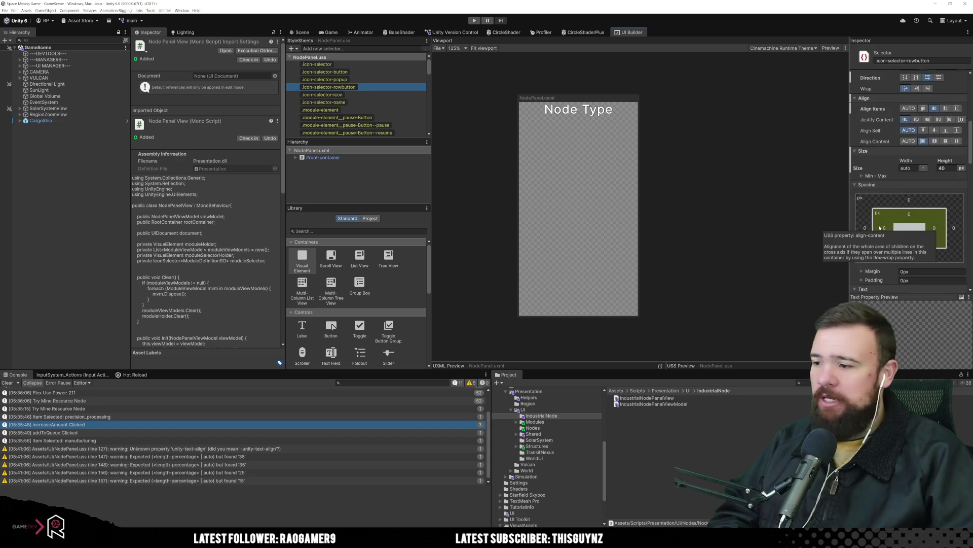
scroll(878, 231, "down", 10)
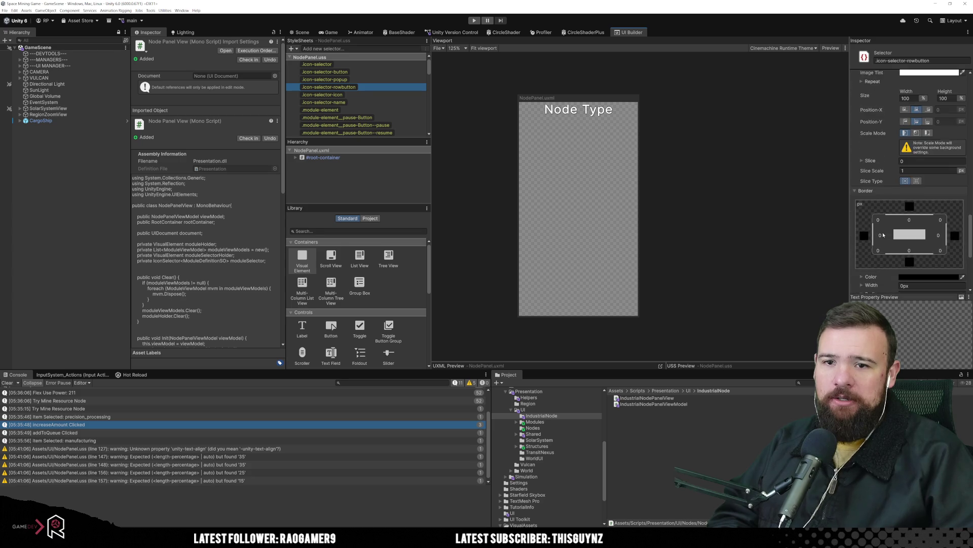
scroll(883, 234, "down", 2)
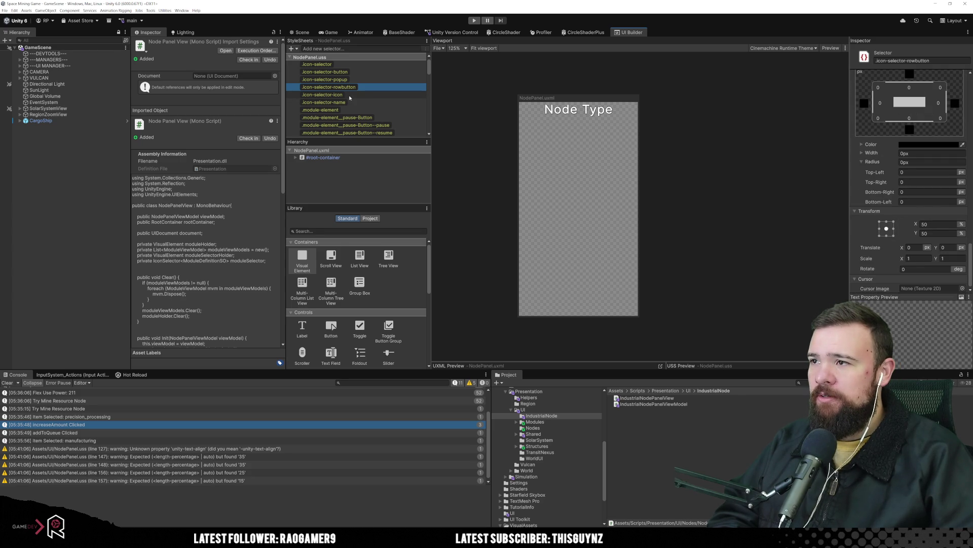
left_click(471, 103)
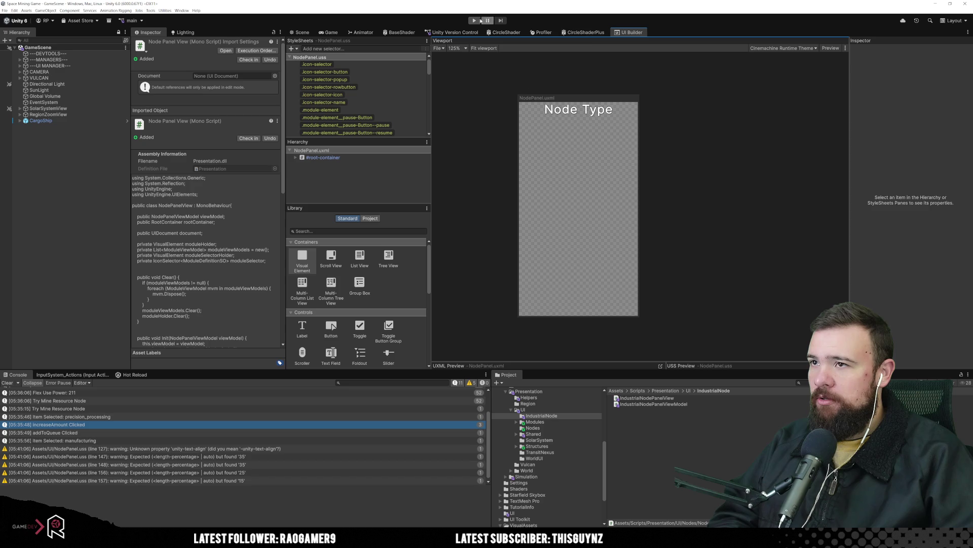
Step: Enter Play mode, queue more solar_array modules in Vulcan's Production panel, then stop playing
key("ctrl+p")
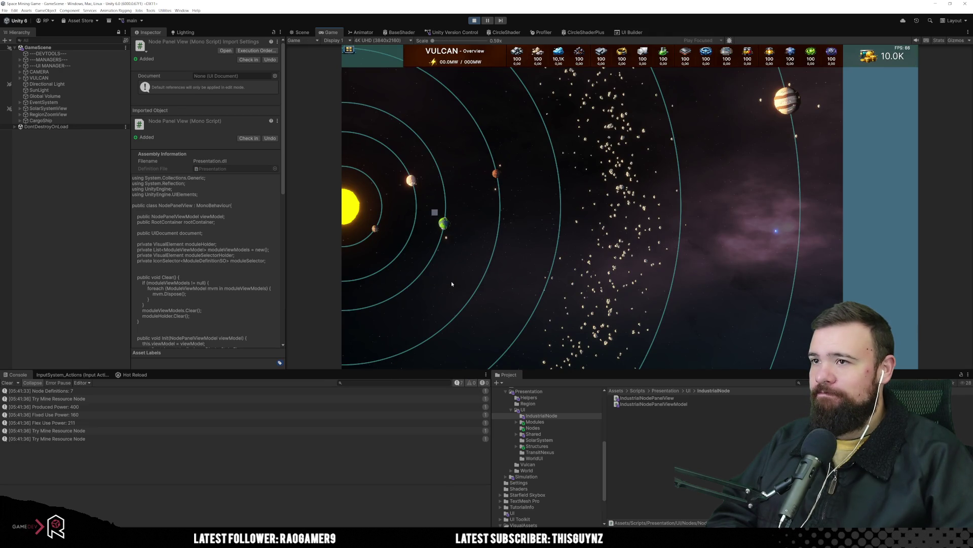
left_click(436, 214)
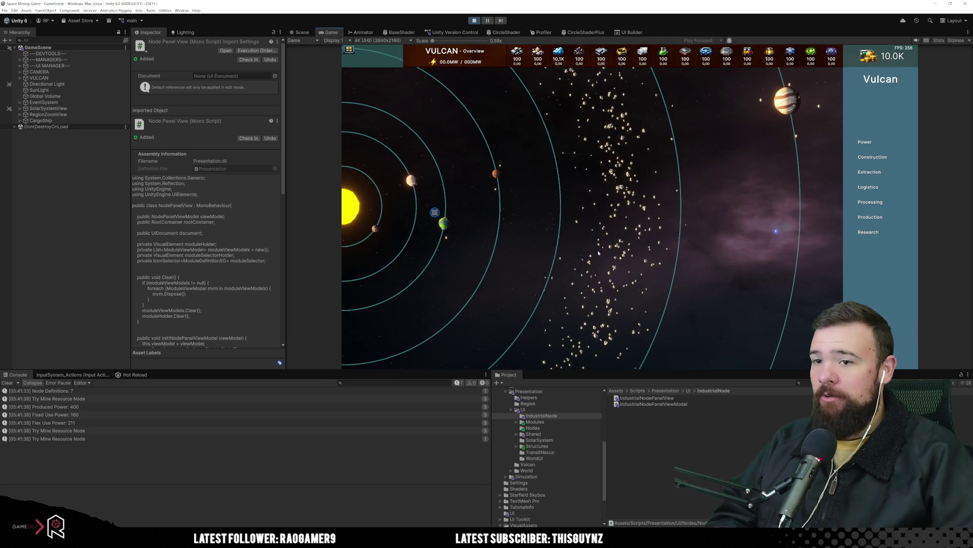
left_click(874, 220)
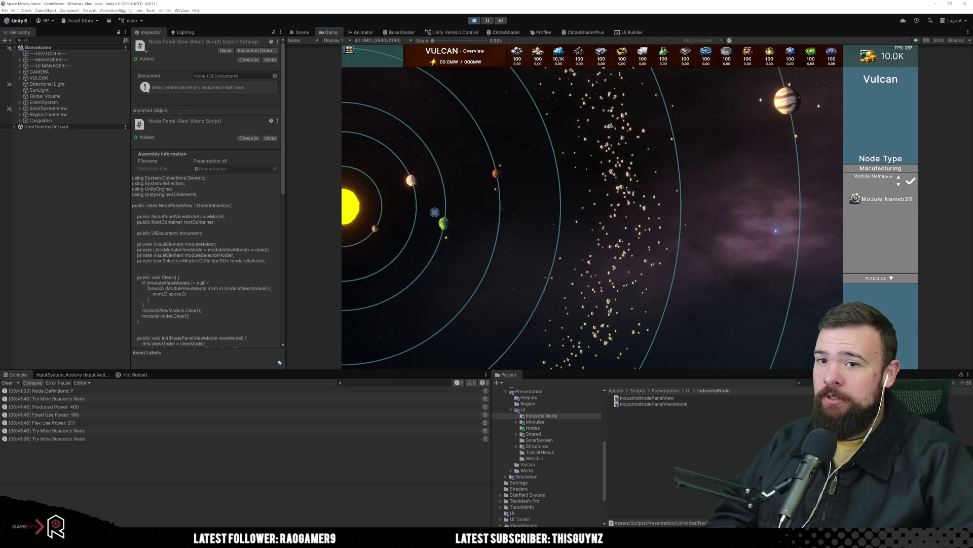
left_click(850, 180)
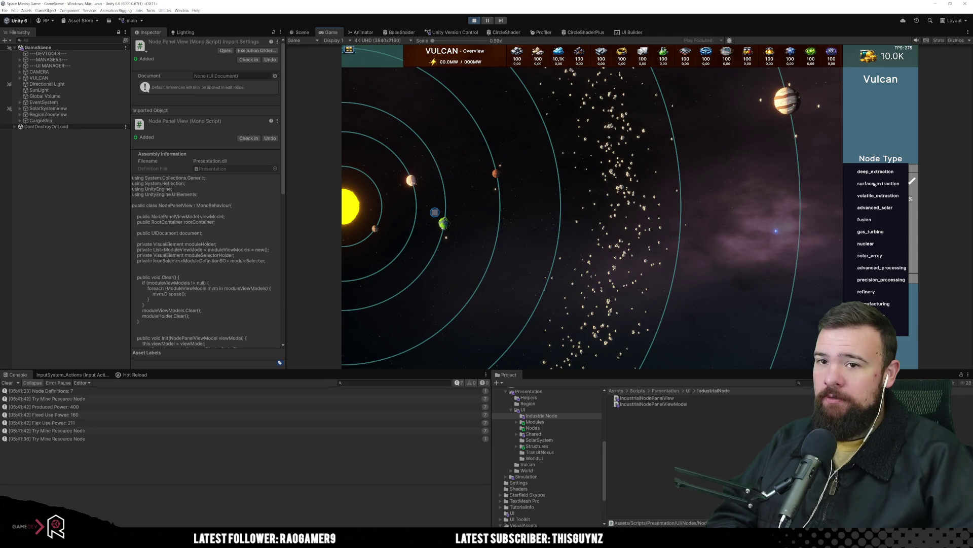
left_click(877, 257)
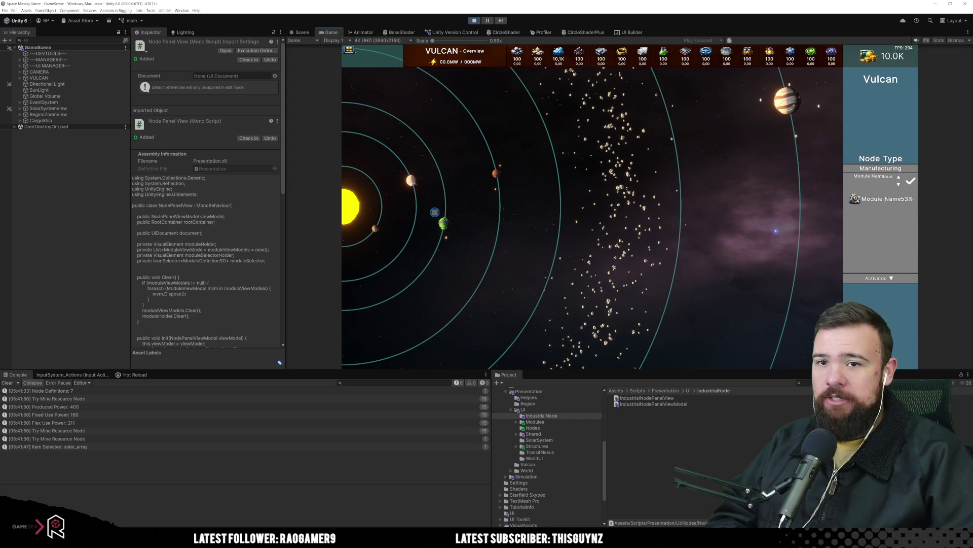
left_click(898, 177)
left_click(898, 177)
left_click(911, 180)
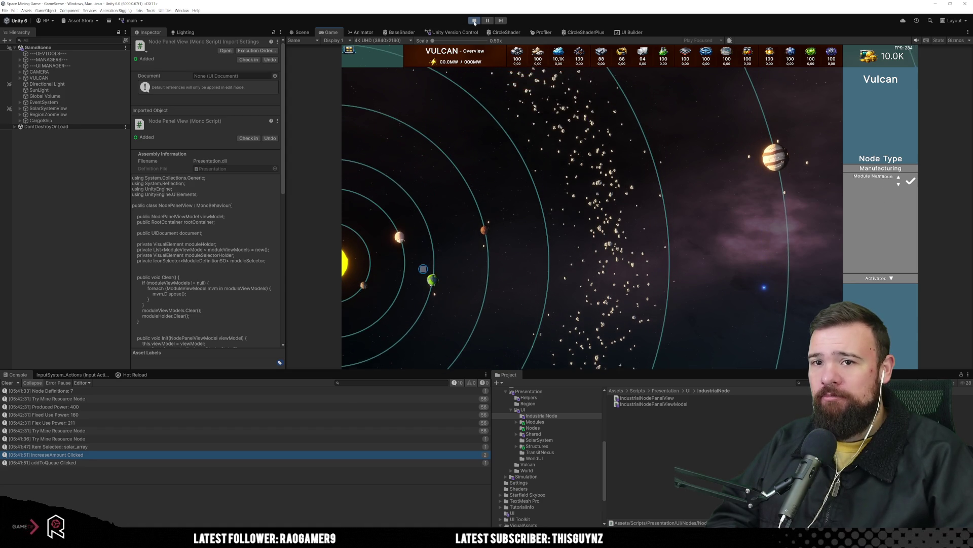
left_click(474, 21)
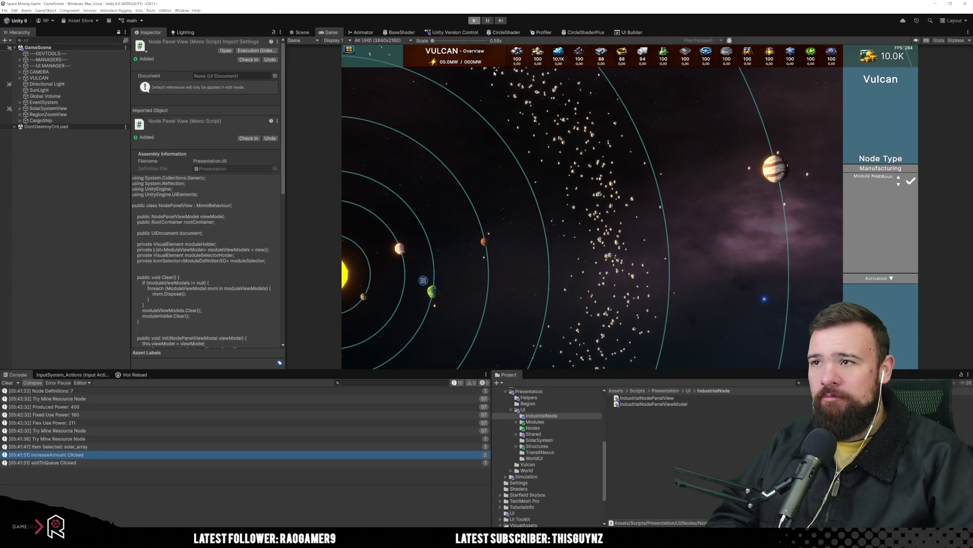
Step: Bring up ProductionBehaviorElement.cs and review the itemSelectionHolder, selector and itemName uses in its constructor
mouse_move(318, 536)
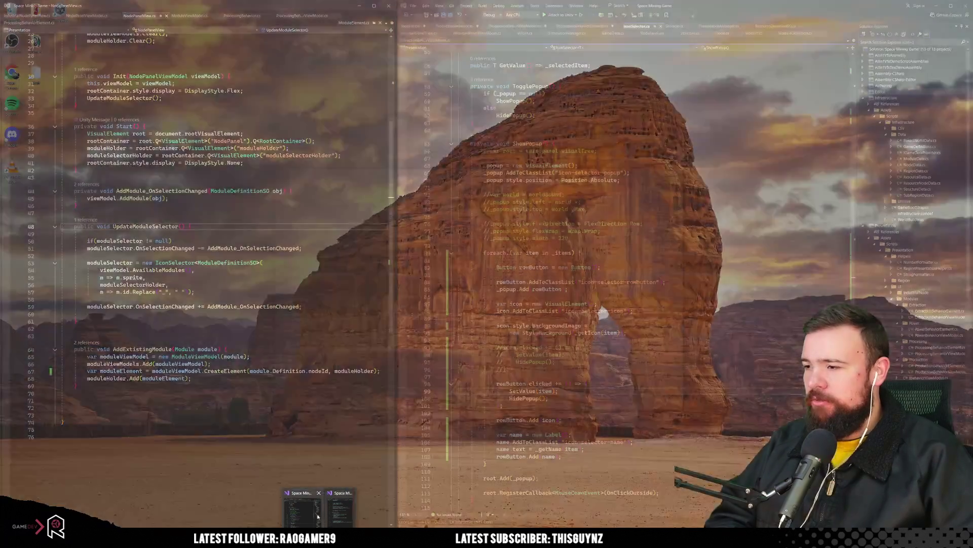
left_click(317, 516)
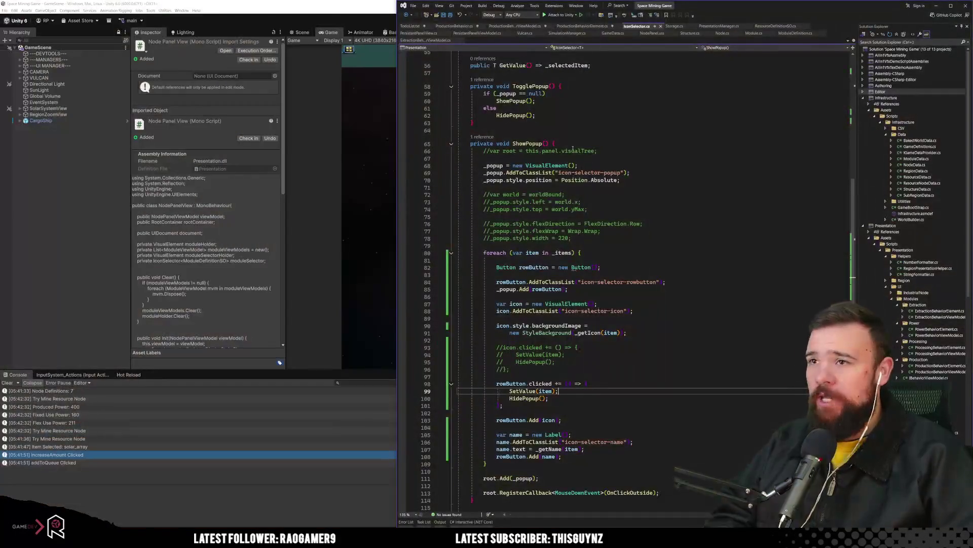
left_click(580, 28)
left_click(629, 194)
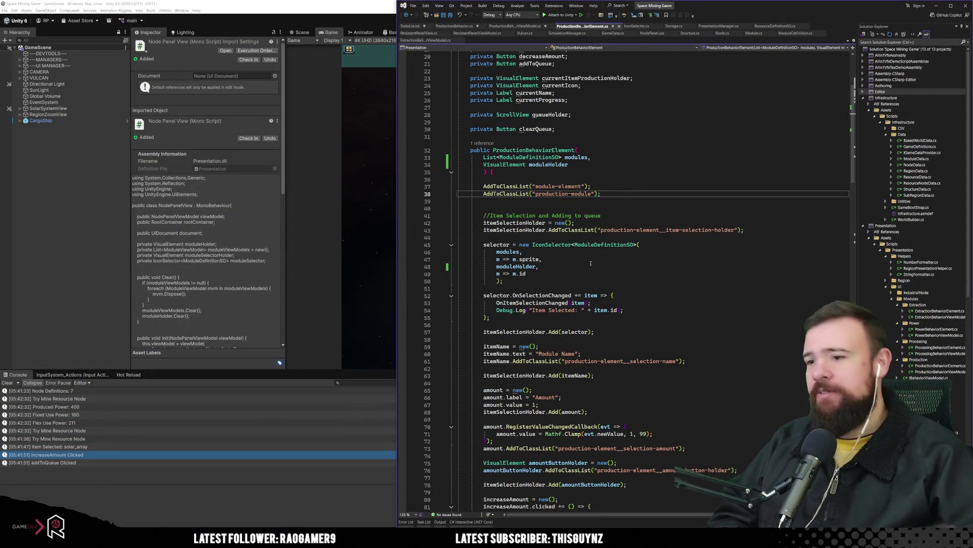
scroll(591, 263, "up", 5)
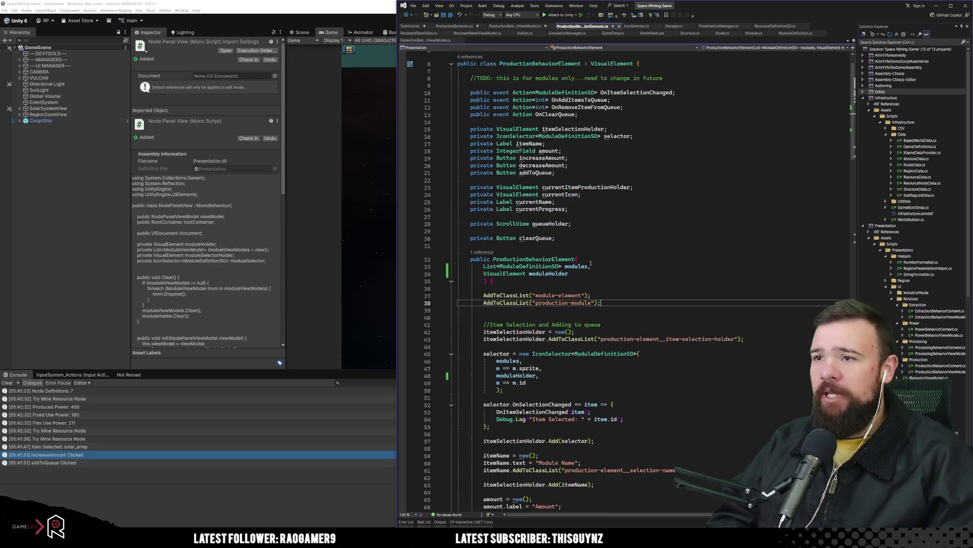
left_click(564, 123)
left_click(564, 129)
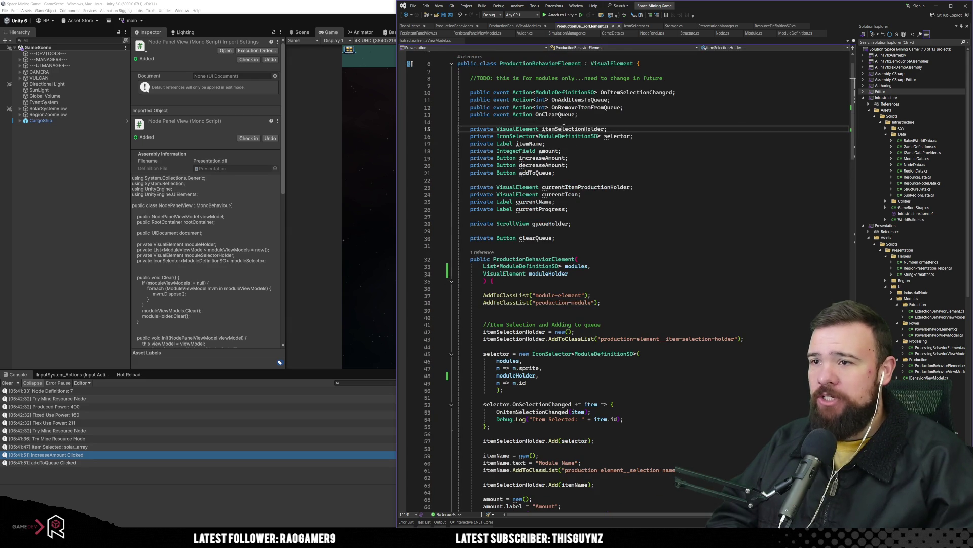
scroll(571, 285, "down", 7)
scroll(571, 285, "down", 3)
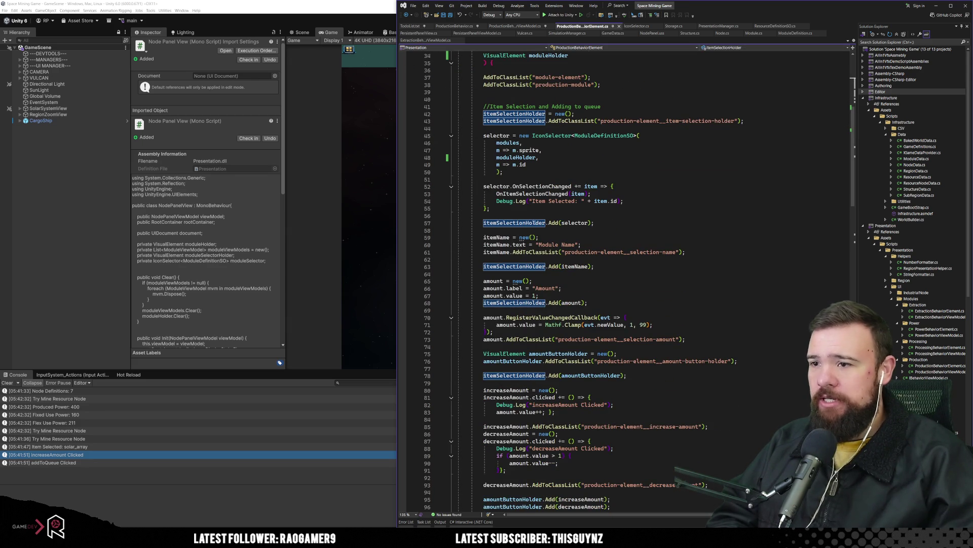
left_click(579, 231)
left_click(578, 224)
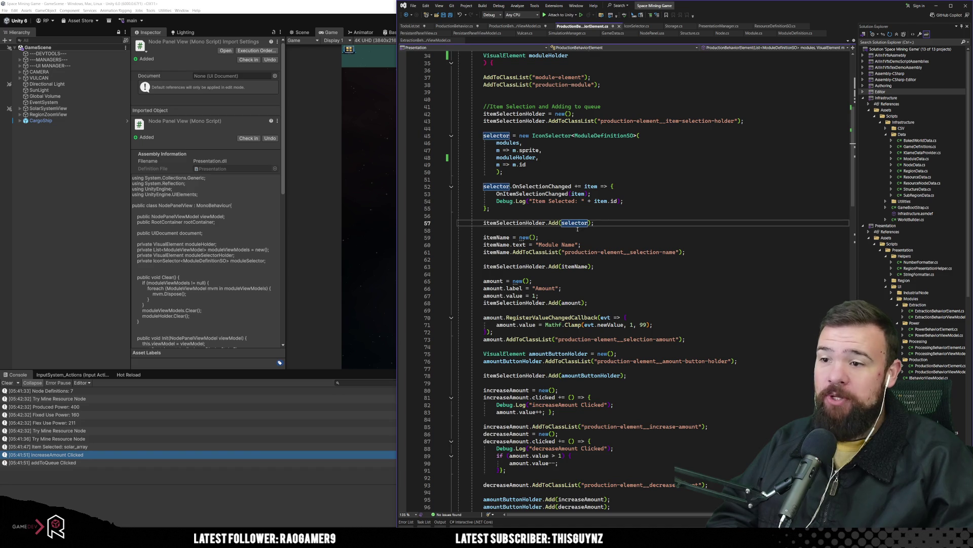
left_click(576, 267)
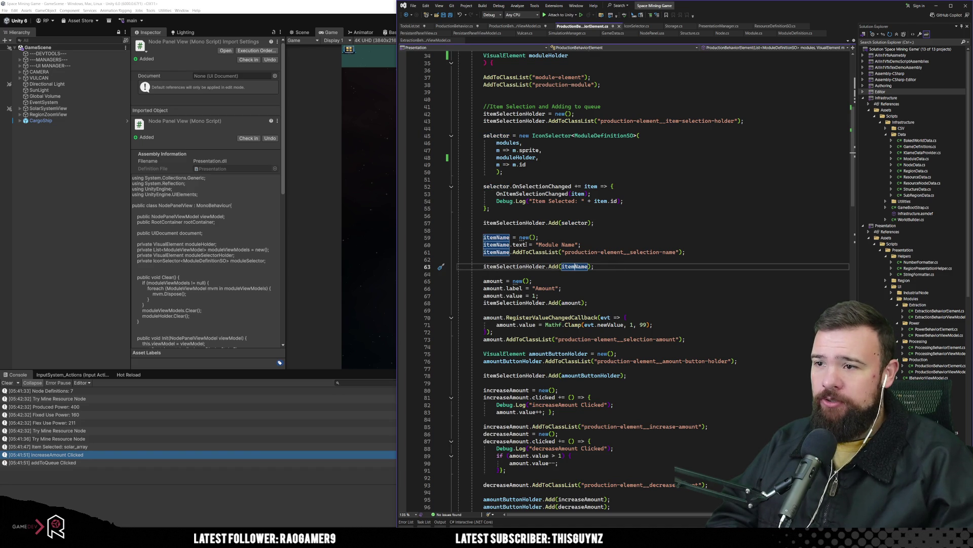
Step: Insert a blank line after the Debug.Log call in OnSelectionChanged
left_click(537, 187)
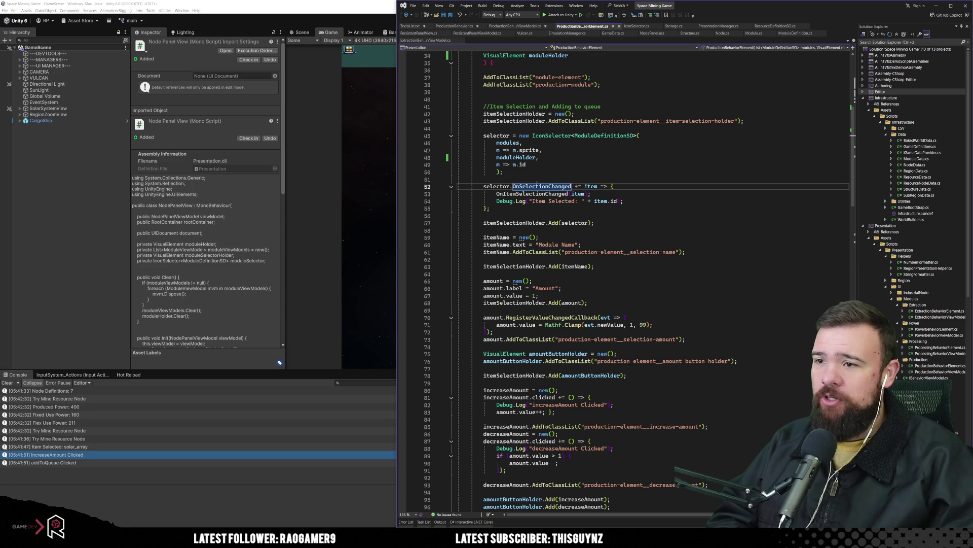
left_click(643, 200)
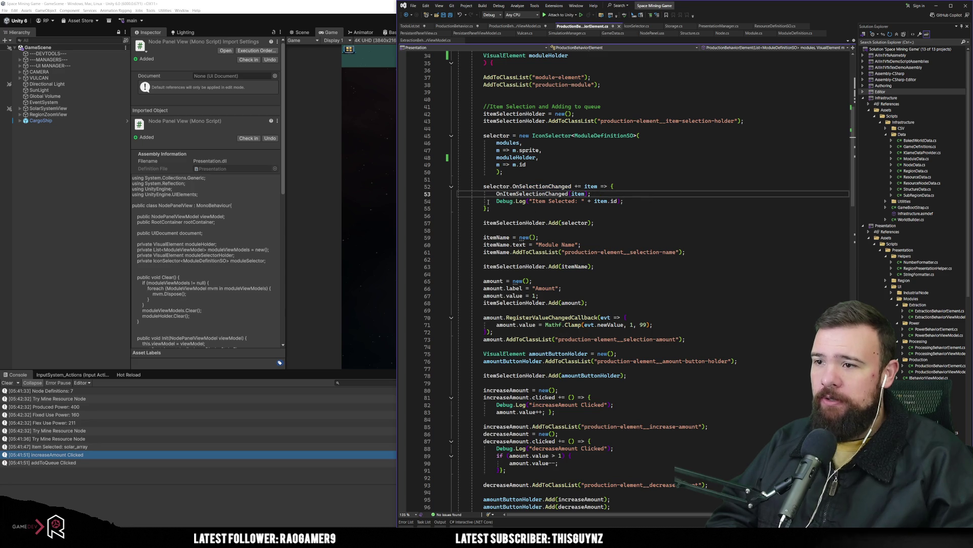
key("Return")
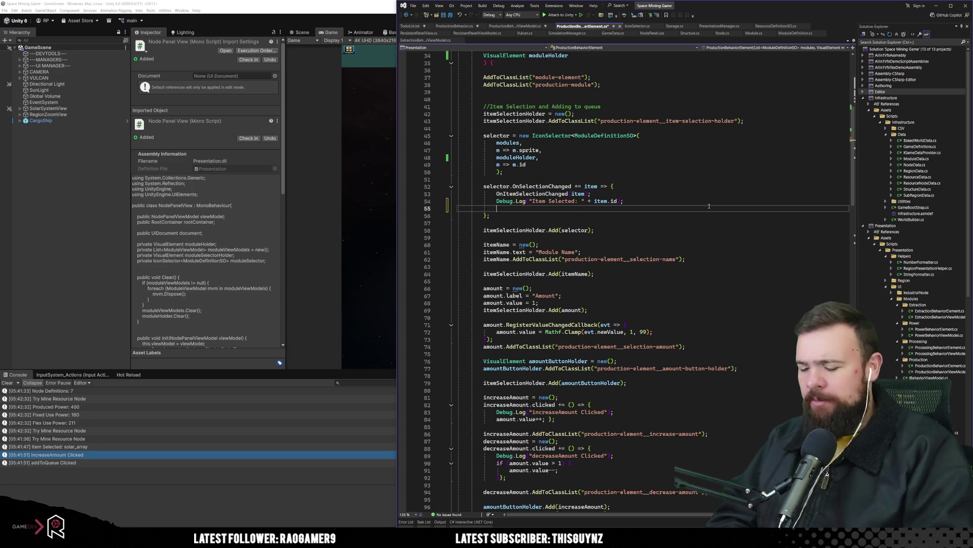
Step: Add itemName.text = item.id; to OnSelectionChanged, then review where itemName is created
type("item")
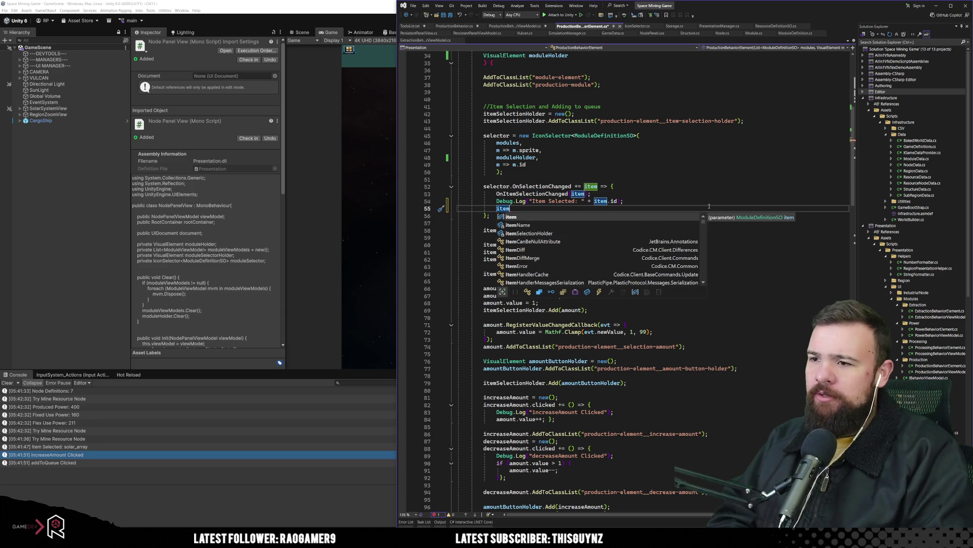
key("Escape")
type("Name.")
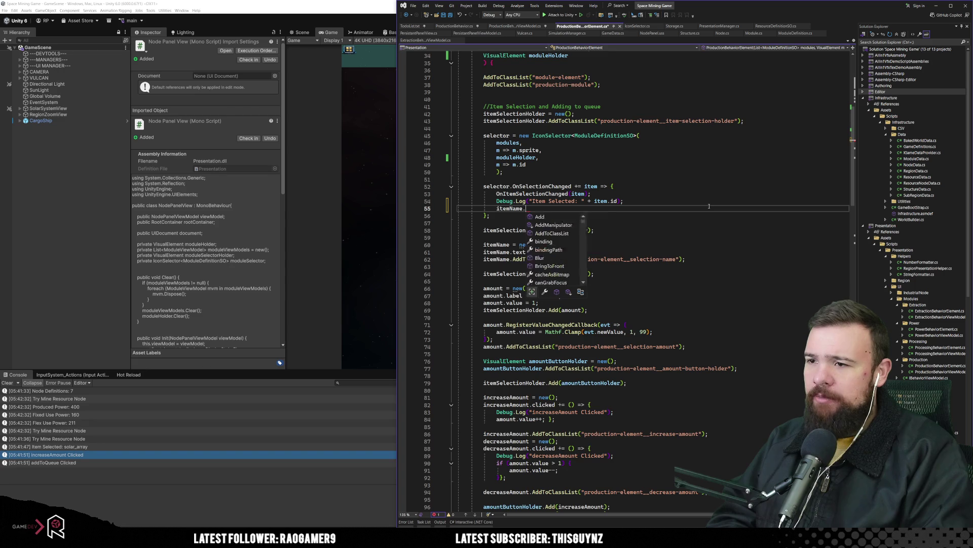
type("text = ")
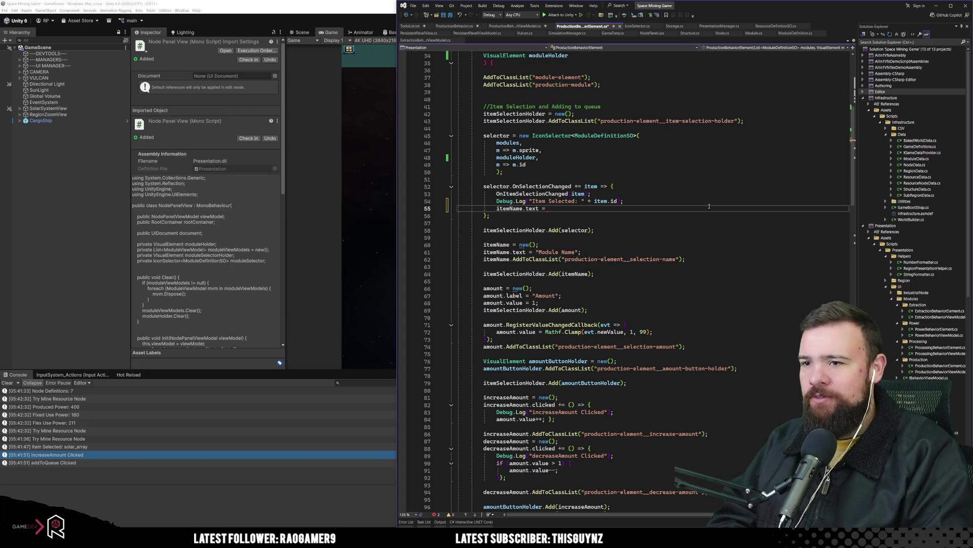
type("item")
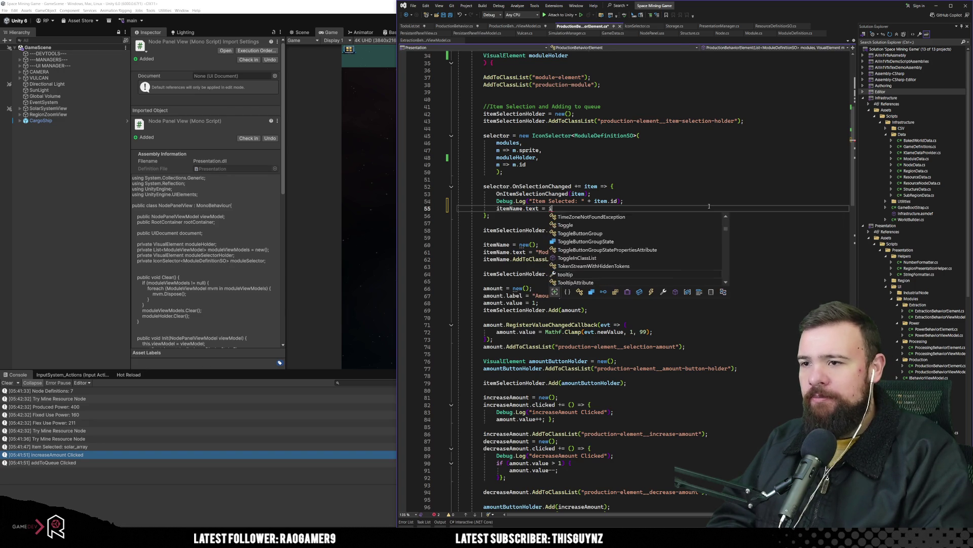
type(".id;")
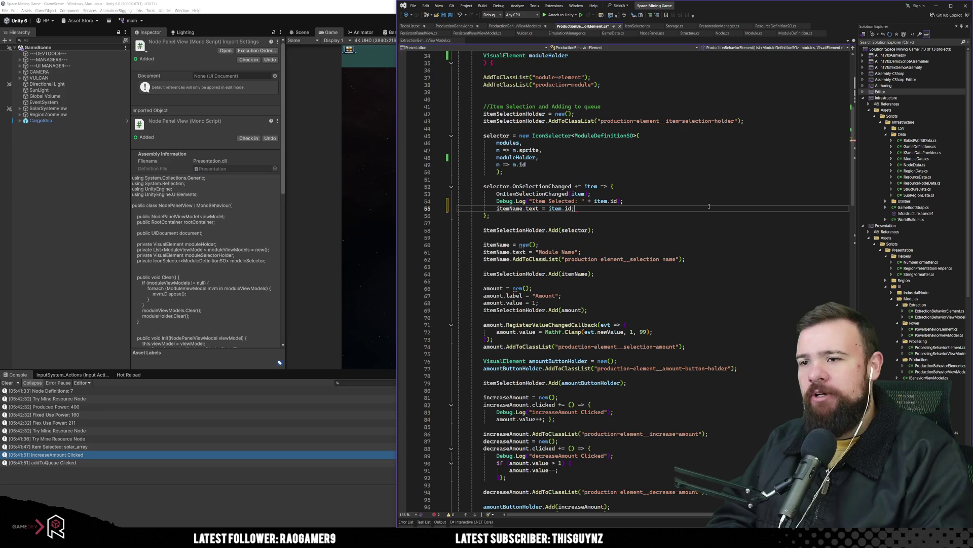
left_click(658, 223)
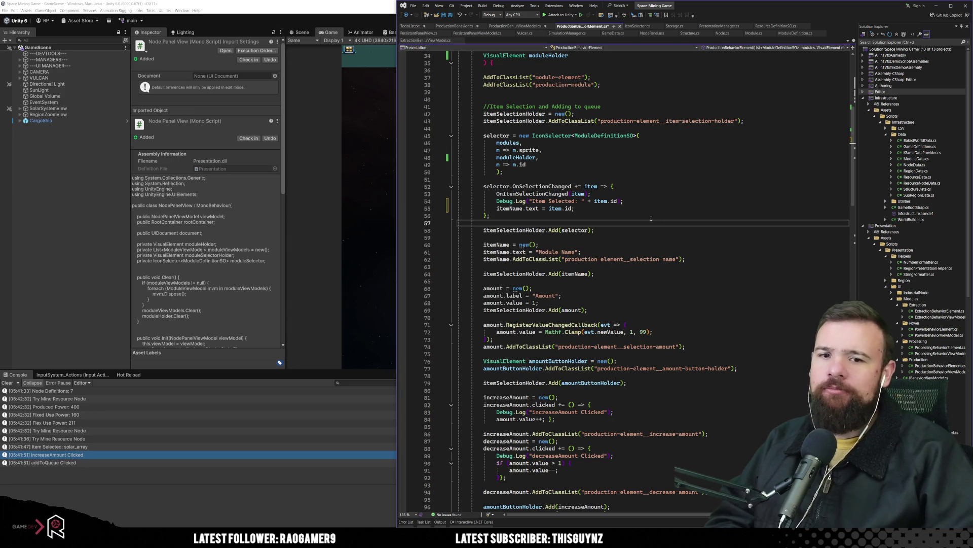
left_click(610, 245)
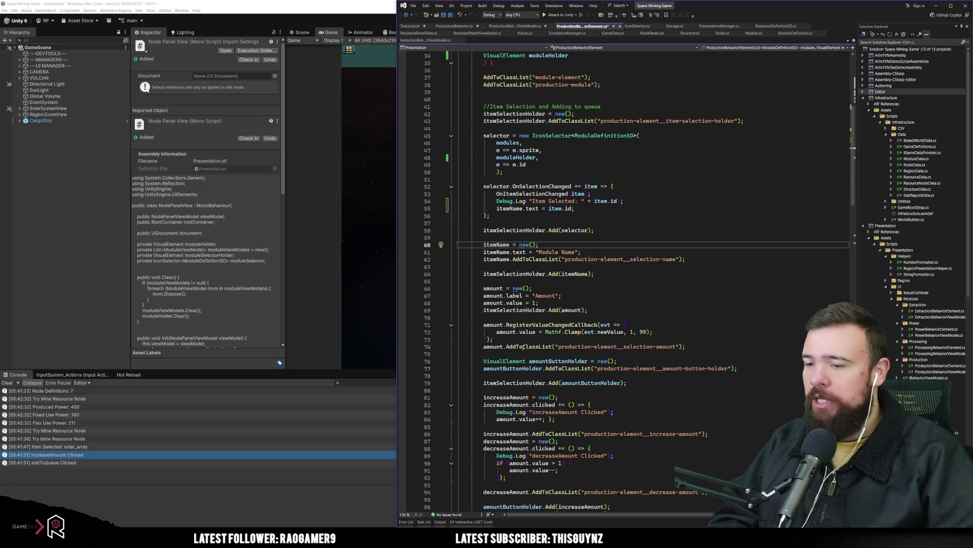
Step: Replace the amount field's "Amount" label on line 67 with string.Empty
left_click(522, 295)
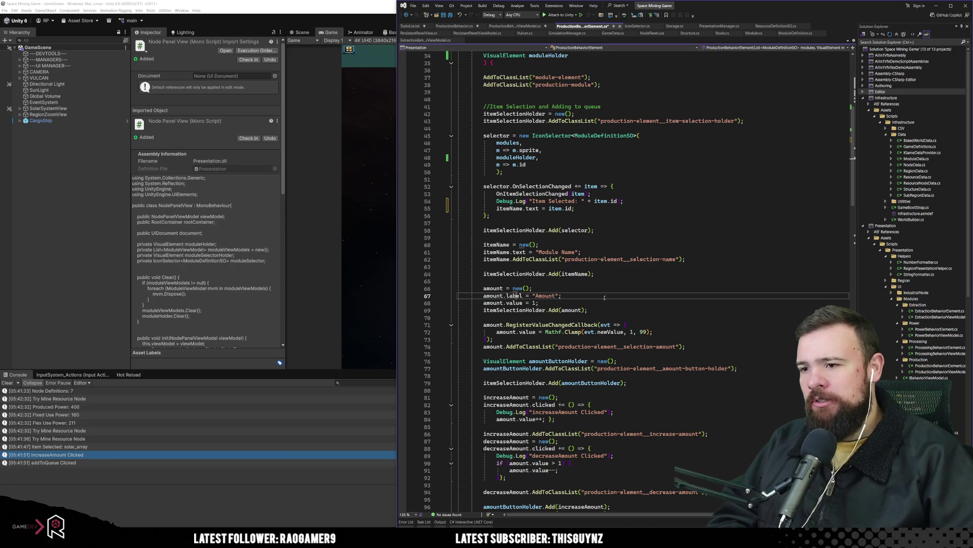
scroll(631, 302, "down", 9)
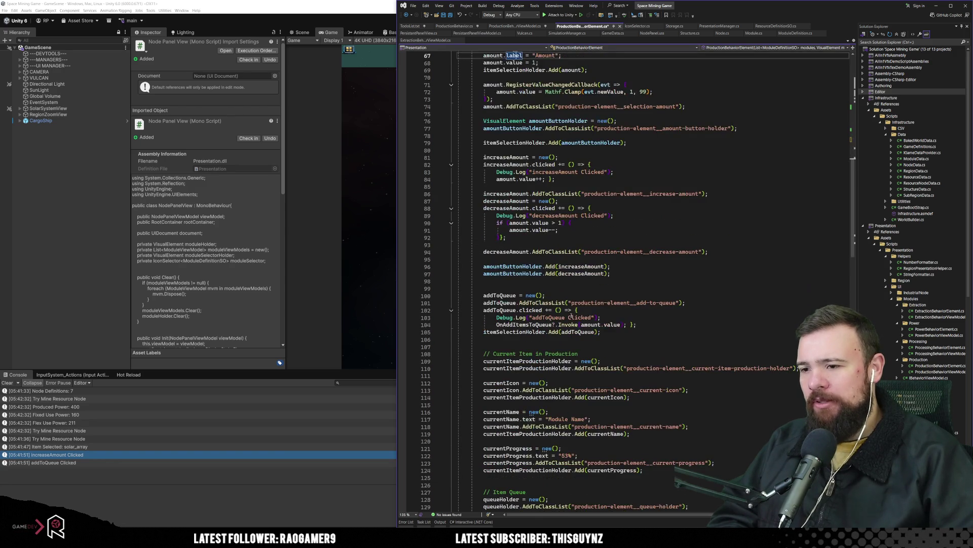
scroll(508, 324, "up", 5)
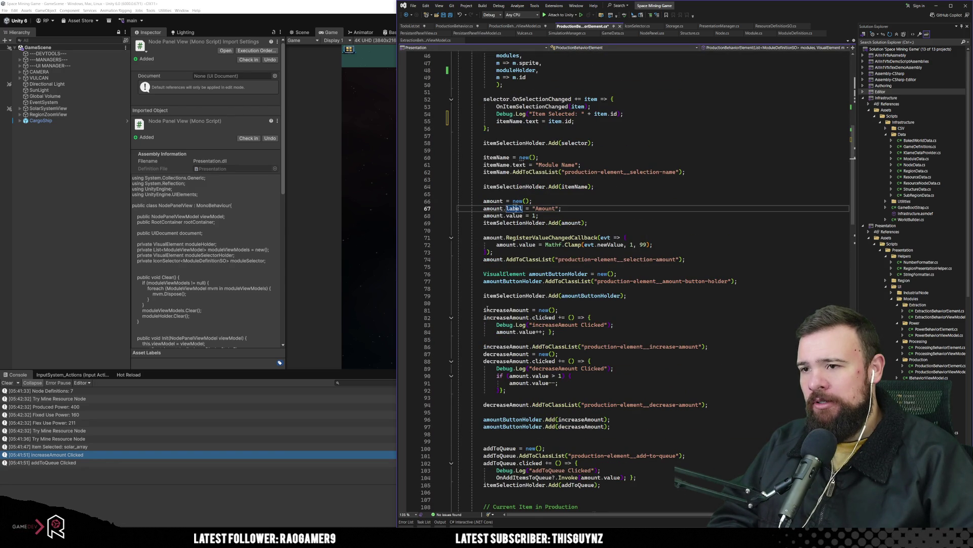
left_click_drag(559, 208, 533, 209)
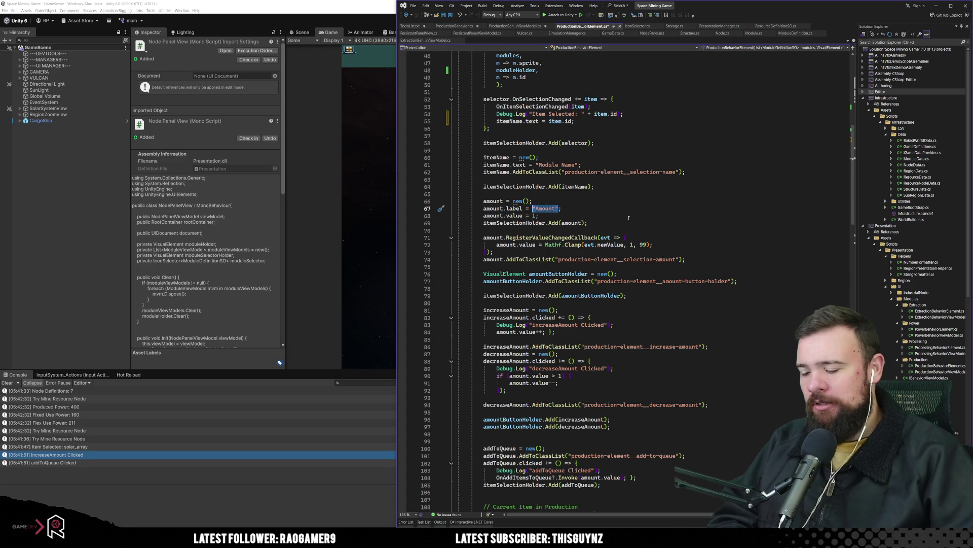
type("string.")
key("ctrl+space")
key("Tab")
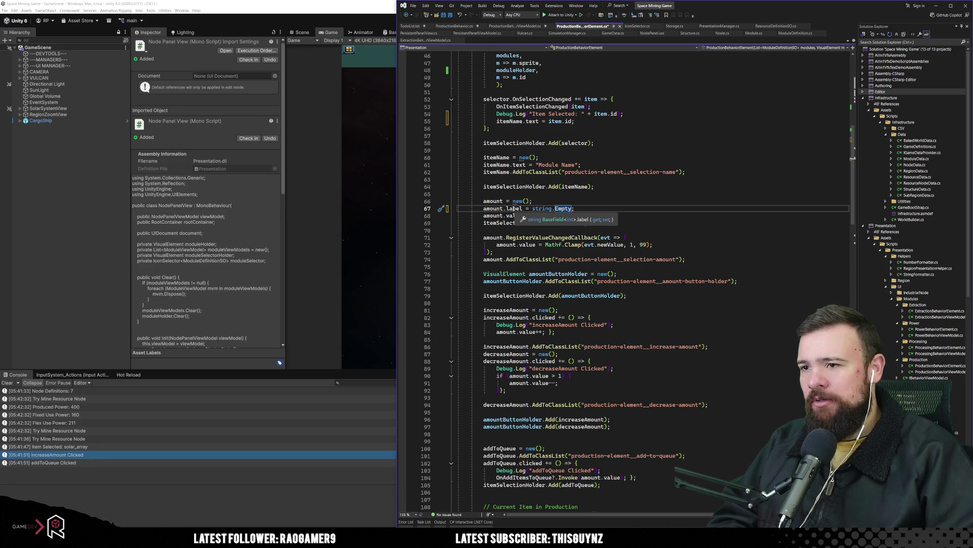
Step: Save the script, review the surrounding amount field lines, and return to Unity
left_click(609, 224)
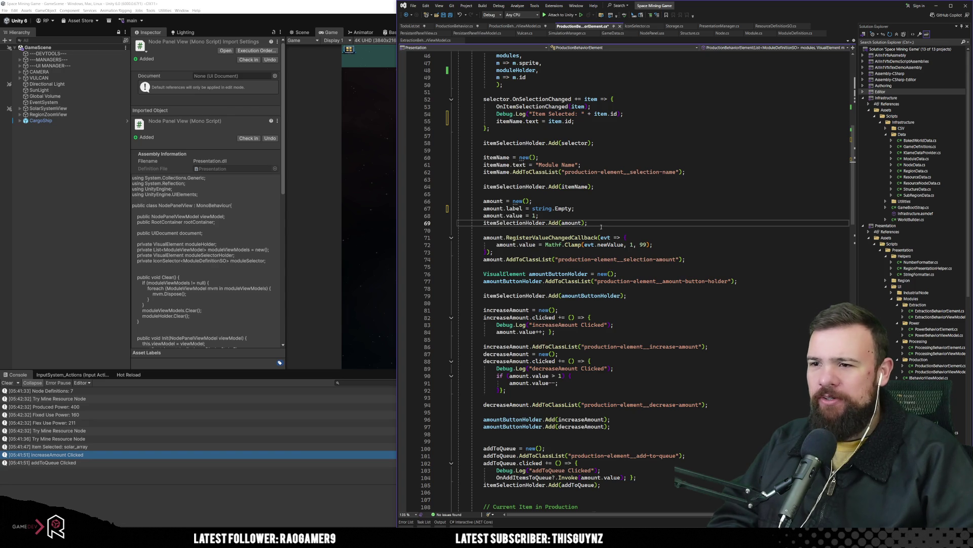
left_click(502, 217)
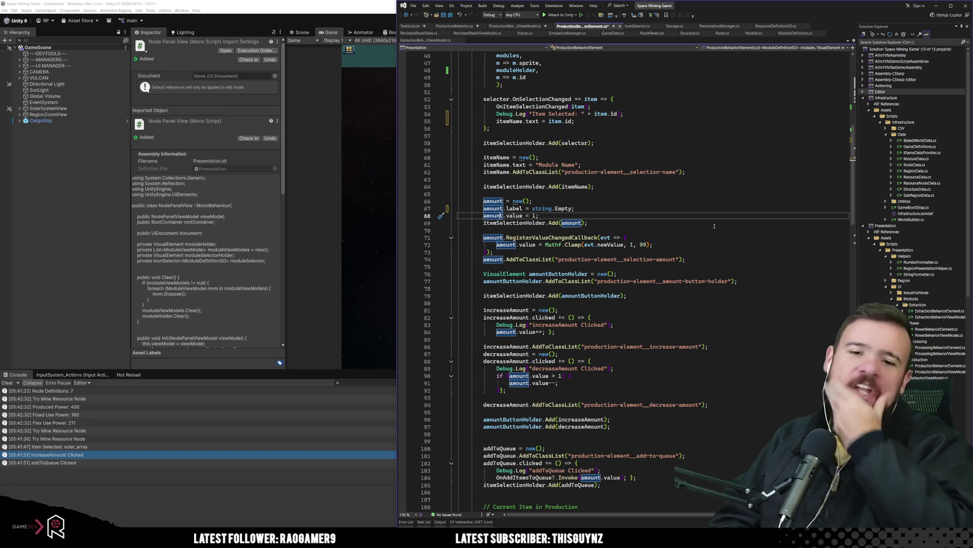
left_click(616, 209)
key("ctrl+s")
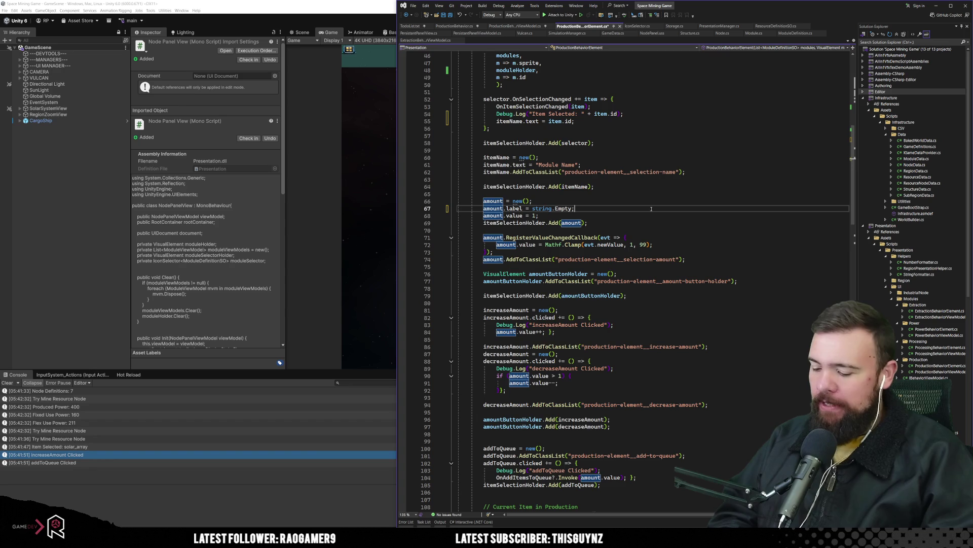
left_click(615, 222)
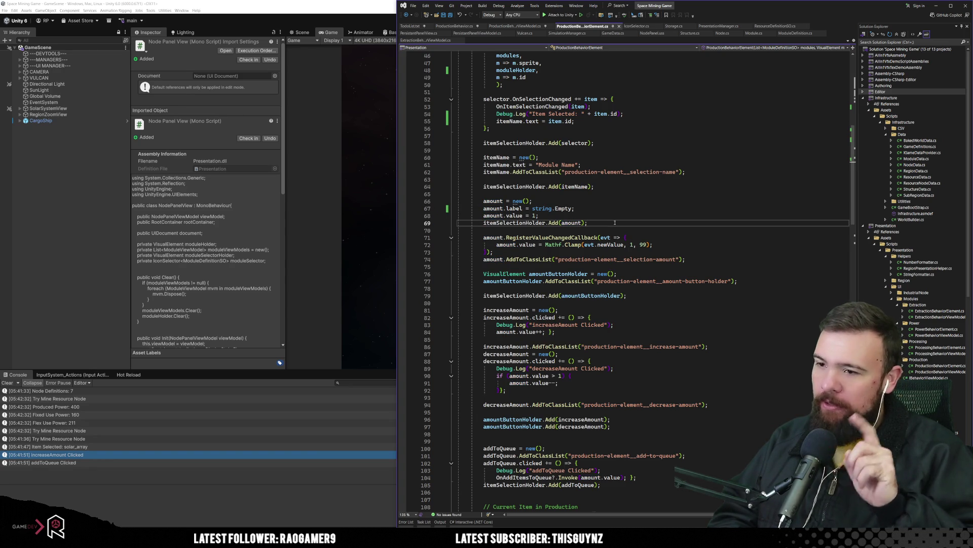
left_click(641, 261)
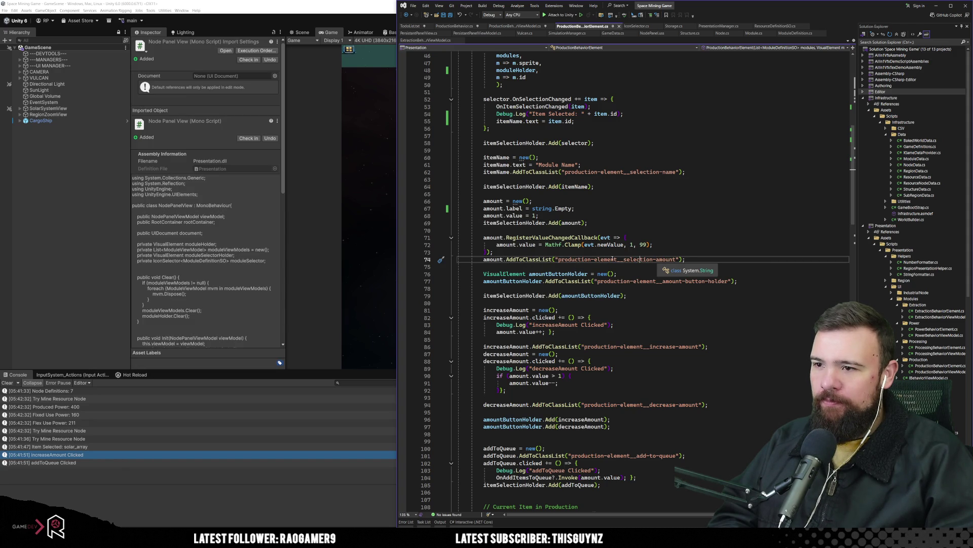
left_click(593, 228)
left_click(666, 213)
key("alt+Tab")
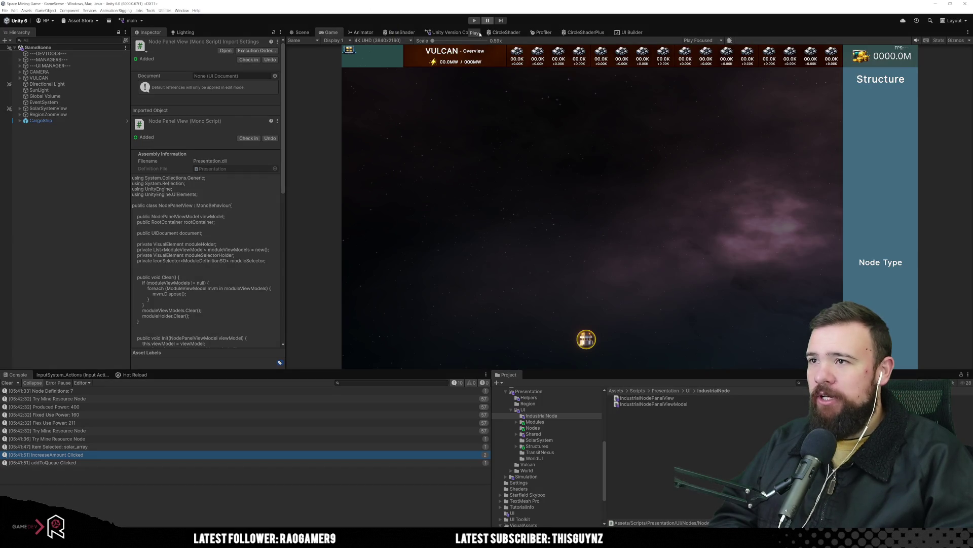
Step: Enter play mode, open Vulcan's Manufacturing production panel, and raise the module amount once
left_click(474, 21)
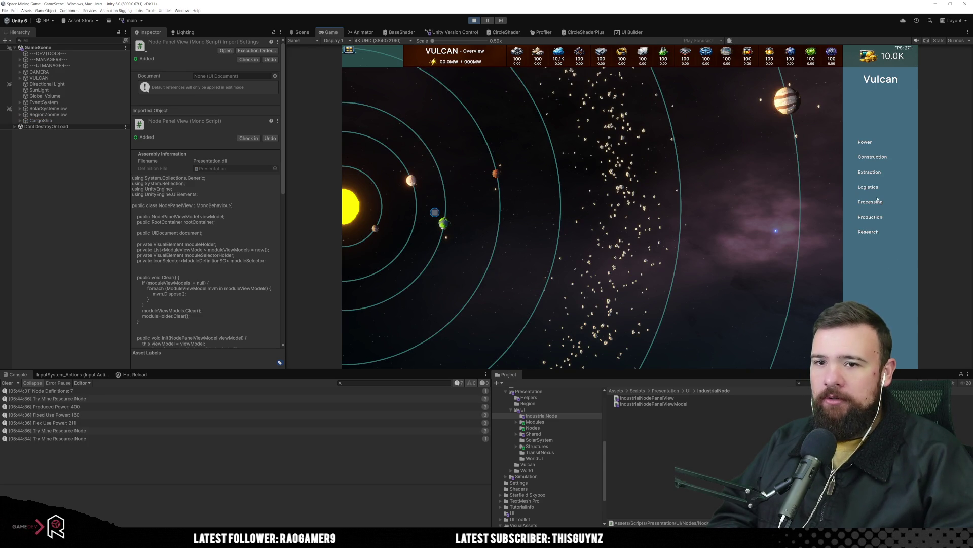
left_click(863, 217)
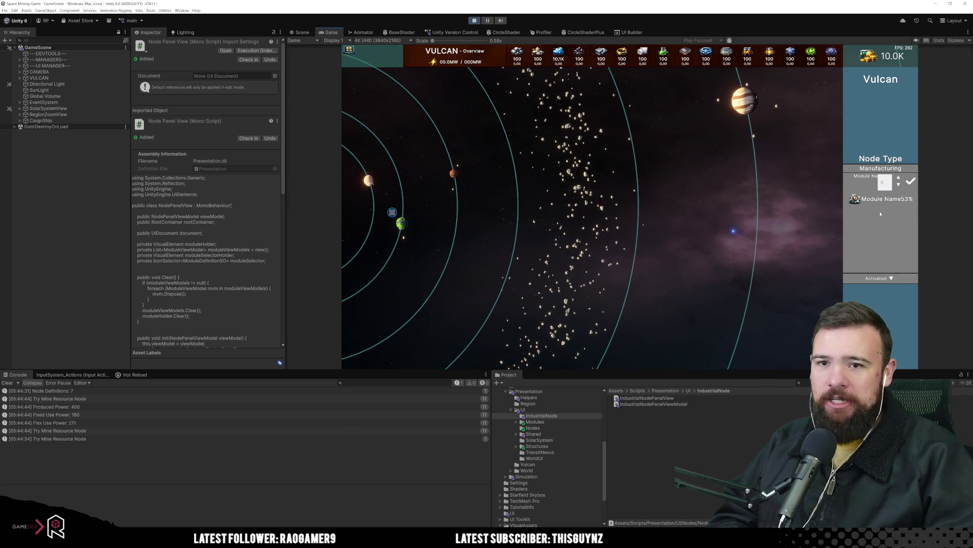
left_click(898, 179)
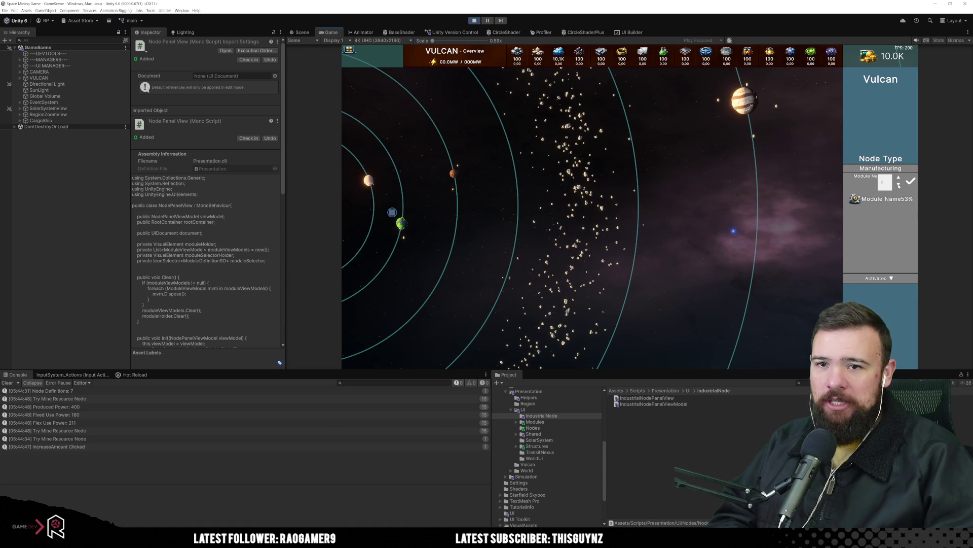
Step: Test the module amount spinner by stepping it up and down
left_click(899, 185)
left_click(899, 178)
left_click(899, 186)
left_click(899, 186)
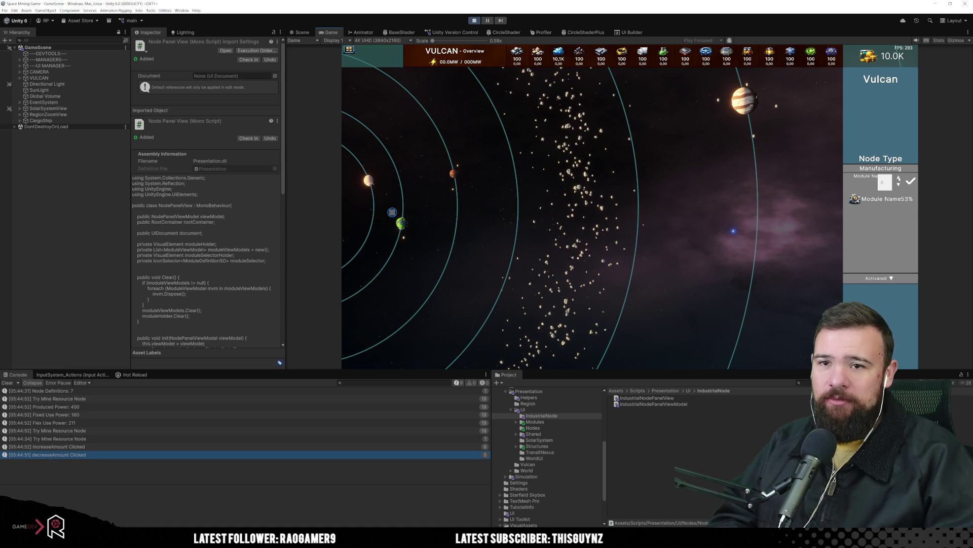
Step: Switch the node type through fusion and solar_array to refinery, then queue refinery modules
left_click(848, 169)
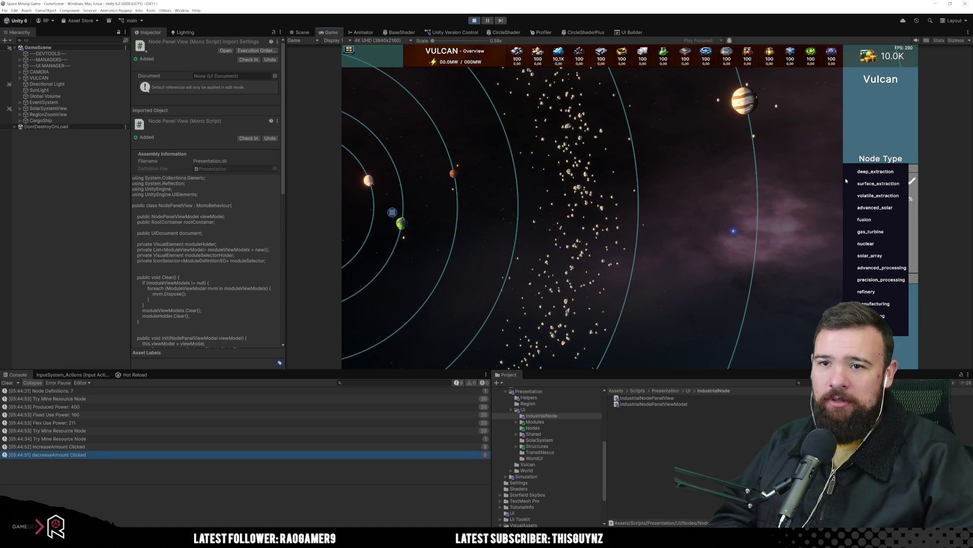
left_click(864, 219)
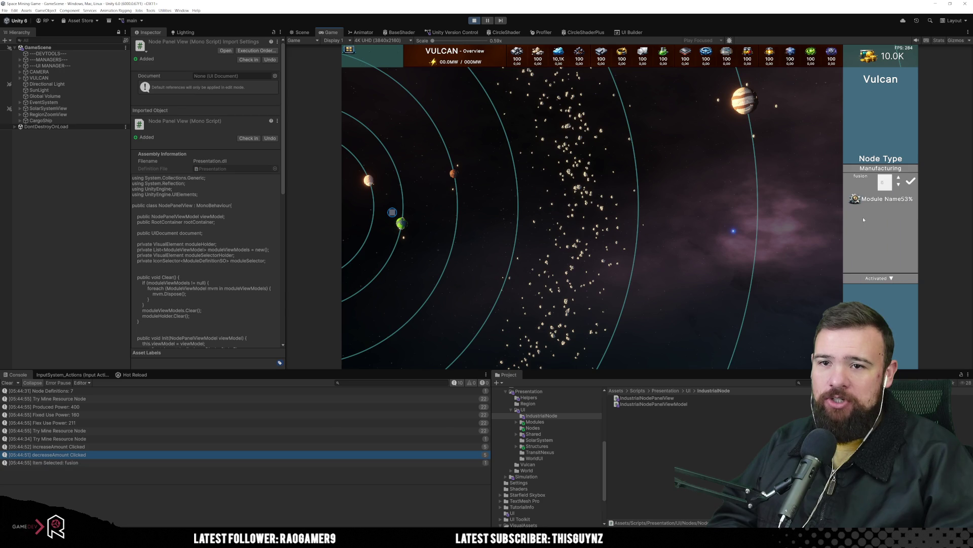
left_click(850, 170)
left_click(878, 258)
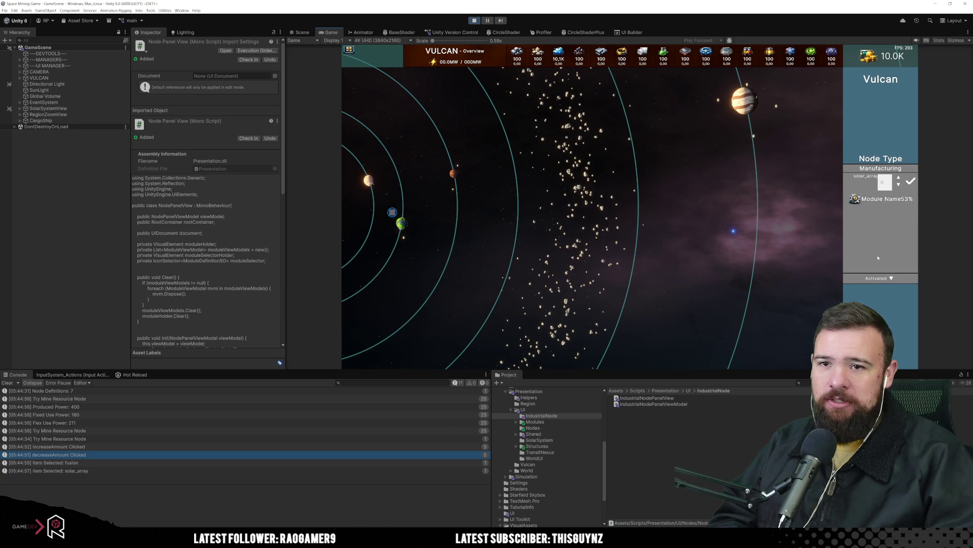
left_click(862, 176)
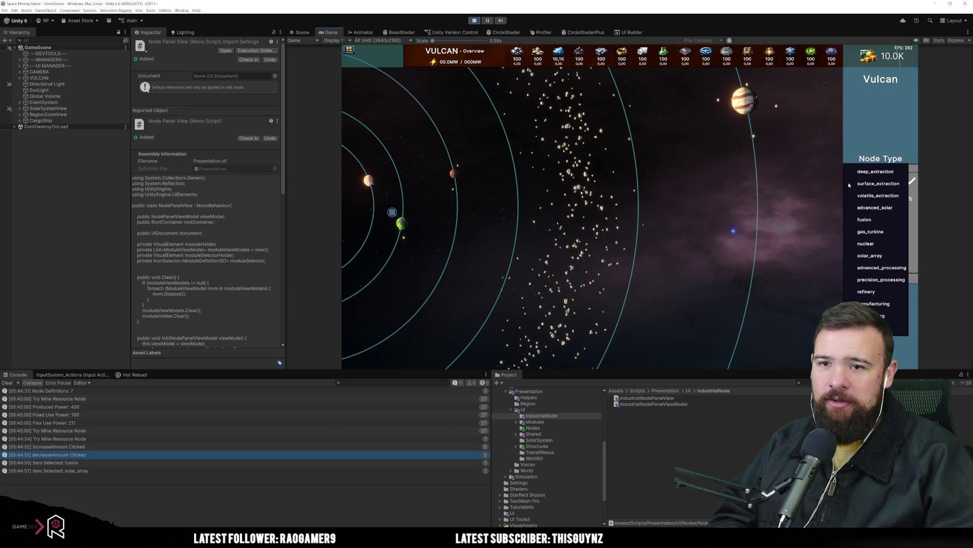
left_click(865, 286)
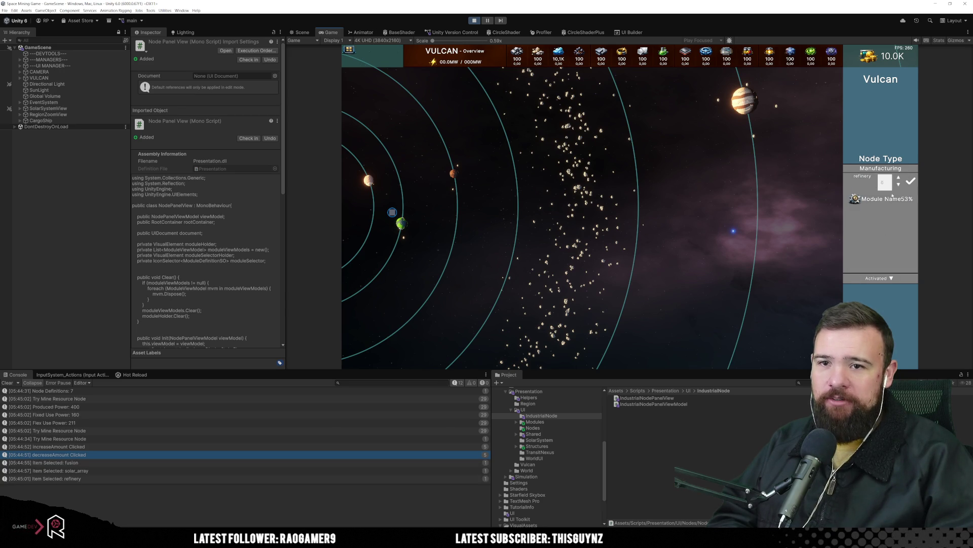
left_click(910, 182)
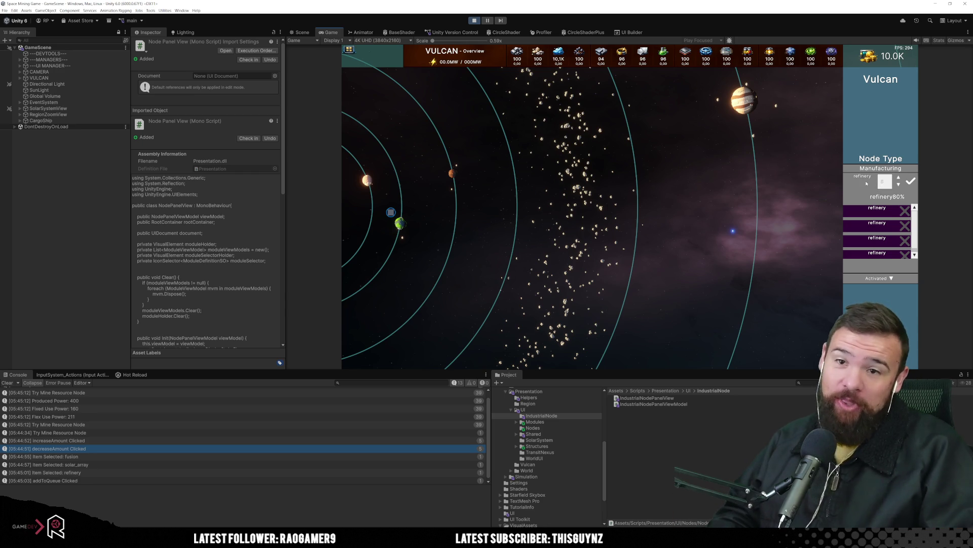
Step: Undock UI Builder into a floating window over the running game
left_click(631, 32)
left_click_drag(631, 32, 491, 158)
mouse_move(480, 22)
left_mouse_down()
mouse_move(509, 56)
mouse_move(524, 115)
left_mouse_up()
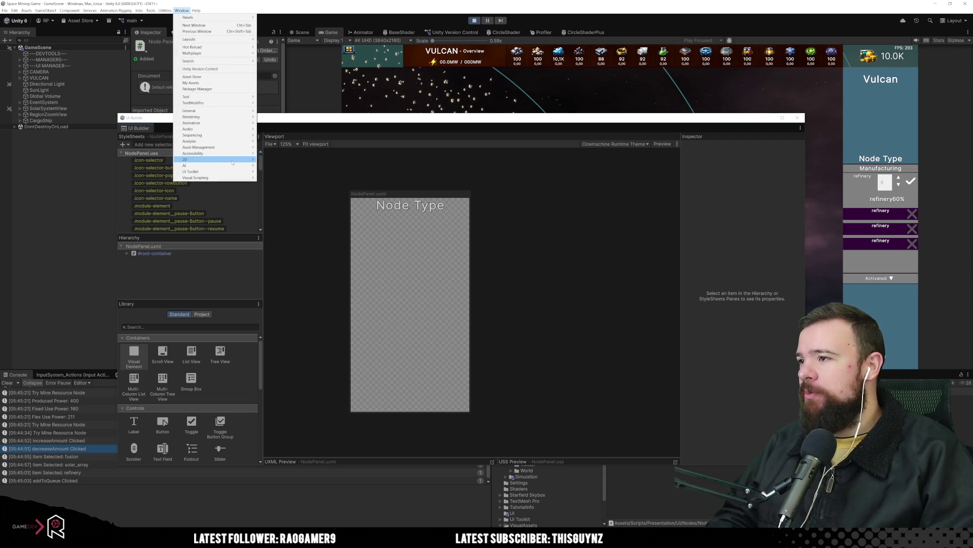
Step: Open the UI Toolkit Debugger and pick the refinery amount input field from the game panel
mouse_move(237, 174)
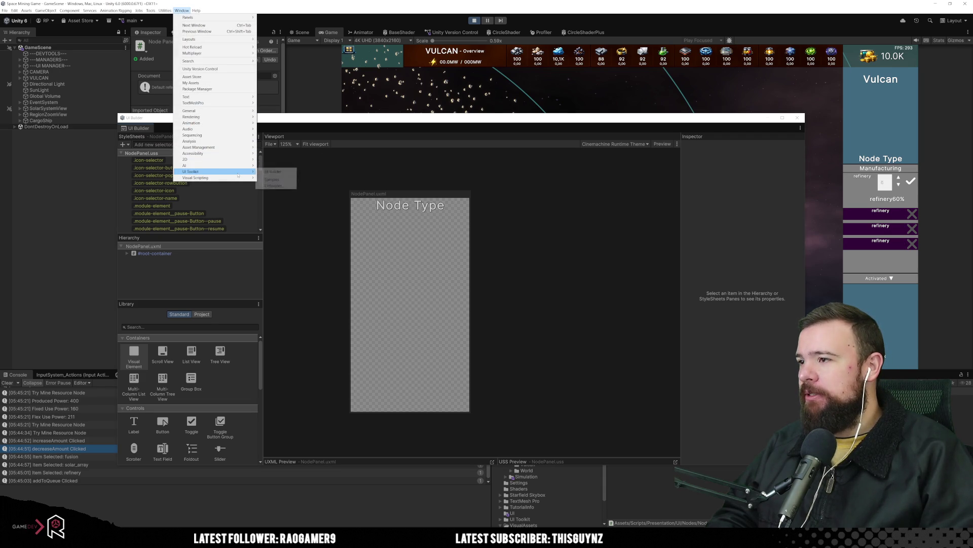
left_click(274, 186)
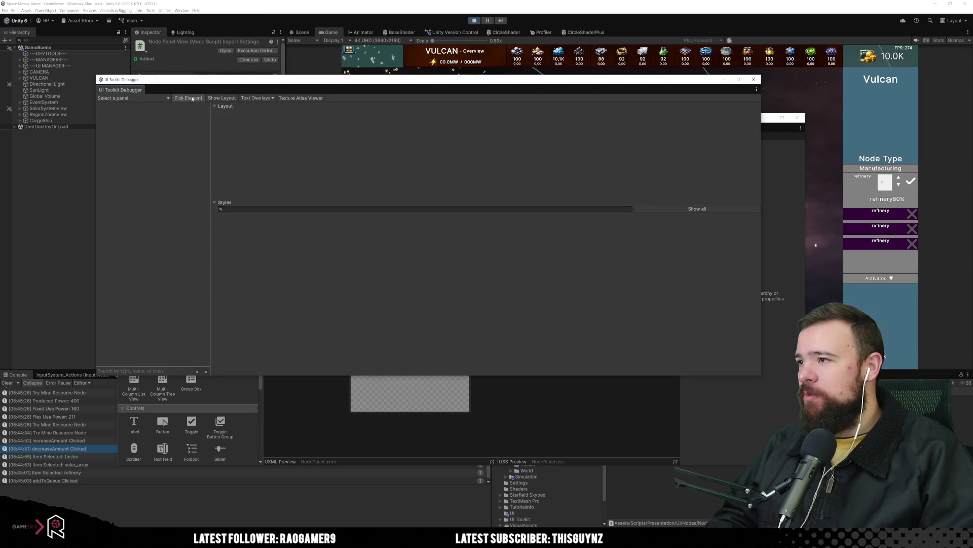
left_click(188, 98)
left_click(884, 190)
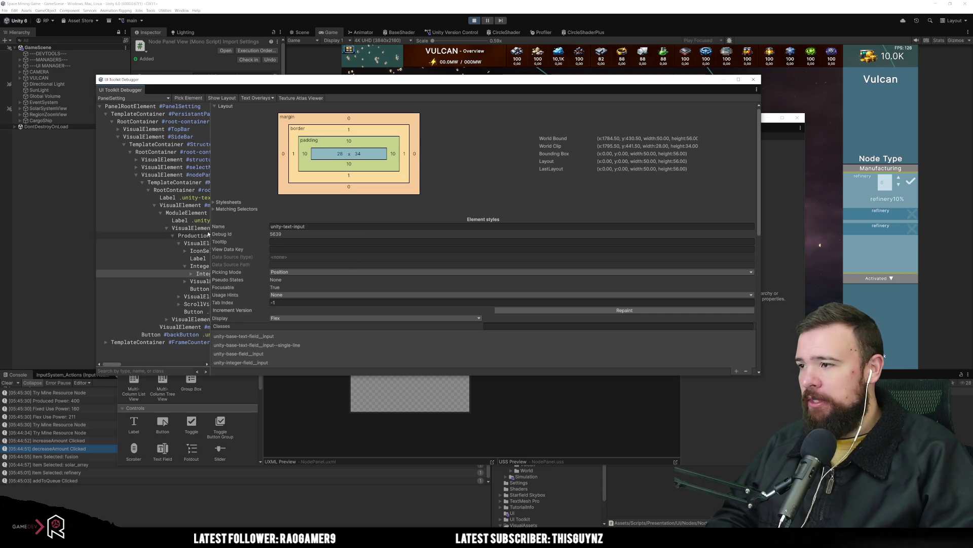
mouse_move(210, 248)
left_mouse_down()
mouse_move(594, 311)
mouse_move(576, 310)
left_mouse_up()
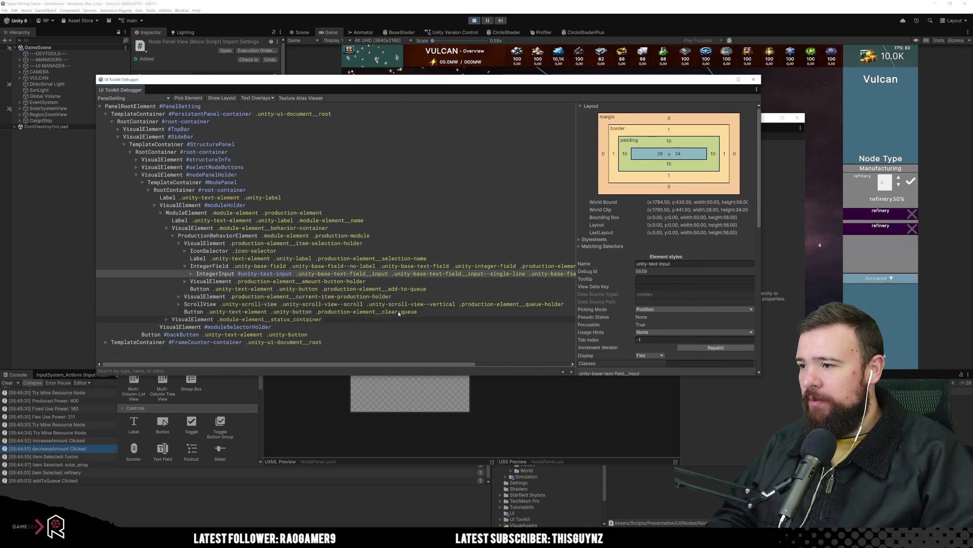
Step: Inspect the IntegerInput element and its child TextElement, widening the debugger panes
left_click(286, 275)
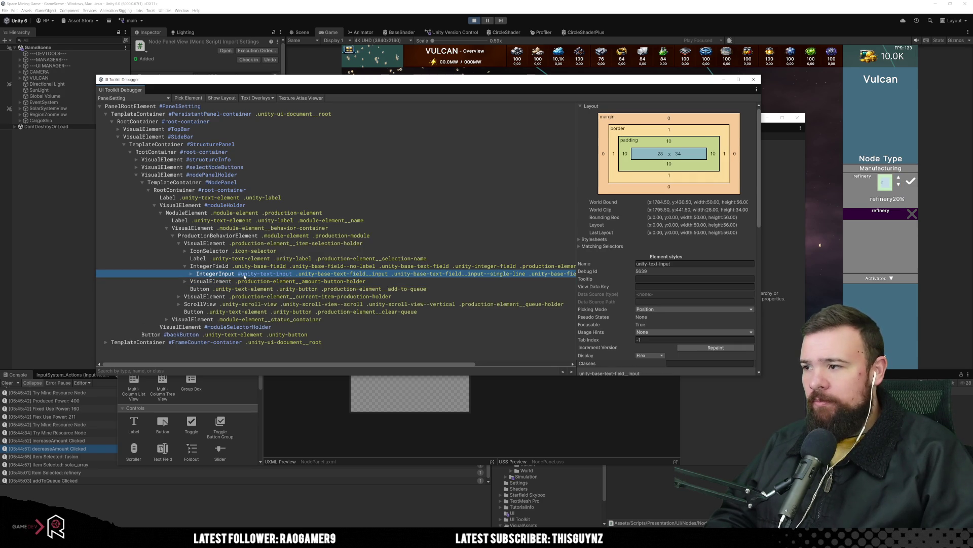
key("Right")
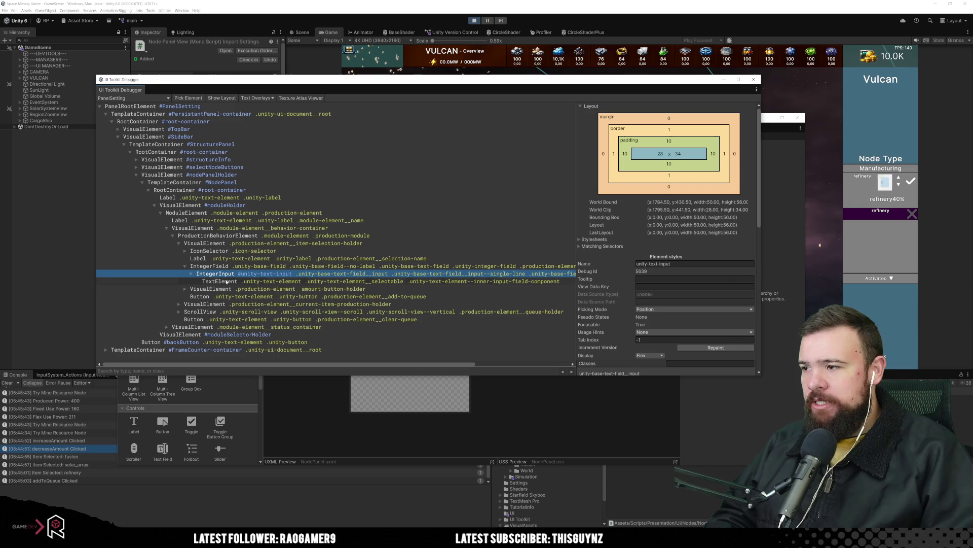
left_click(257, 281)
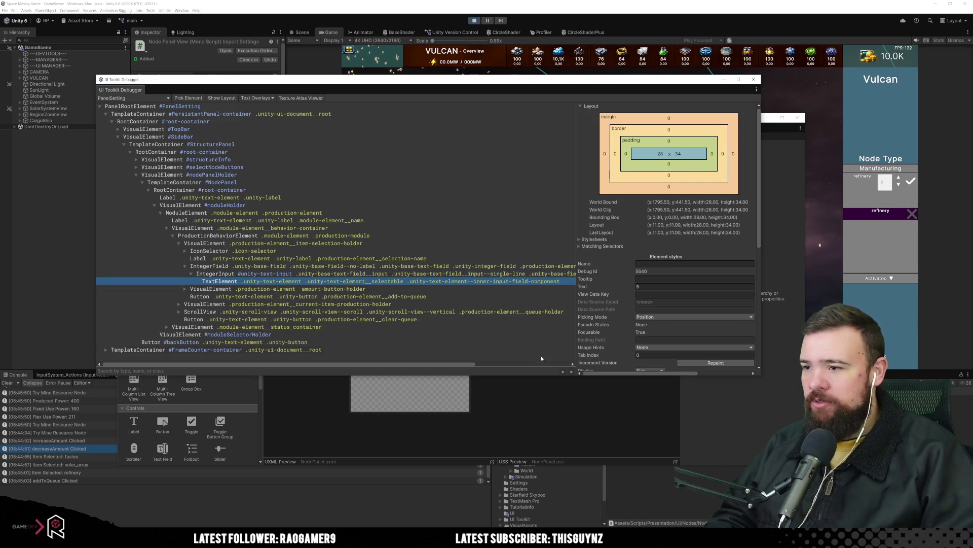
mouse_move(577, 320)
left_mouse_down()
mouse_move(649, 333)
mouse_move(629, 332)
left_mouse_up()
mouse_move(761, 288)
left_mouse_down()
mouse_move(901, 288)
mouse_move(879, 288)
left_mouse_up()
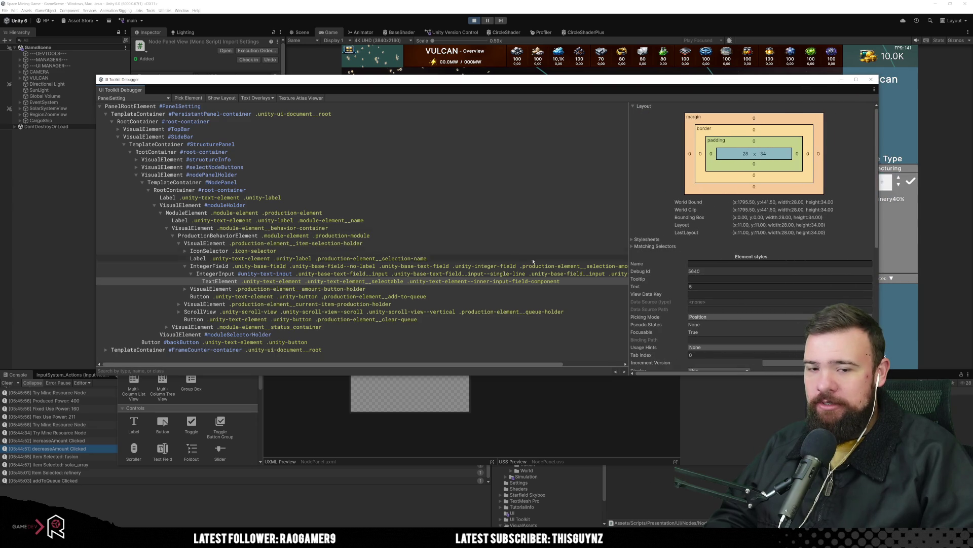
key("Up")
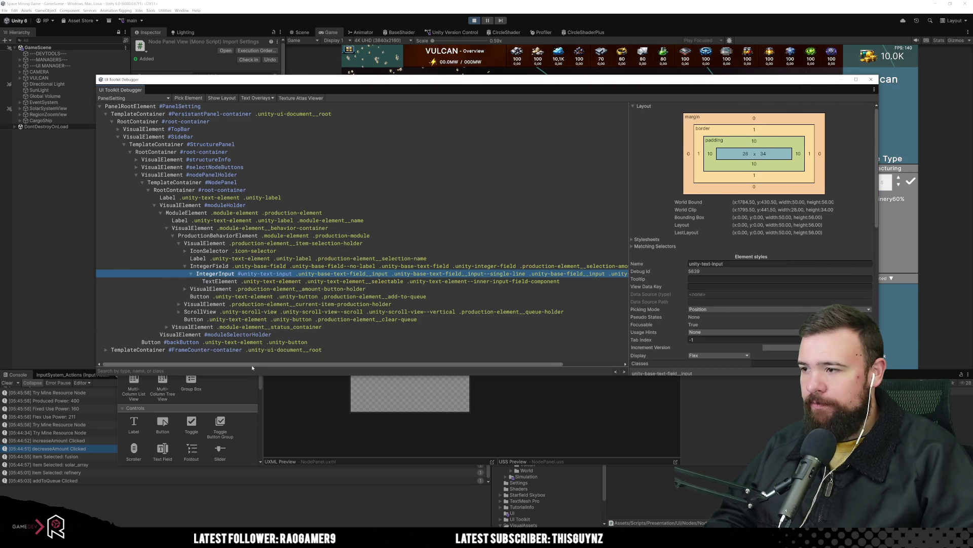
left_click_drag(263, 365, 324, 366)
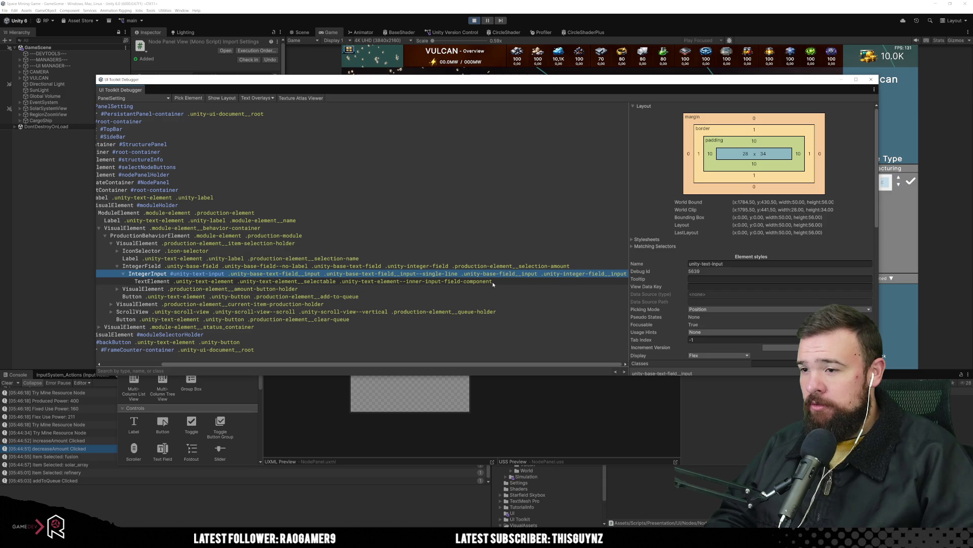
Step: Examine the TextElement's unity-text-element, inner-input-field-component and selectable classes
left_click(461, 281)
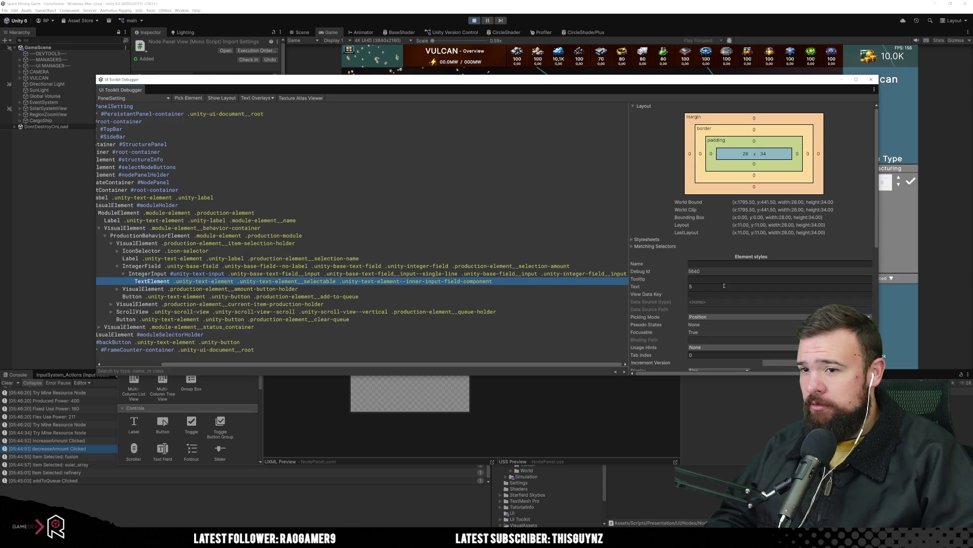
scroll(811, 289, "down", 5)
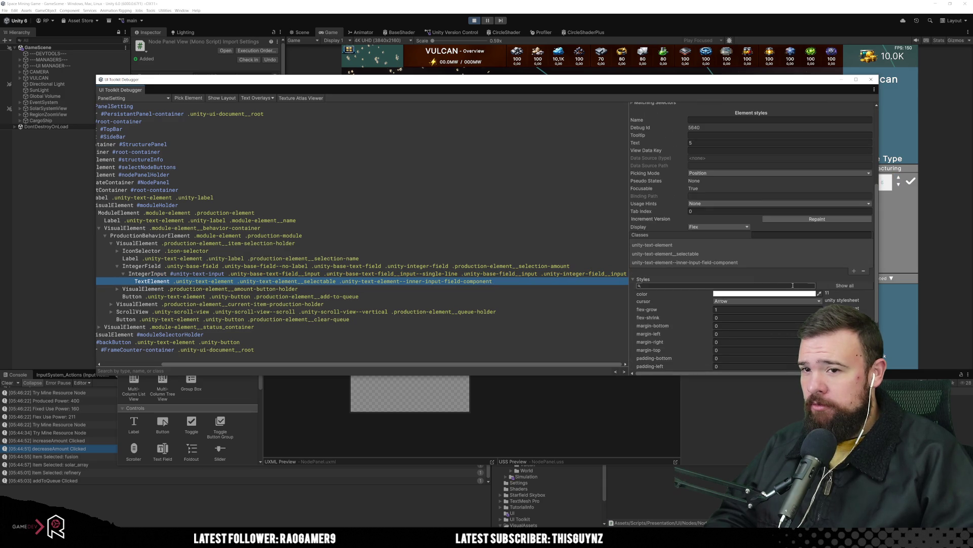
left_click(716, 263)
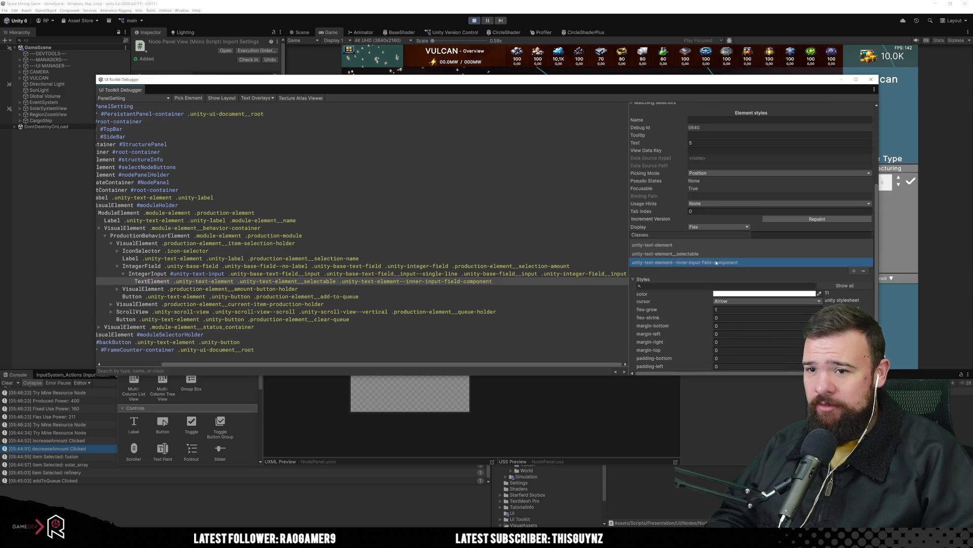
left_click(638, 246)
left_click(700, 253)
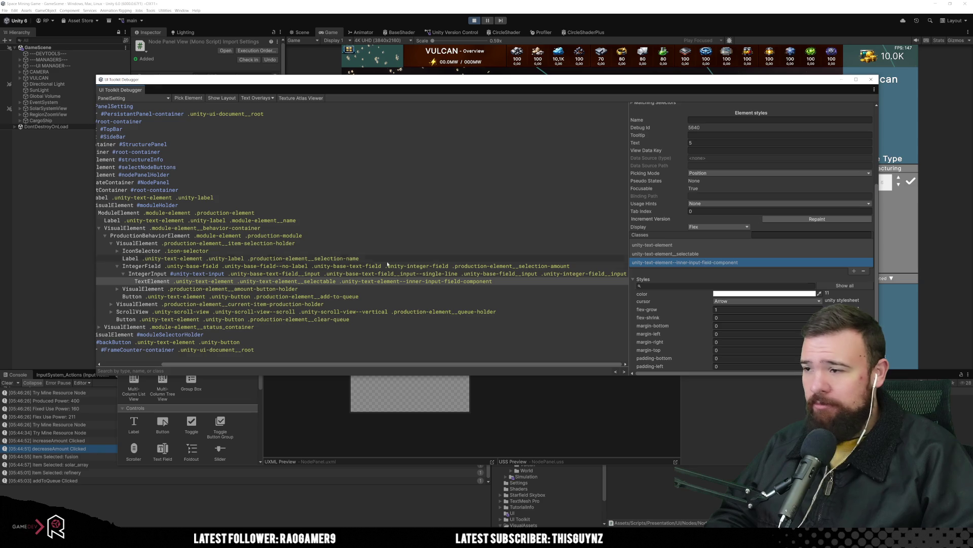
Step: Compare the IntegerInput and TextElement styles, then close the UI Toolkit Debugger
left_click(365, 274)
left_click(364, 281)
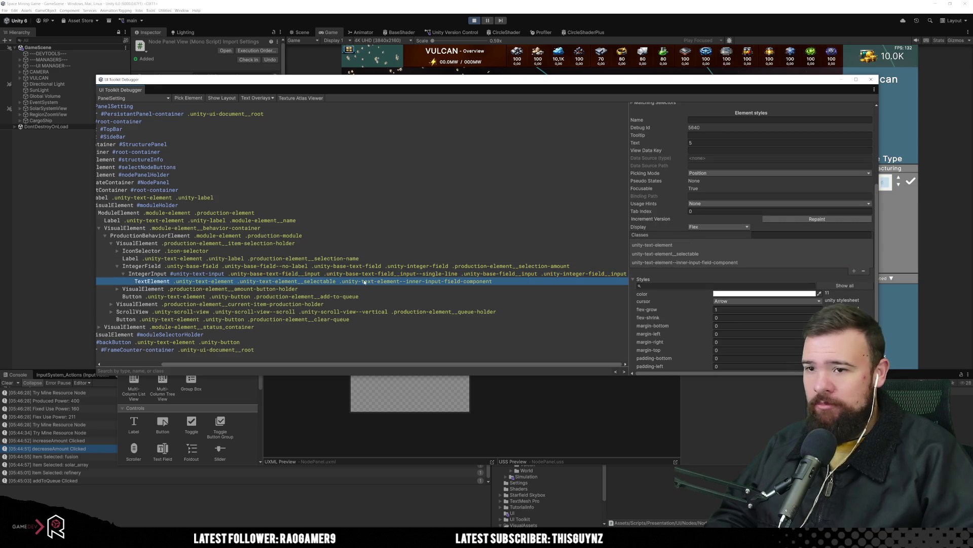
left_click(382, 274)
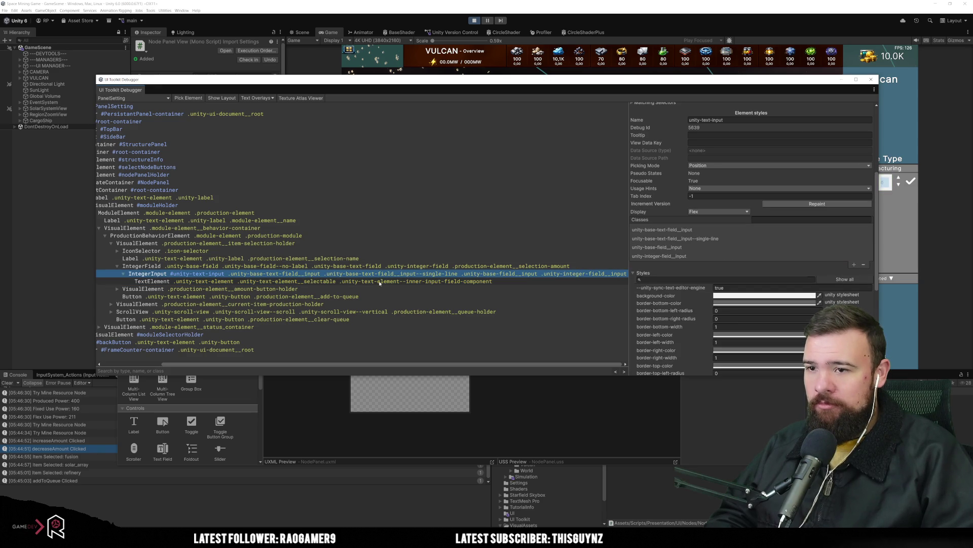
left_click(382, 281)
left_click(382, 274)
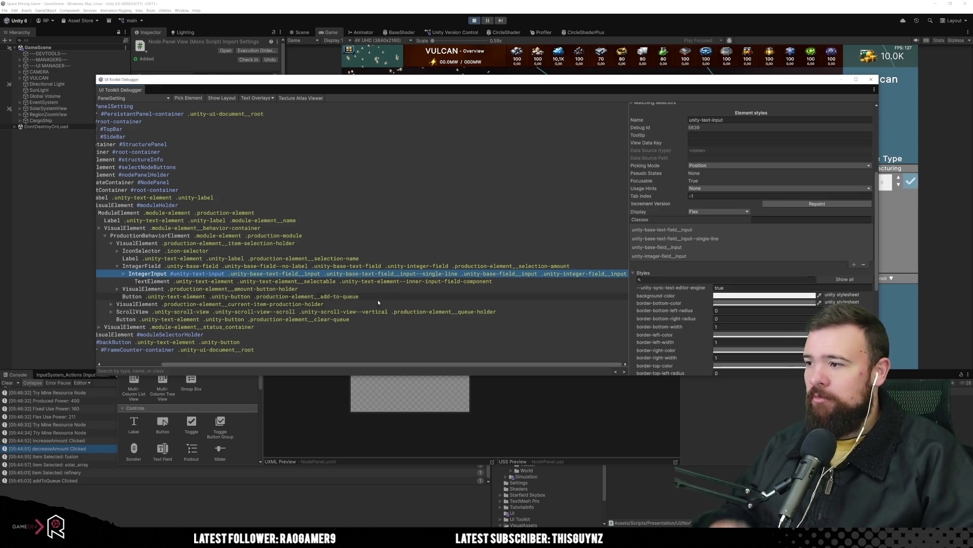
left_click(380, 282)
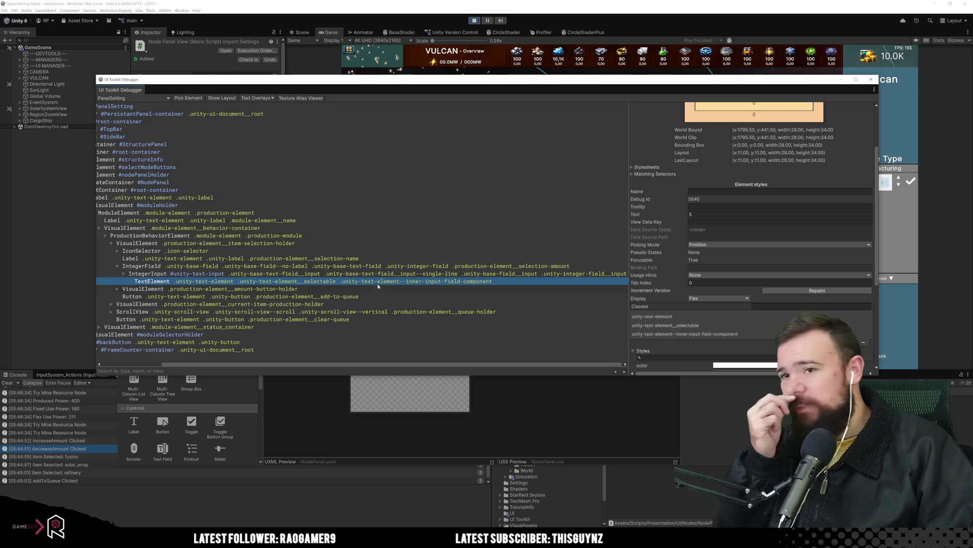
left_click(663, 335)
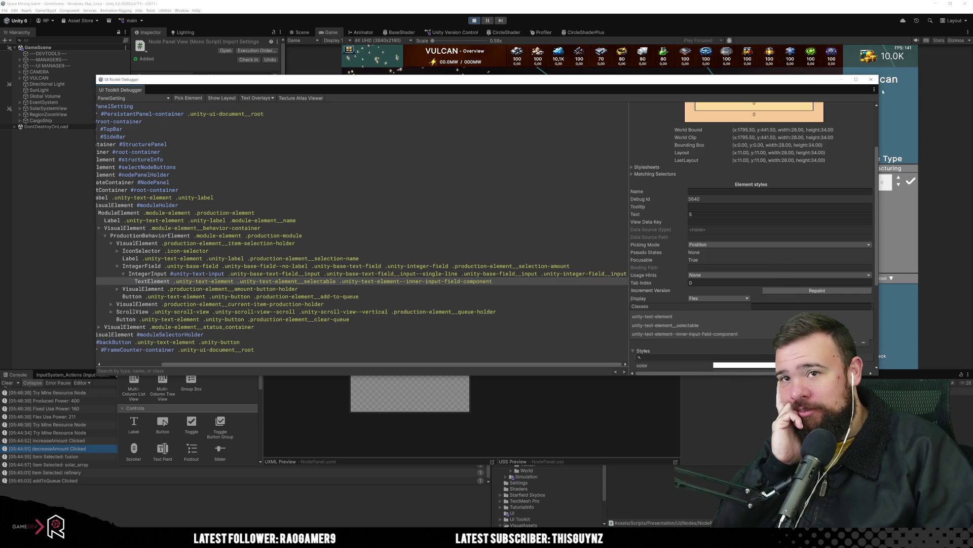
left_click(871, 80)
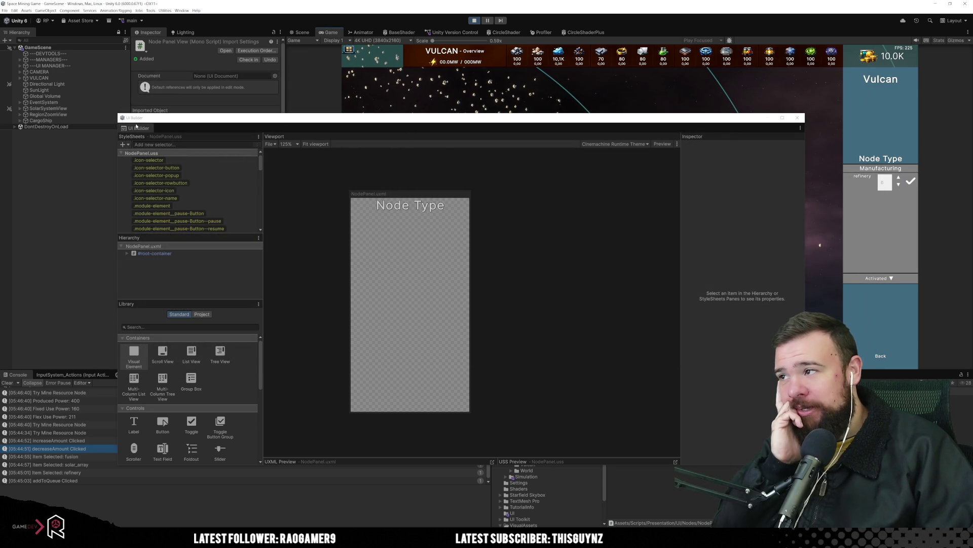
Step: Dock UI Builder, stop play mode, and drag an Integer field into the NodePanel hierarchy
mouse_move(136, 128)
left_mouse_down()
mouse_move(456, 56)
mouse_move(640, 41)
left_mouse_up()
left_click(475, 22)
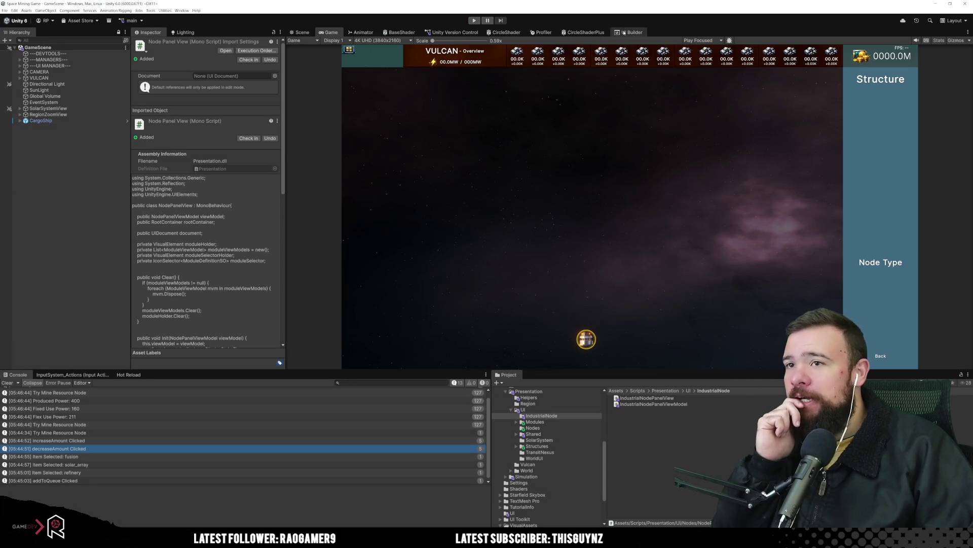
left_click(630, 32)
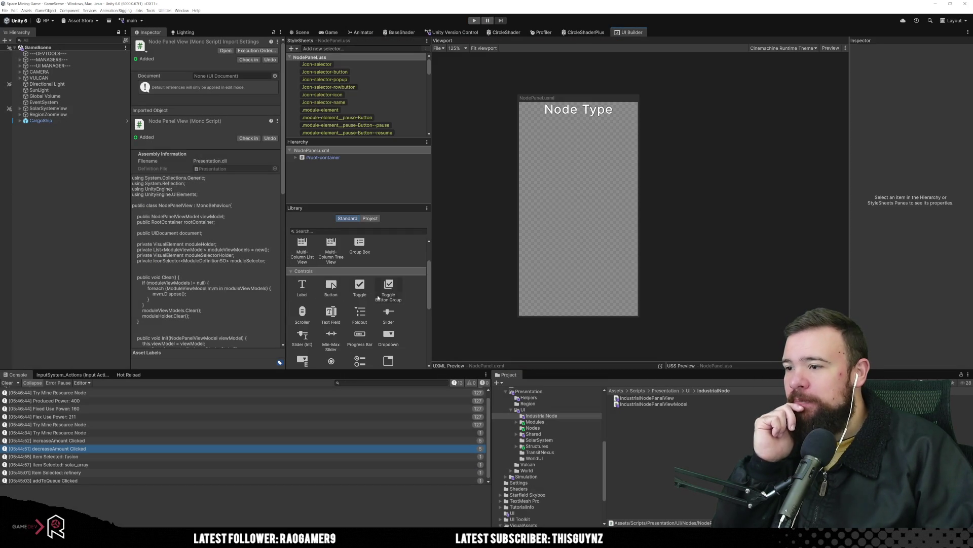
scroll(335, 309, "down", 3)
mouse_move(302, 319)
left_mouse_down()
mouse_move(536, 193)
mouse_move(313, 176)
mouse_move(317, 157)
left_mouse_up()
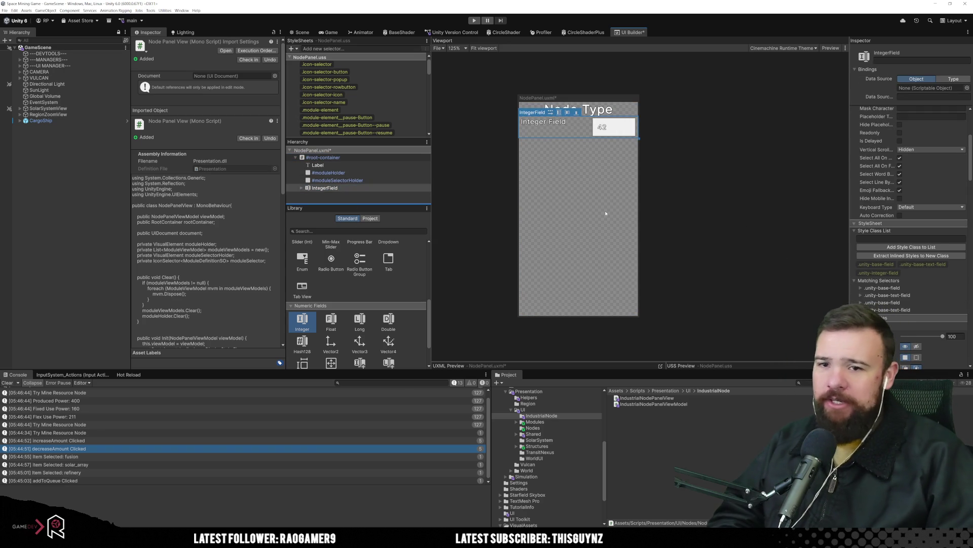
Step: Unset the Integer field's Label attribute in the Inspector
scroll(897, 178, "up", 3)
scroll(898, 178, "up", 1)
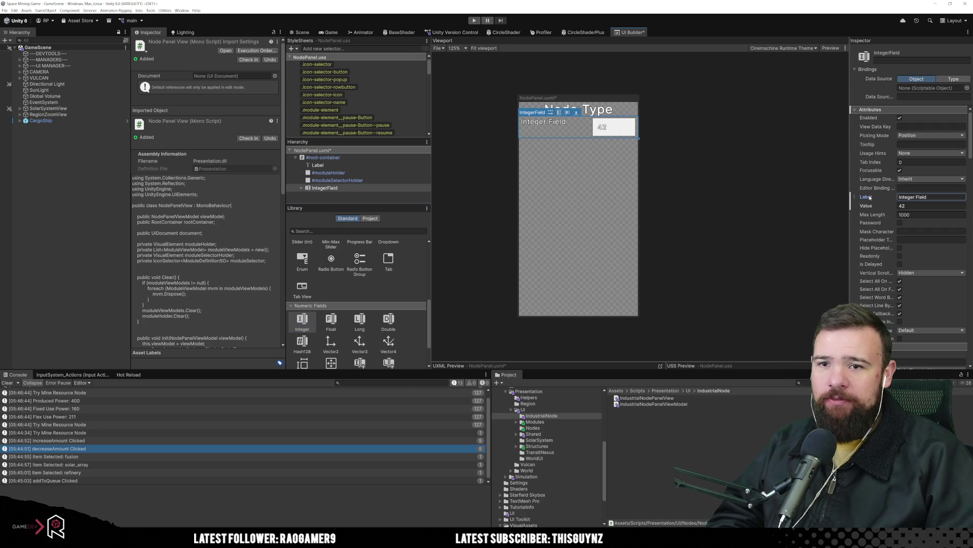
right_click(870, 197)
left_click(884, 208)
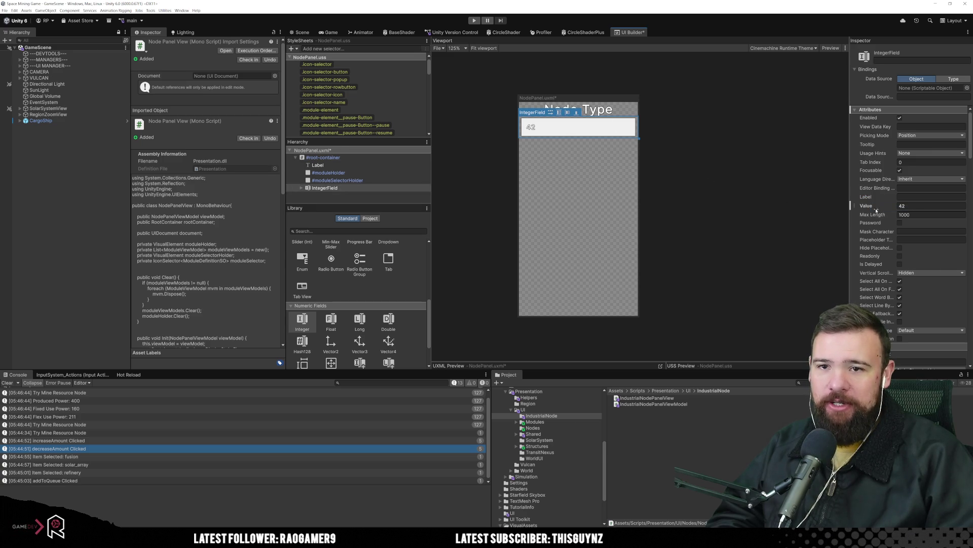
scroll(877, 207, "down", 4)
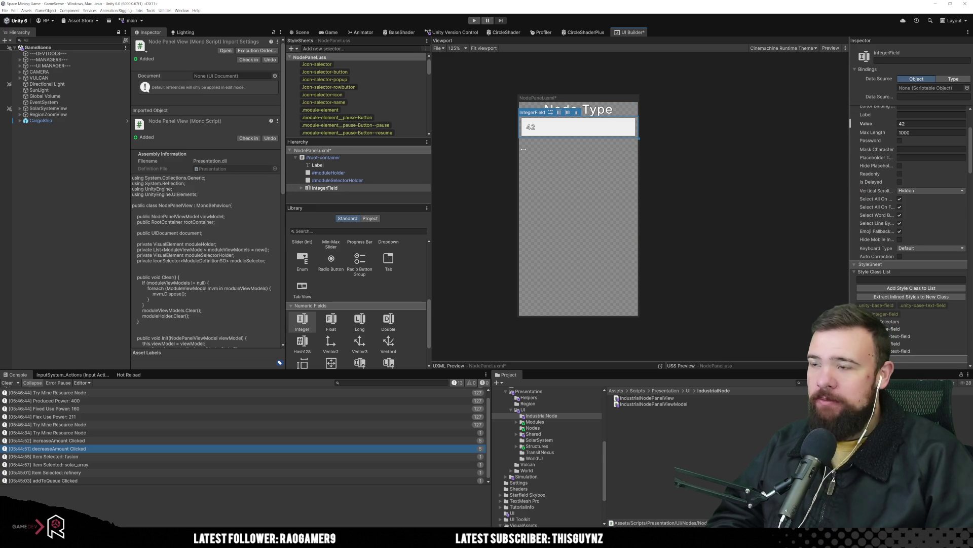
Step: Inspect the IntegerField's Label, #unity-text-input and TextElement children, then reselect the field
left_click(334, 187)
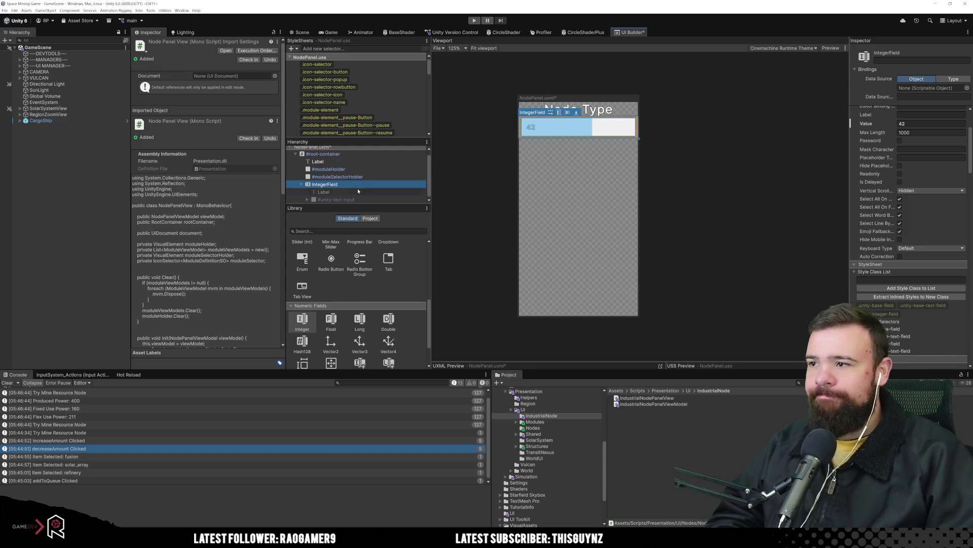
left_click(358, 192)
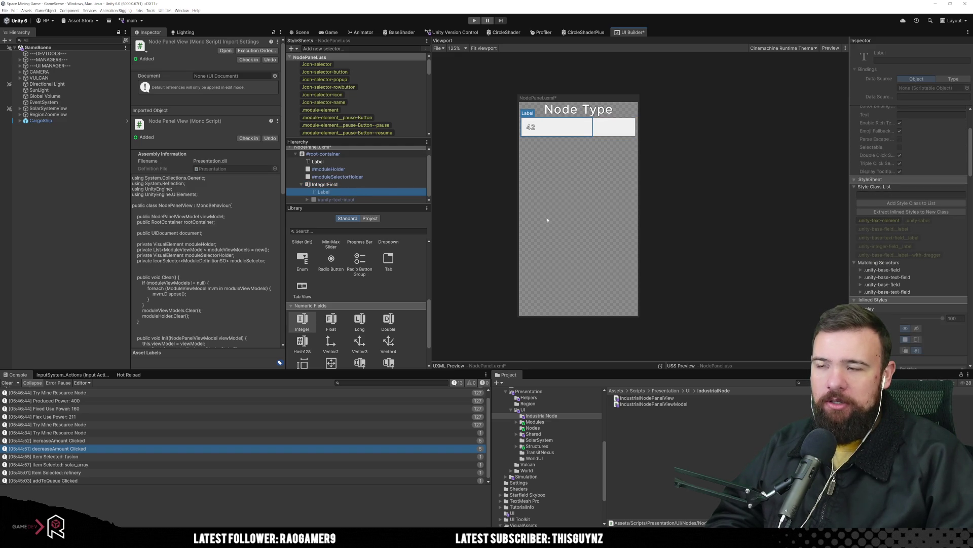
left_click(375, 185)
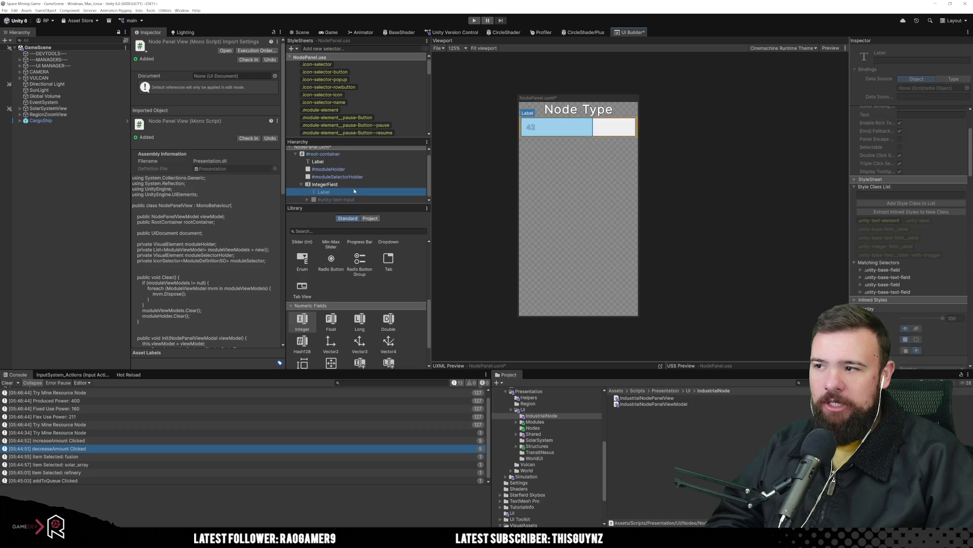
left_click(361, 198)
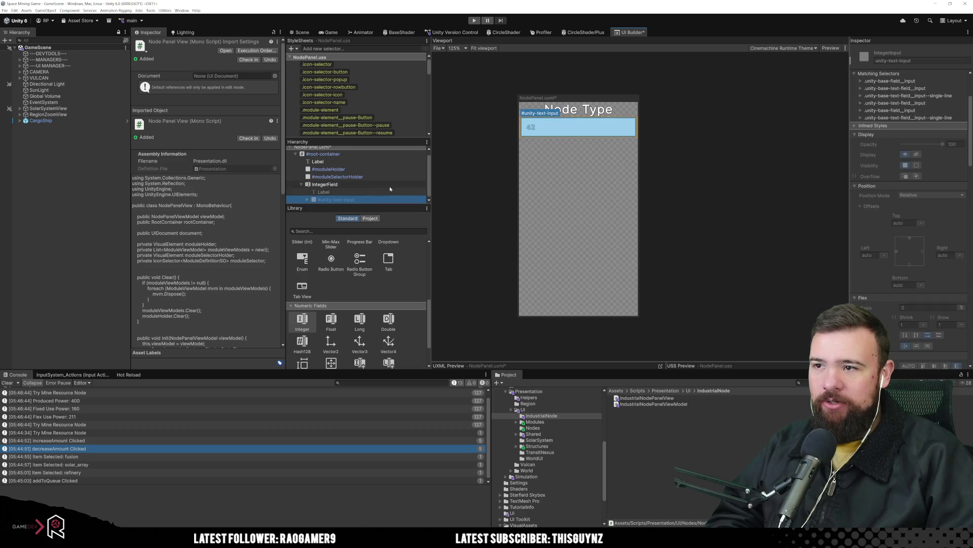
left_click(308, 200)
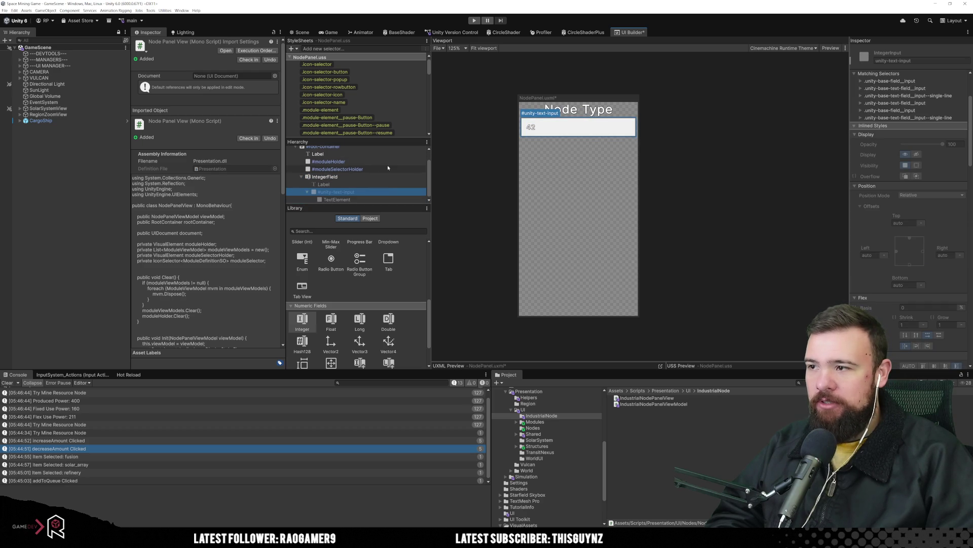
left_click(347, 200)
left_click(352, 193)
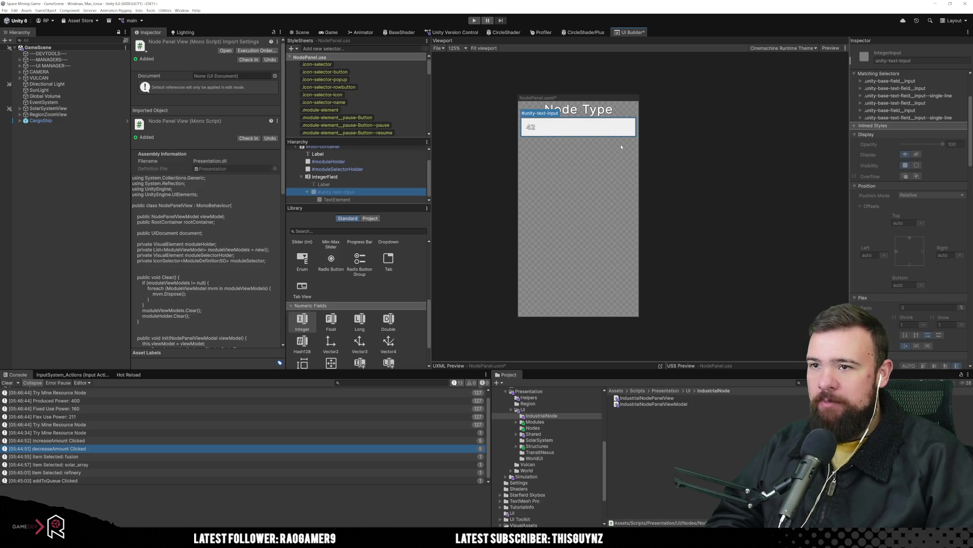
key("Up")
key("Up")
scroll(932, 234, "down", 2)
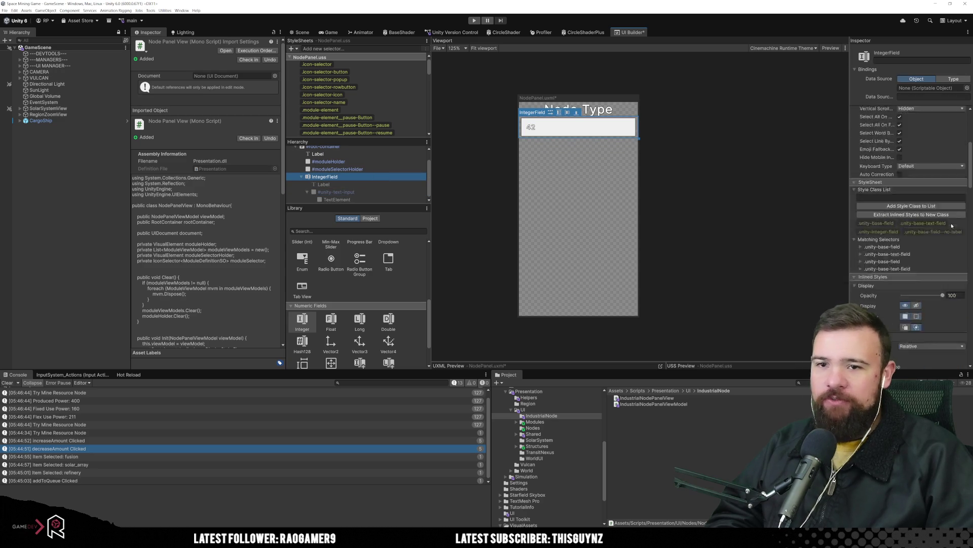
scroll(932, 233, "down", 5)
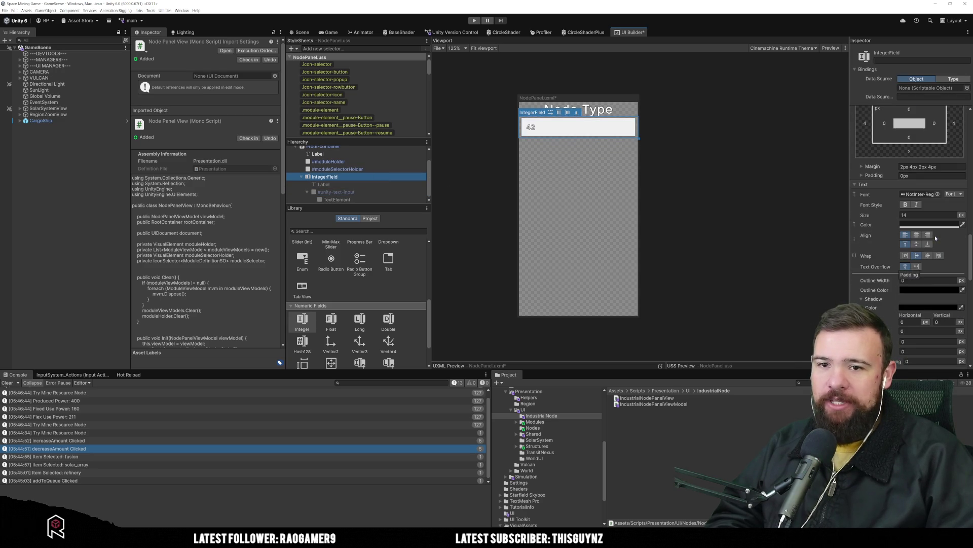
scroll(894, 258, "down", 5)
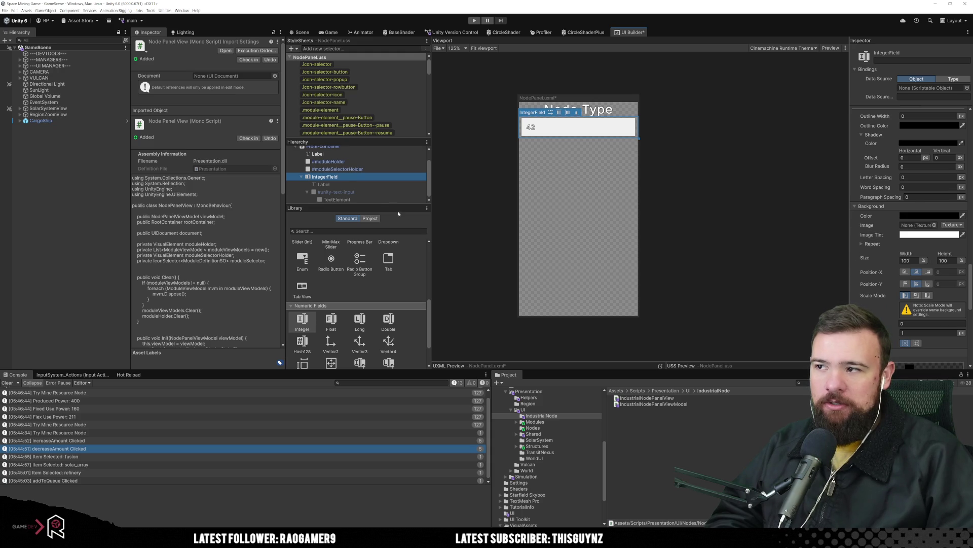
left_click(915, 216)
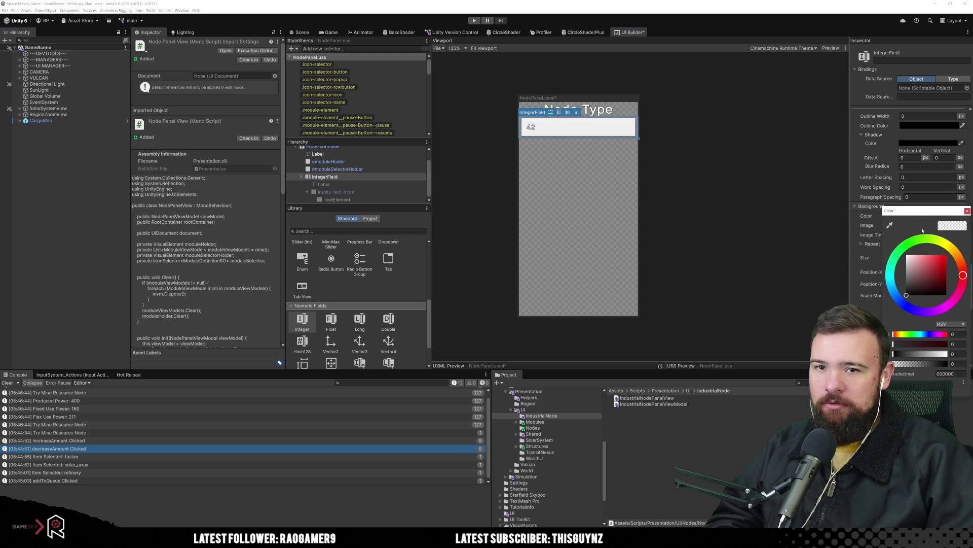
left_click(967, 210)
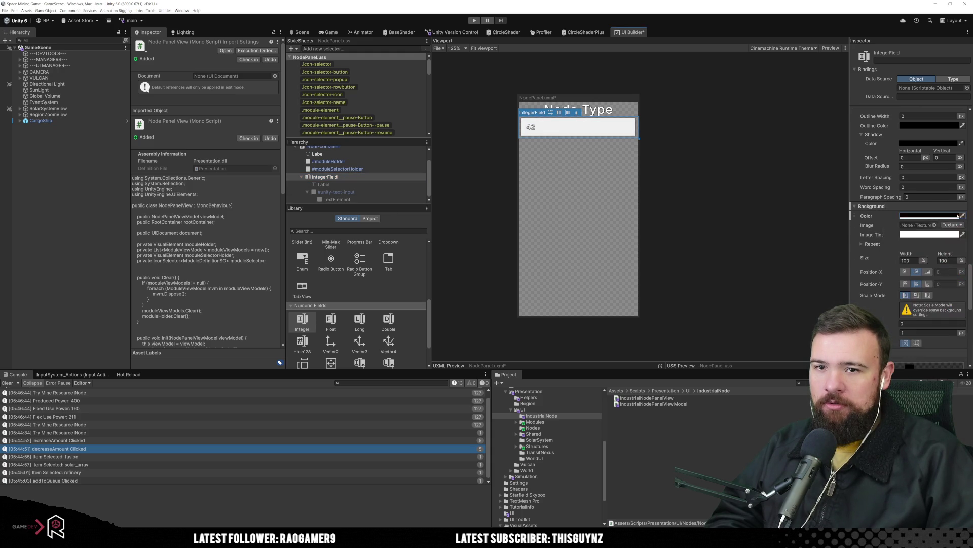
left_click(928, 216)
left_click(918, 300)
mouse_move(919, 301)
left_mouse_down()
mouse_move(906, 298)
mouse_move(906, 275)
left_mouse_up()
left_click(968, 232)
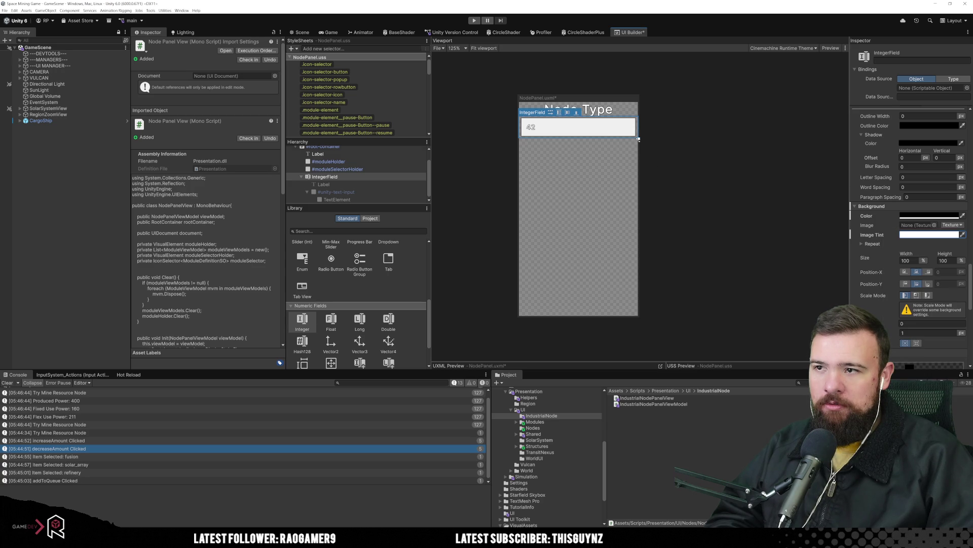
left_click(351, 193)
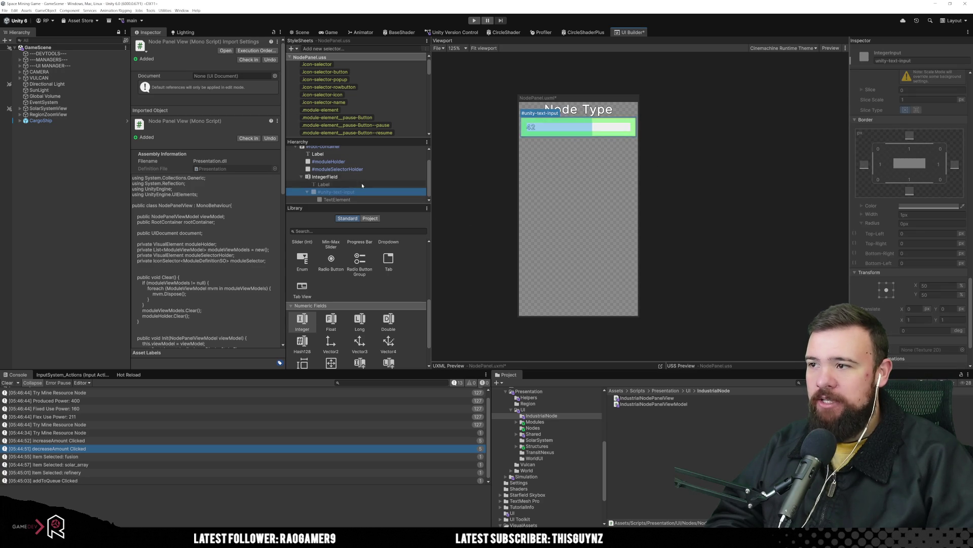
scroll(917, 218, "up", 15)
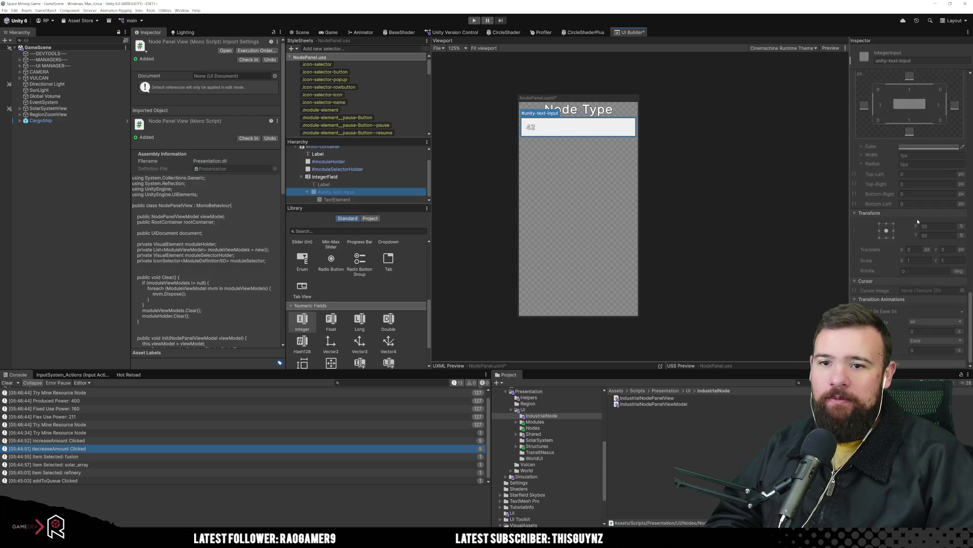
scroll(917, 221, "up", 10)
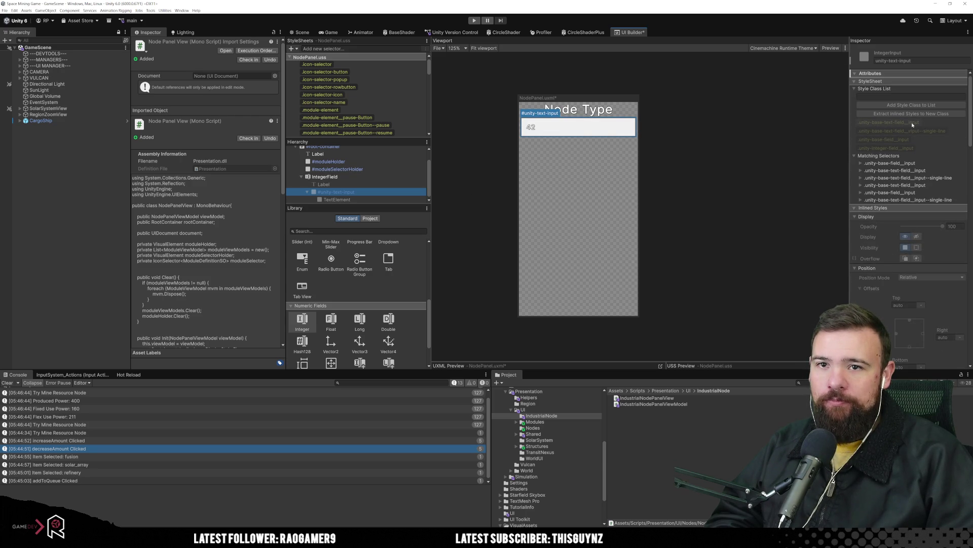
left_click(911, 152)
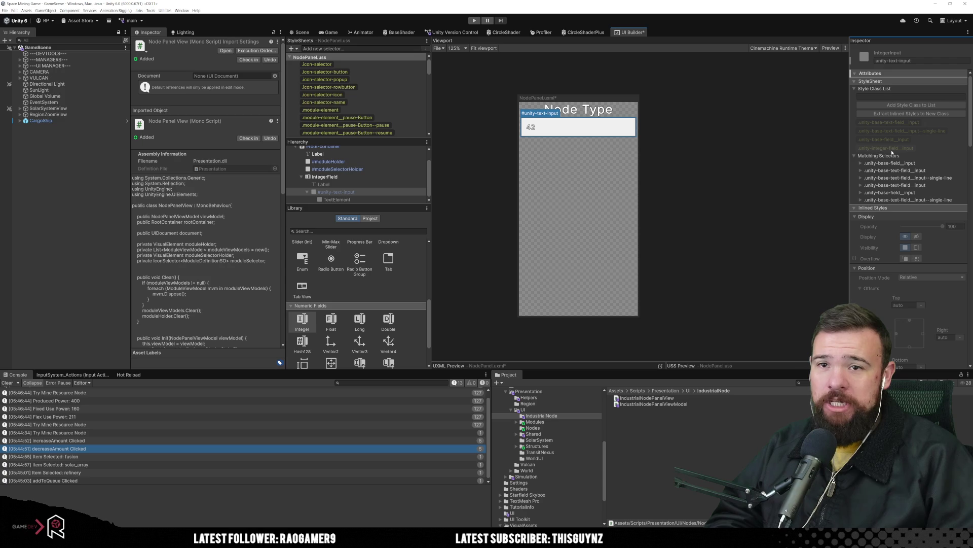
Step: Add a .unity-integer-field__input selector to NodePanel.uss and select it
scroll(384, 104, "down", 10)
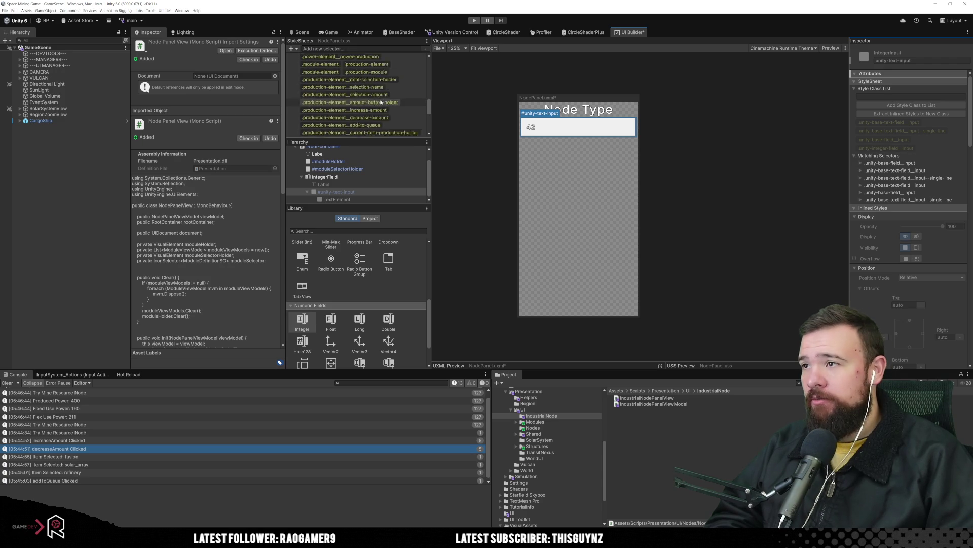
scroll(372, 104, "up", 10)
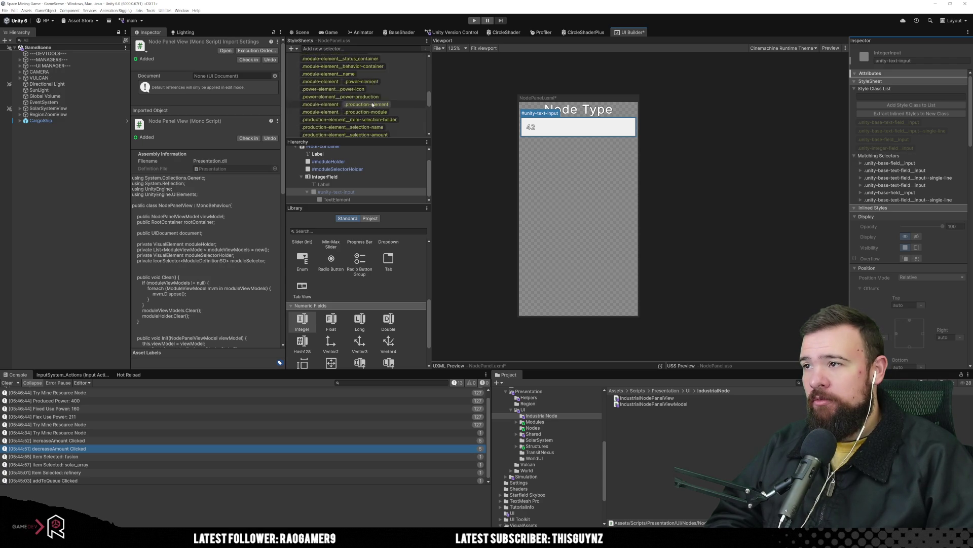
left_click(365, 48)
type(".")
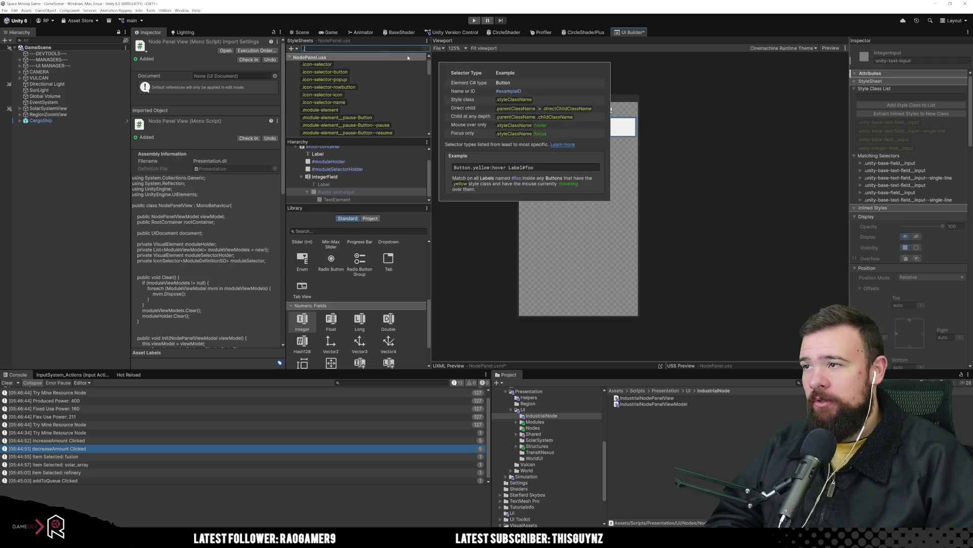
type("unity-integer-field_")
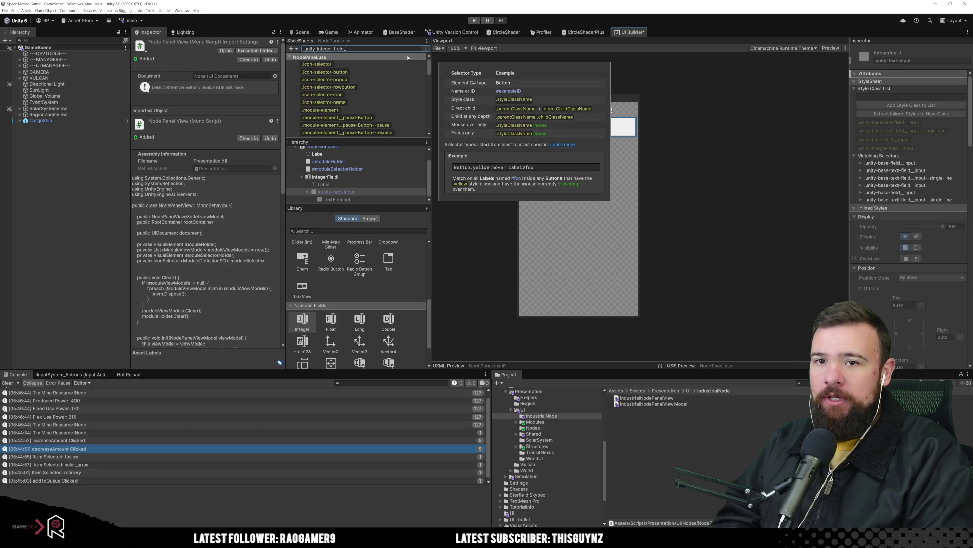
type("_input")
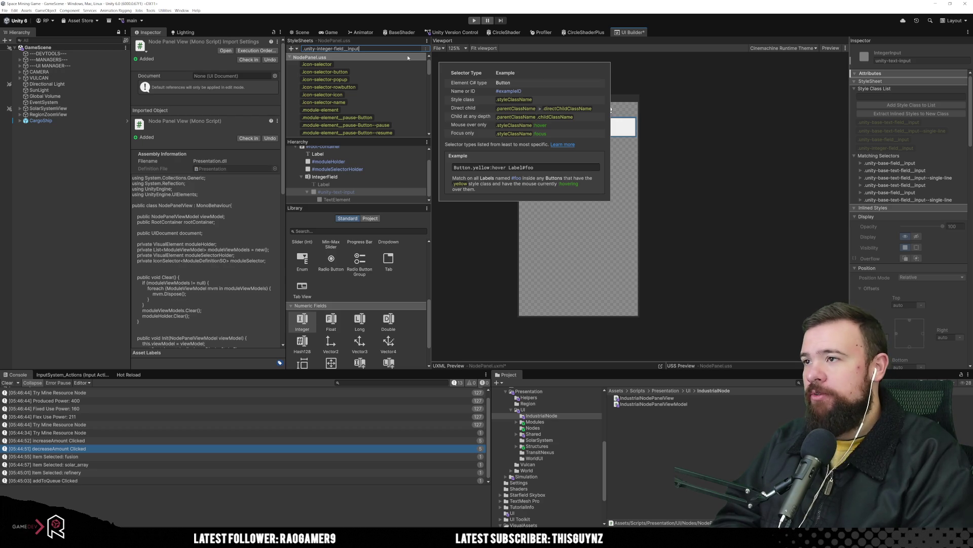
key("Return")
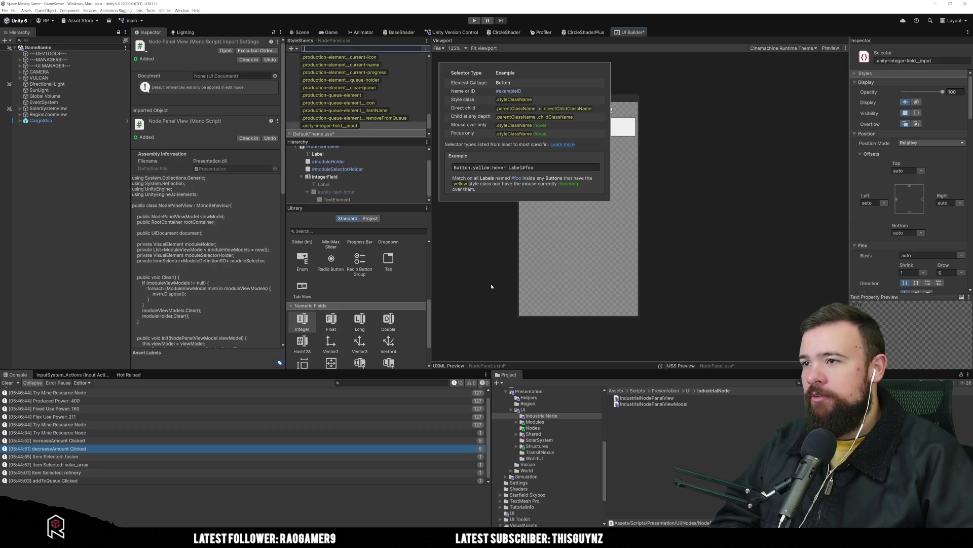
left_click(368, 125)
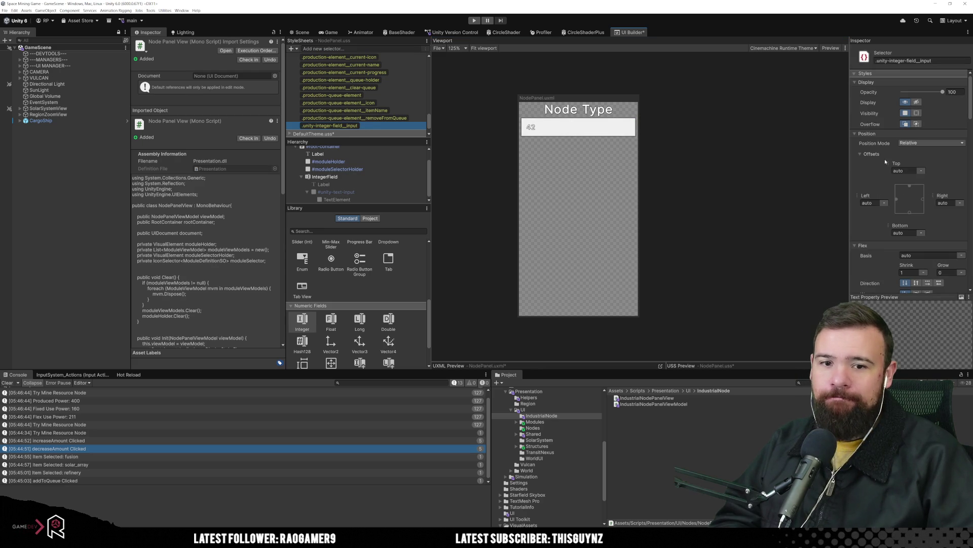
Step: Set the selector's background colour with its transparency dragged to zero
scroll(892, 168, "down", 10)
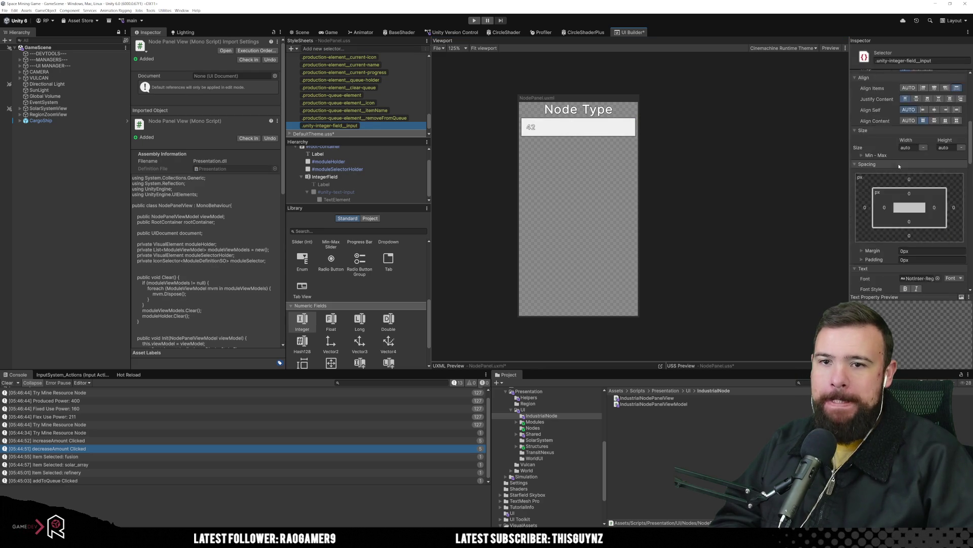
scroll(903, 172, "down", 5)
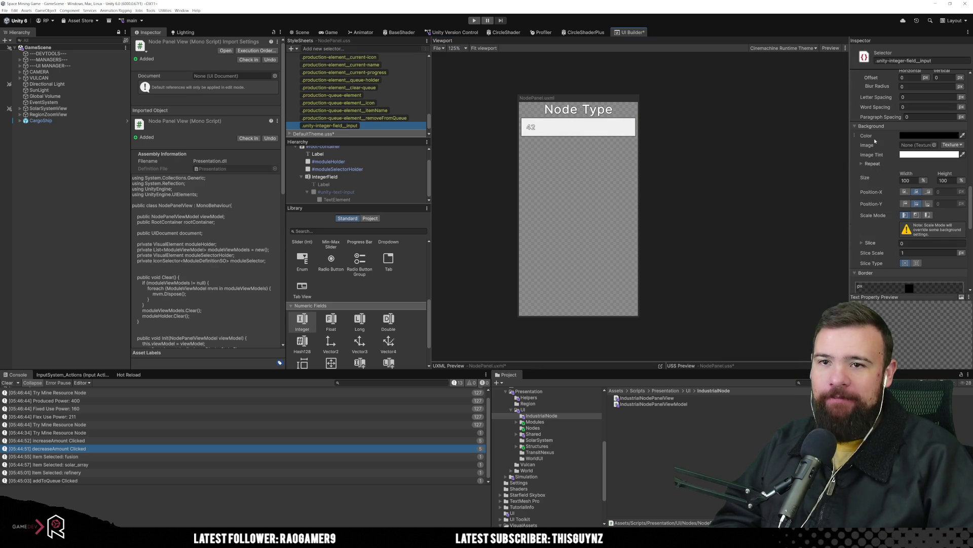
left_click(907, 136)
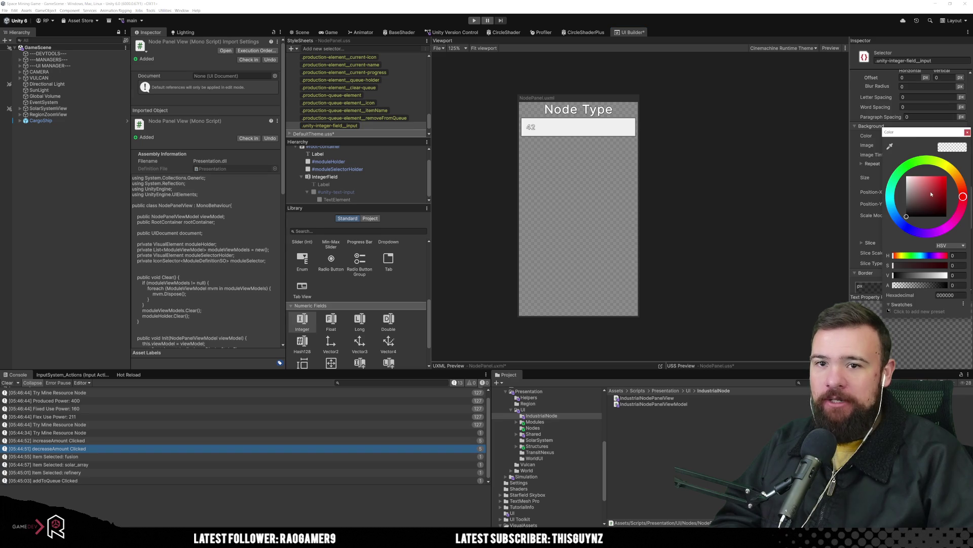
left_click(931, 192)
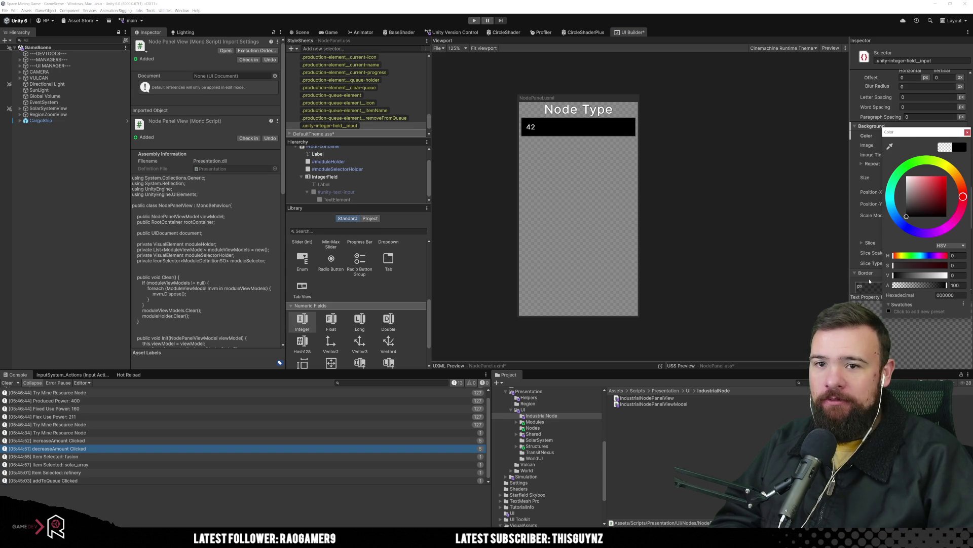
left_click_drag(887, 285, 845, 290)
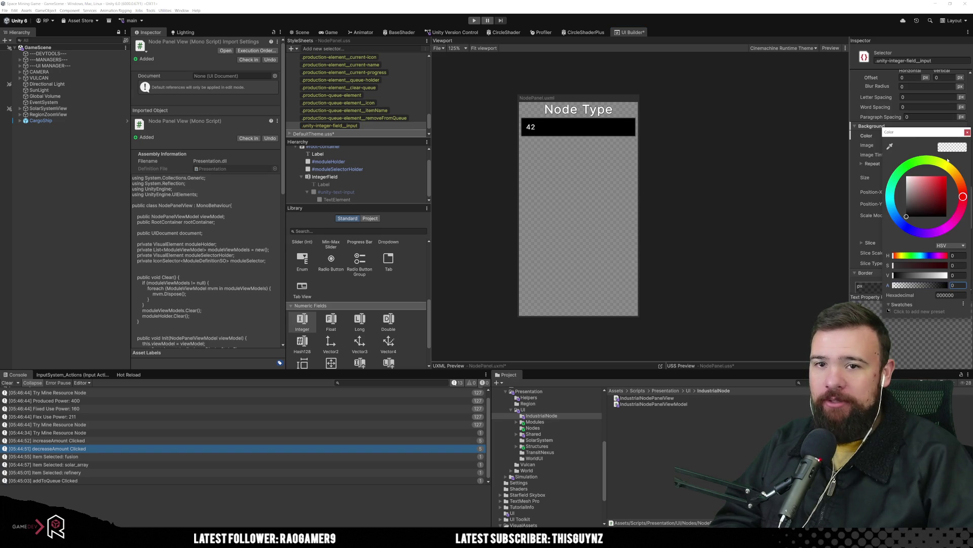
left_click(968, 132)
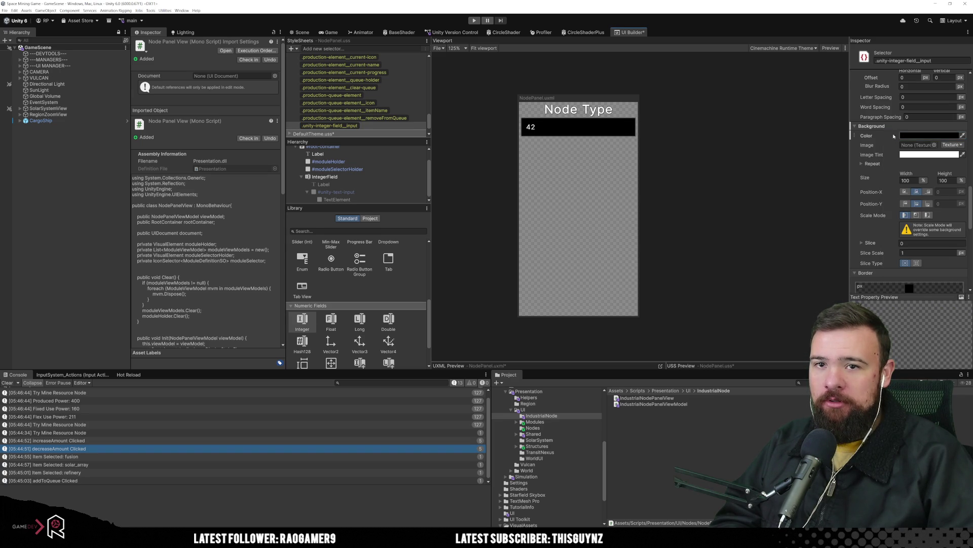
left_click(912, 136)
left_click_drag(931, 285, 884, 288)
key("Return")
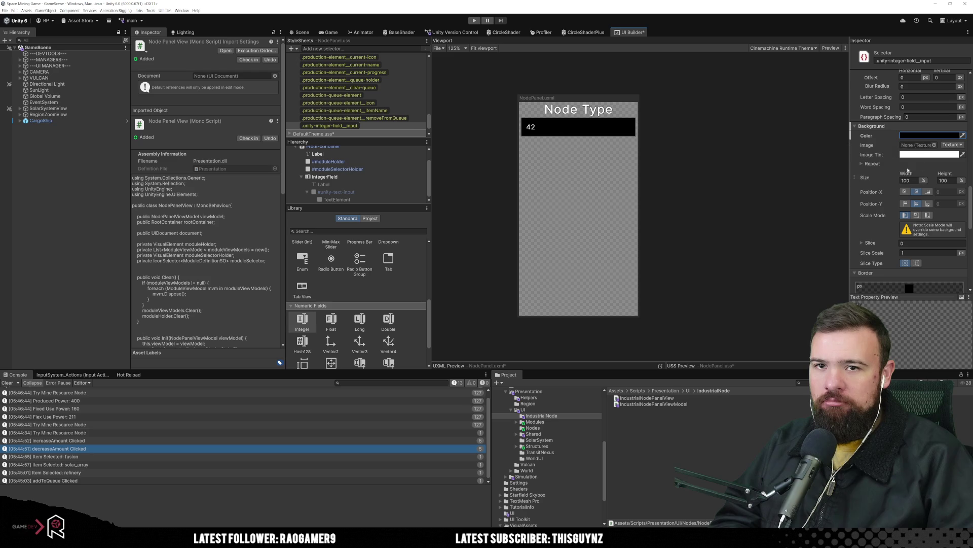
Step: Change the background colour to black 000000 and make it nearly opaque
left_click(928, 136)
mouse_move(941, 211)
left_mouse_down()
mouse_move(893, 169)
mouse_move(912, 212)
mouse_move(937, 193)
mouse_move(891, 229)
left_mouse_up()
left_click(939, 283)
mouse_move(936, 287)
left_mouse_down()
mouse_move(944, 285)
mouse_move(872, 287)
left_mouse_up()
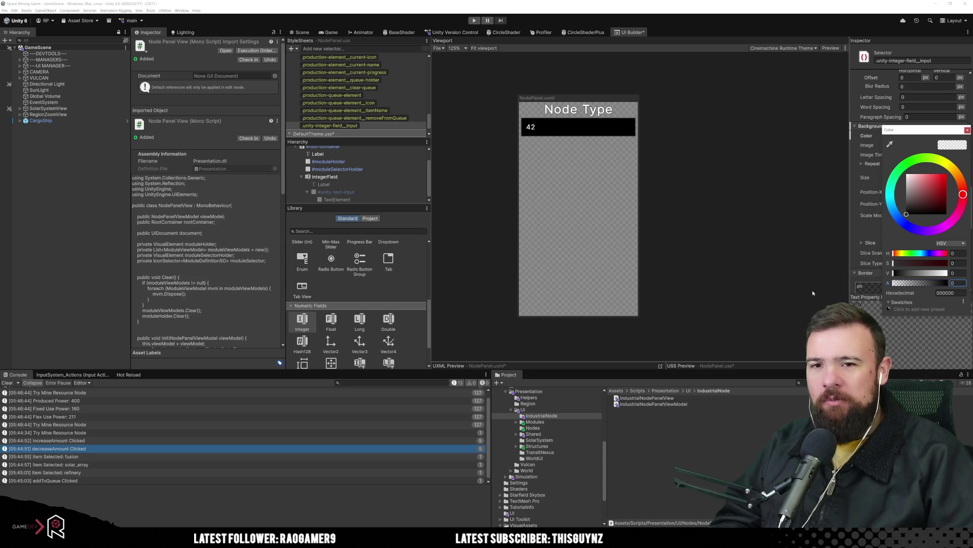
left_click(968, 131)
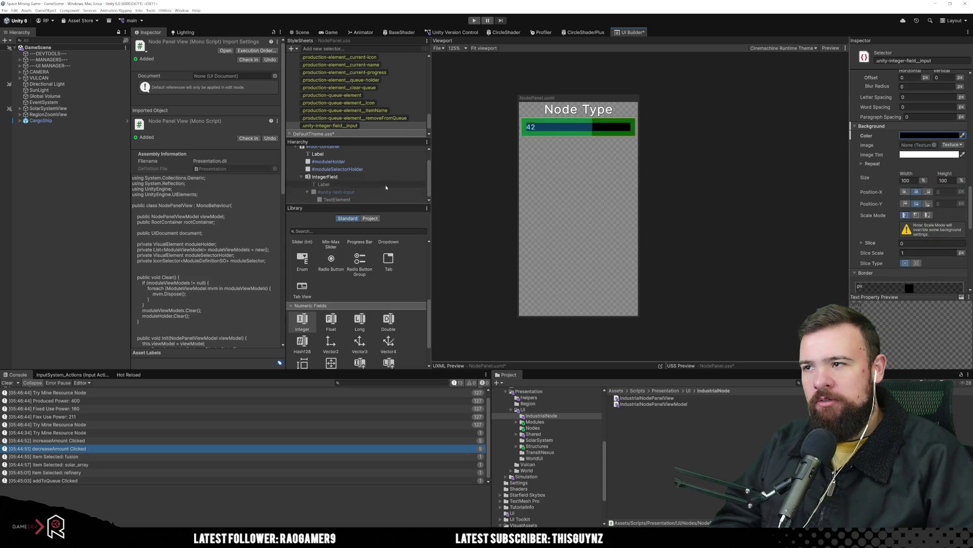
Step: Inspect the IntegerField and the .unity-integer-field__input selector's background colour setting
left_click(362, 176)
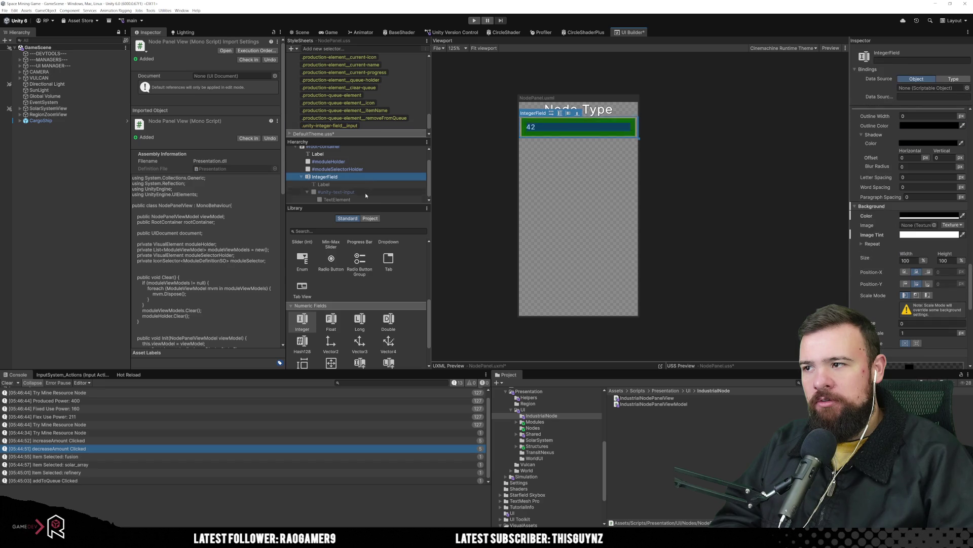
left_click(330, 125)
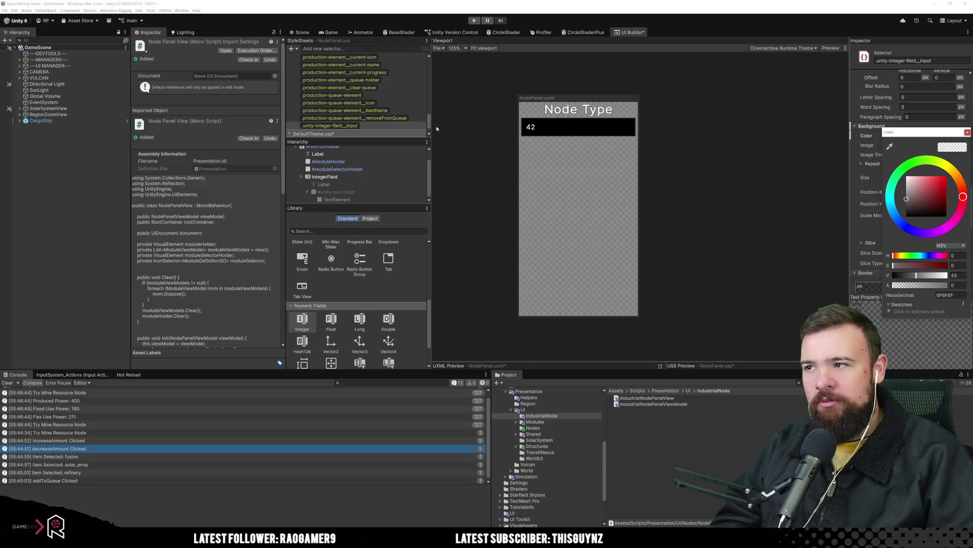
left_click(523, 150)
left_click(377, 124)
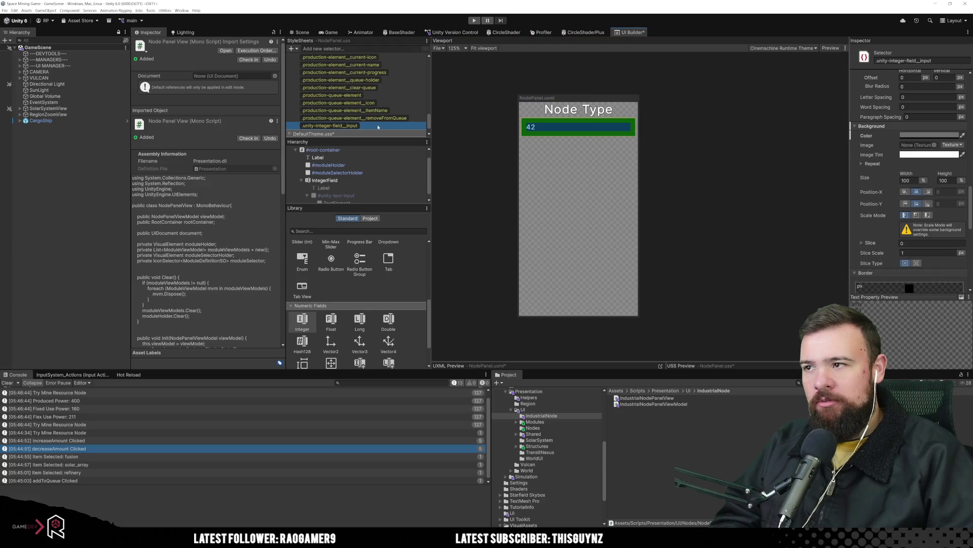
left_click(914, 135)
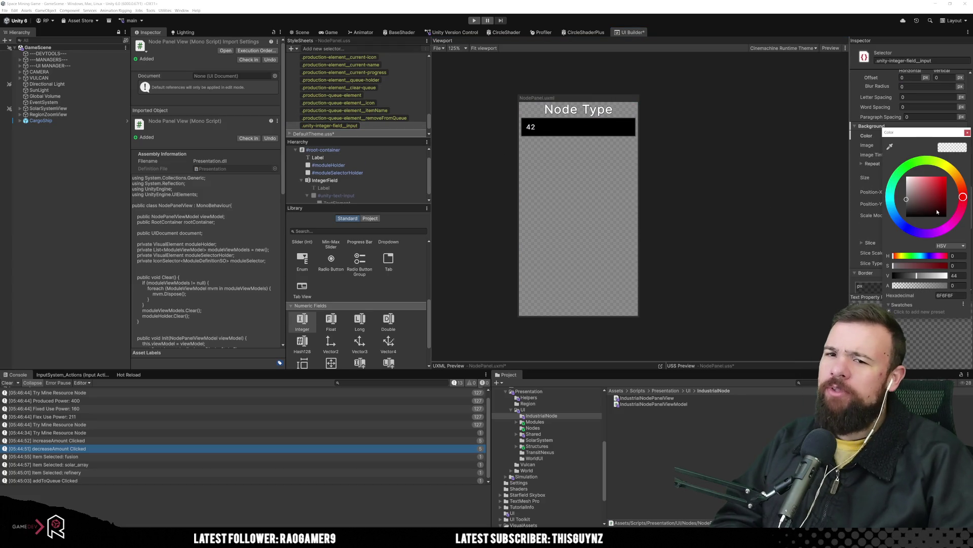
left_click(708, 212)
left_click(330, 125)
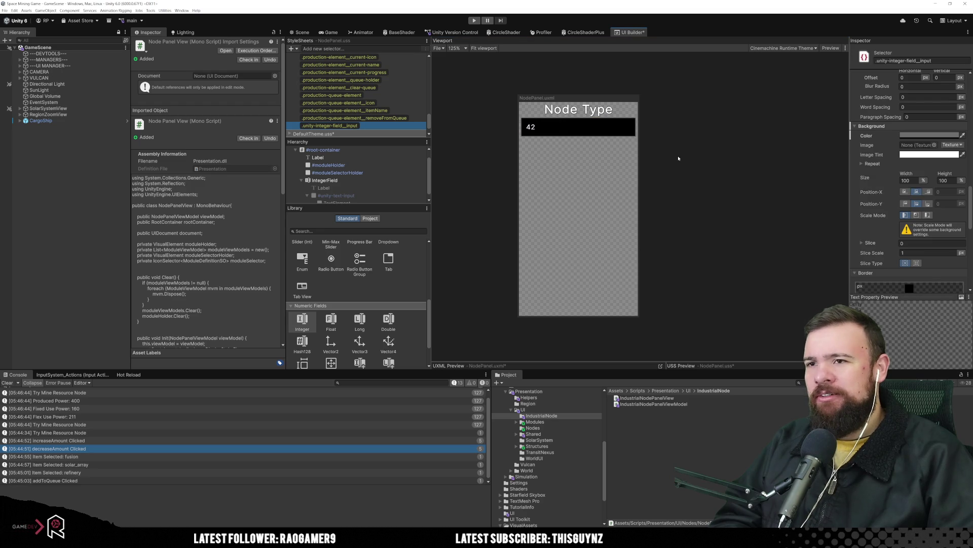
Step: Inspect the amount field's text input and Label elements
left_click(359, 197)
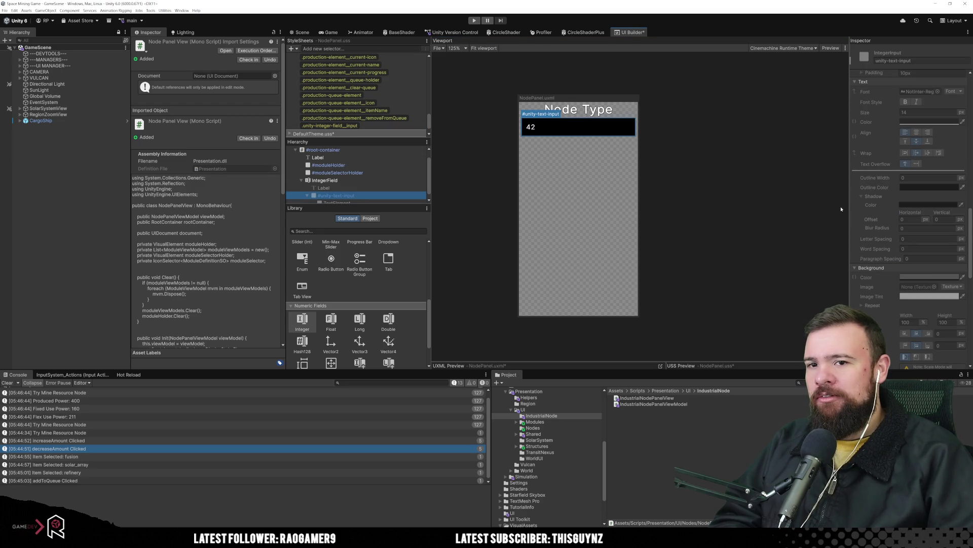
scroll(914, 280, "down", 5)
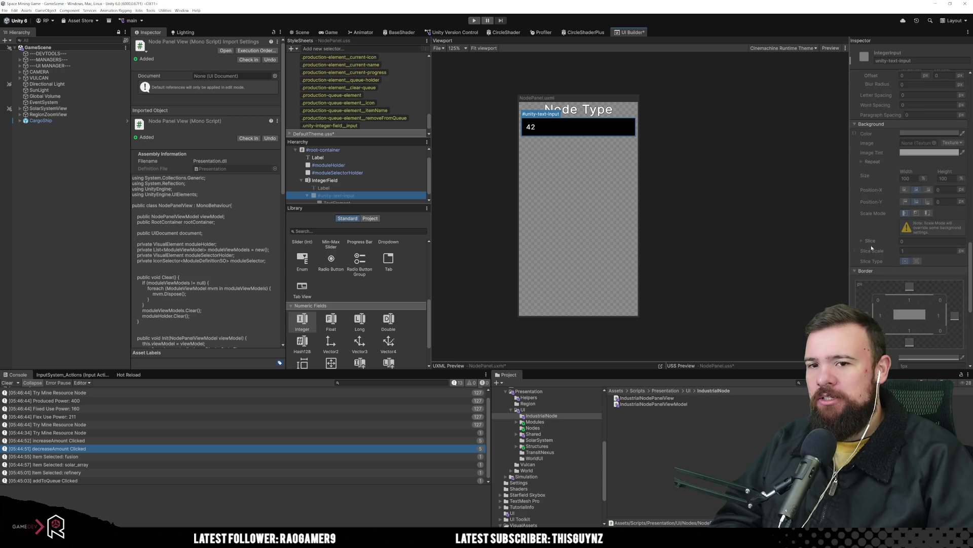
scroll(874, 239, "down", 1)
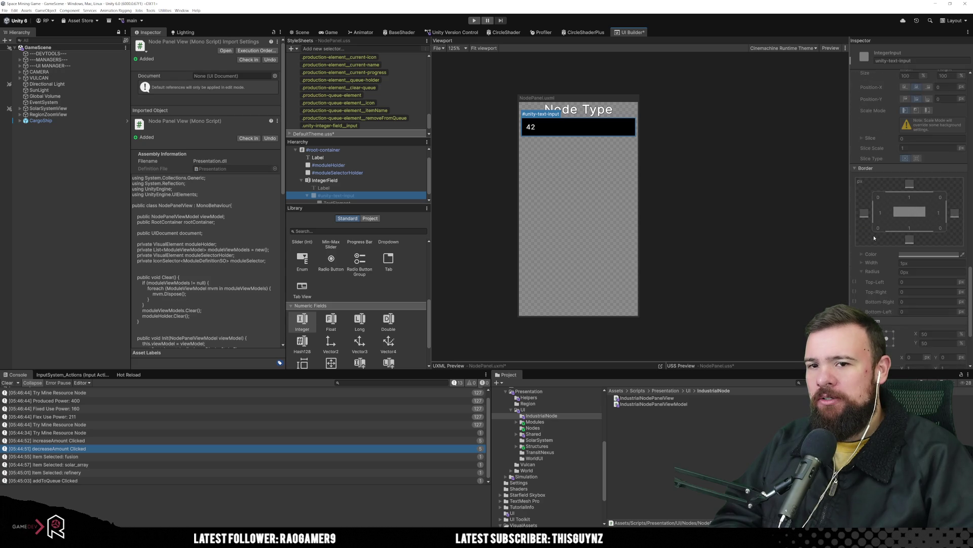
left_click(342, 188)
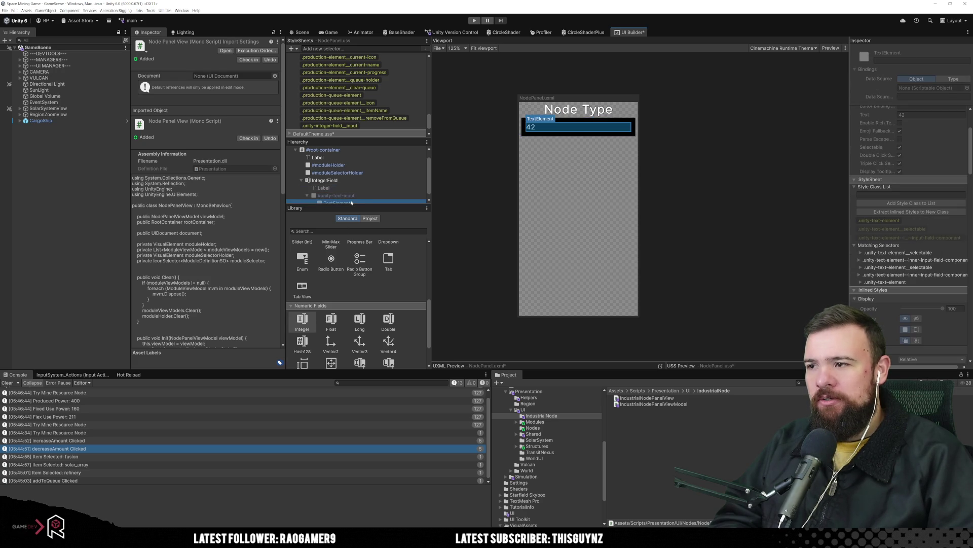
left_click(369, 196)
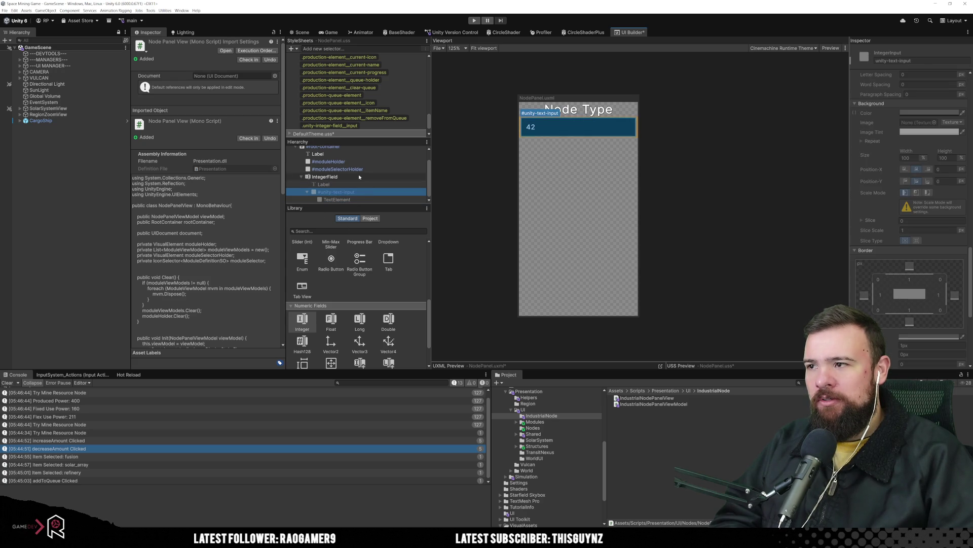
left_click(334, 176)
Step: Remove the IntegerField's black background colour
scroll(907, 211, "down", 3)
scroll(907, 211, "down", 1)
right_click(873, 248)
left_click(888, 256)
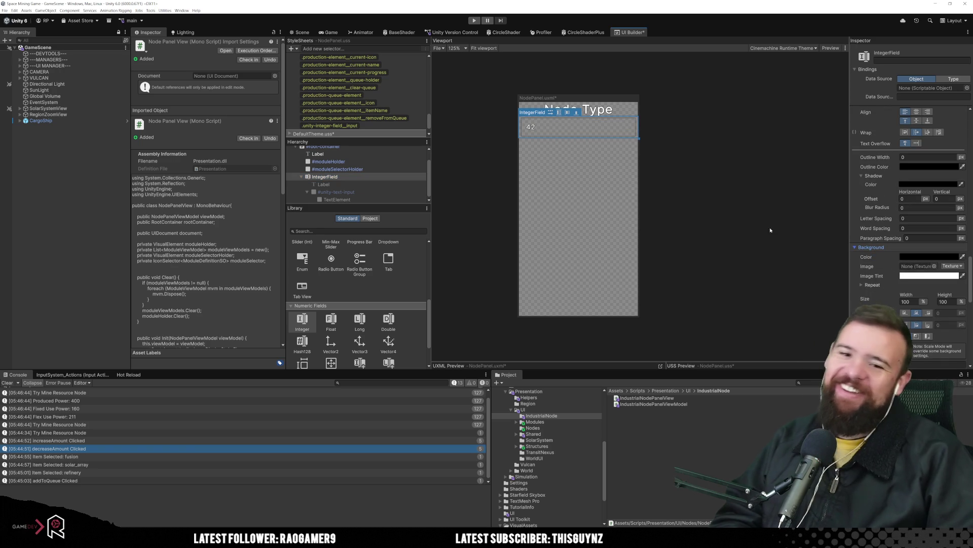
left_click(354, 192)
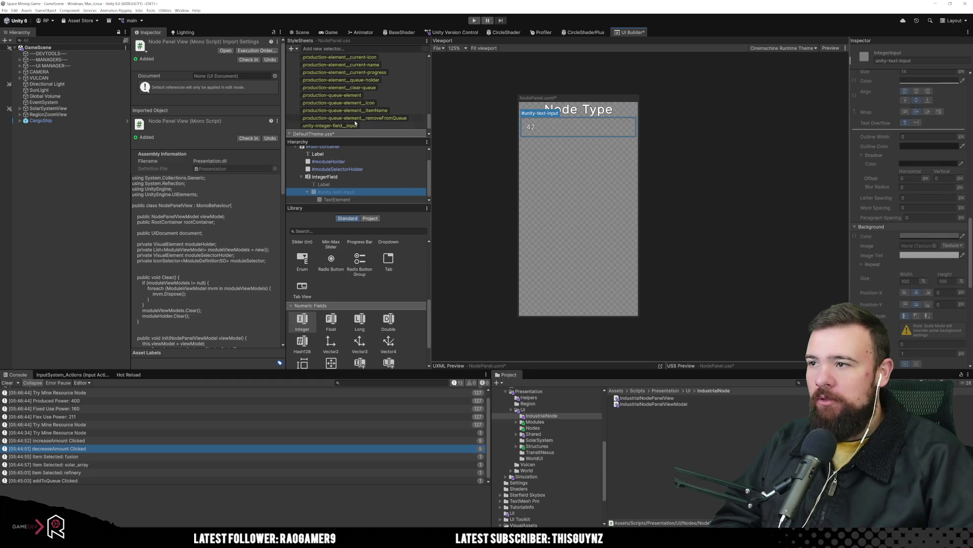
Step: Inspect the TextElement holding 42, then select the .unity-integer-field__input selector name
left_click(372, 177)
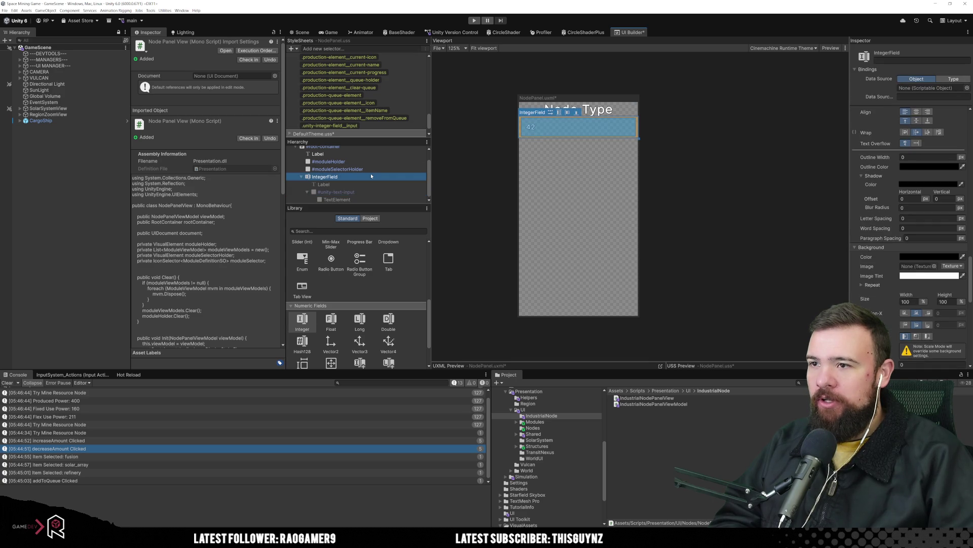
left_click(396, 192)
left_click(388, 198)
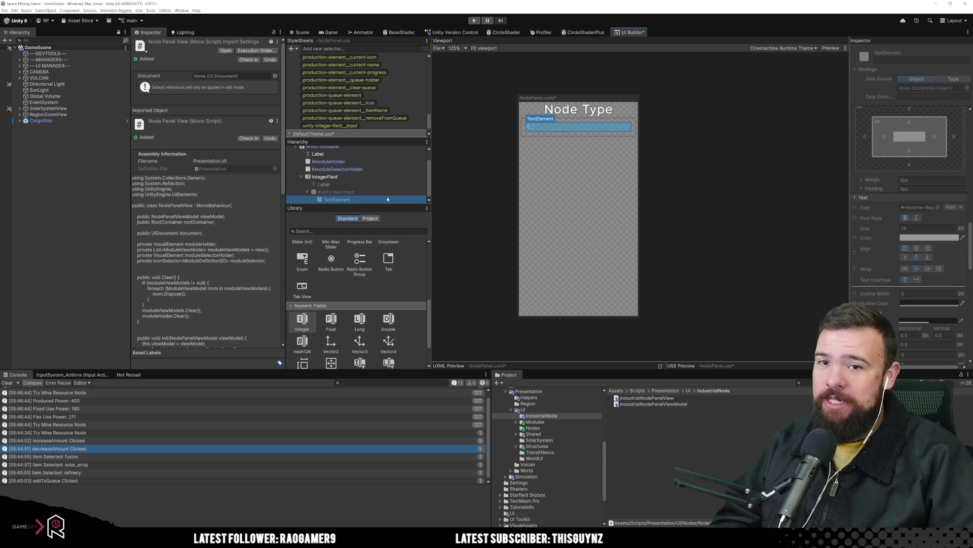
scroll(839, 191, "up", 1)
scroll(955, 231, "up", 10)
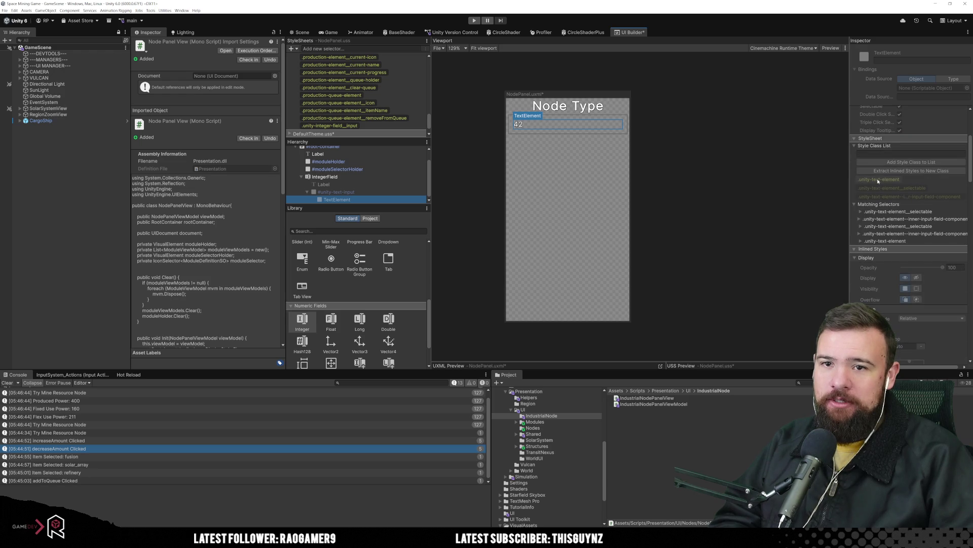
left_click(373, 127)
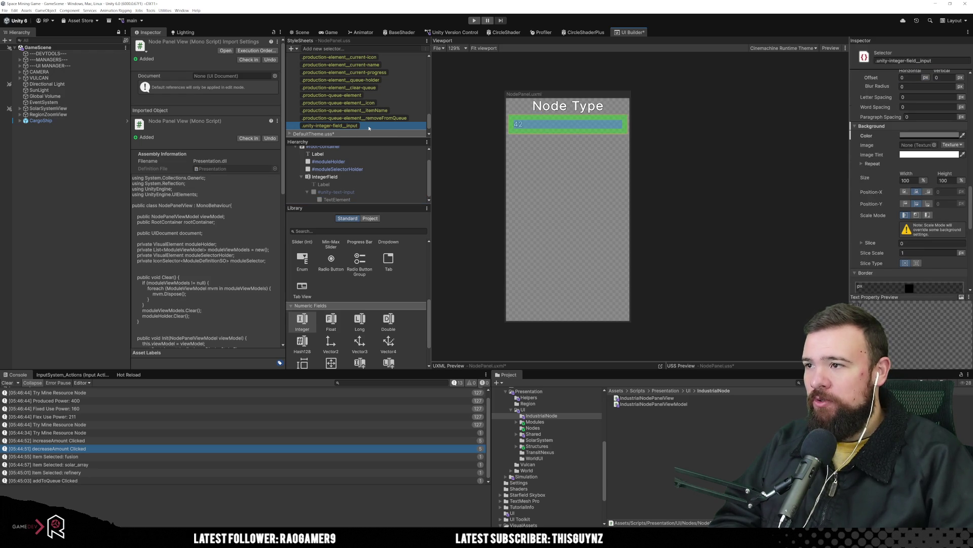
left_click(902, 60)
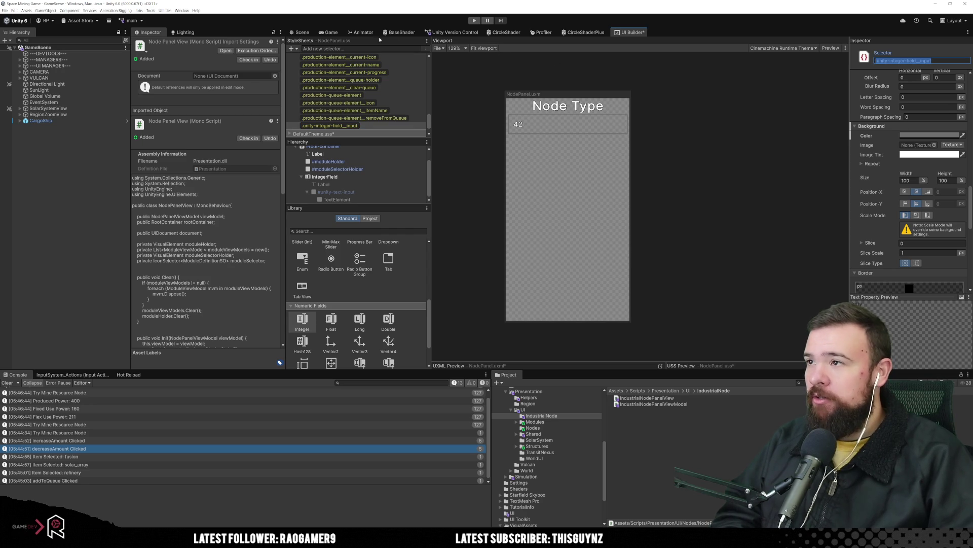
Step: Add the selector '.unity-integer-field__input .unity-text-element' to NodePanel.uss
left_click(361, 48)
type(".unity-integer-field__input")
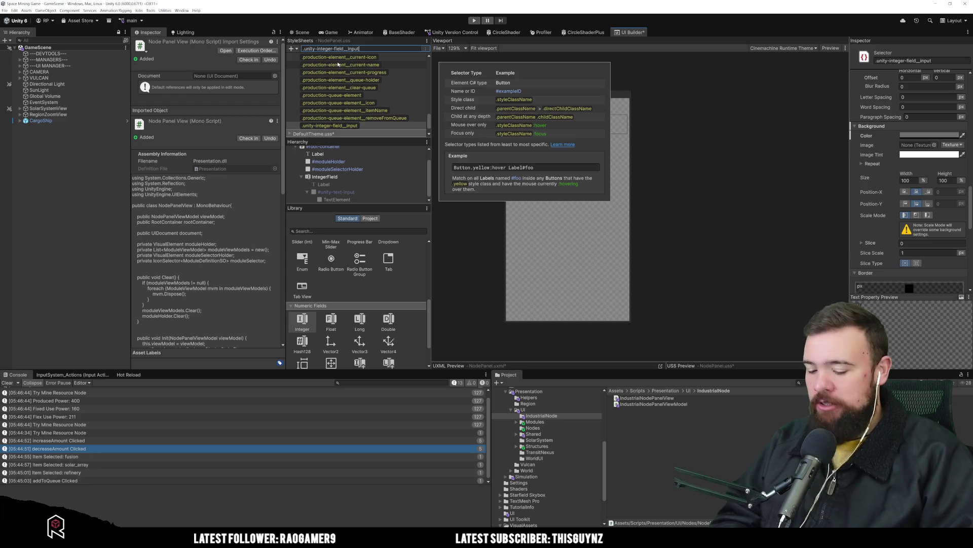
type(" .")
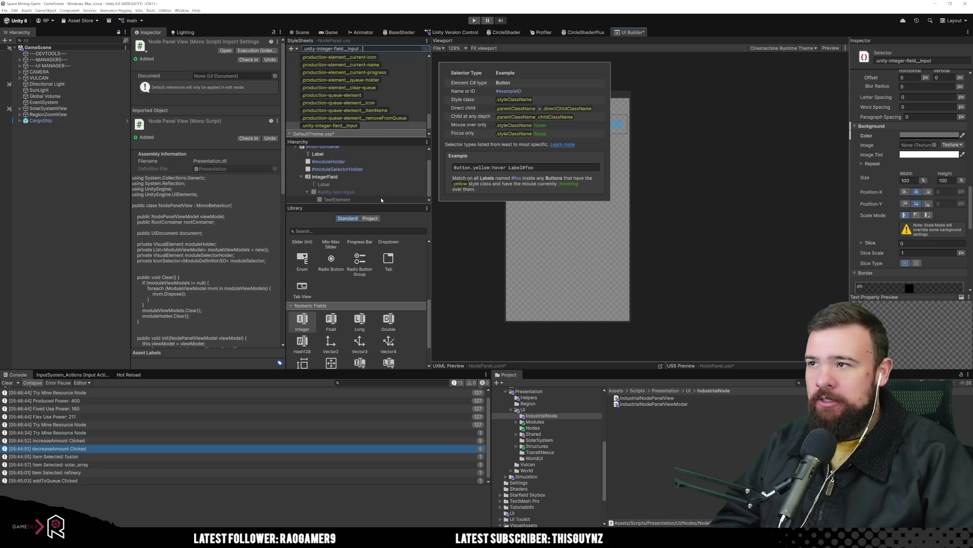
left_click(381, 199)
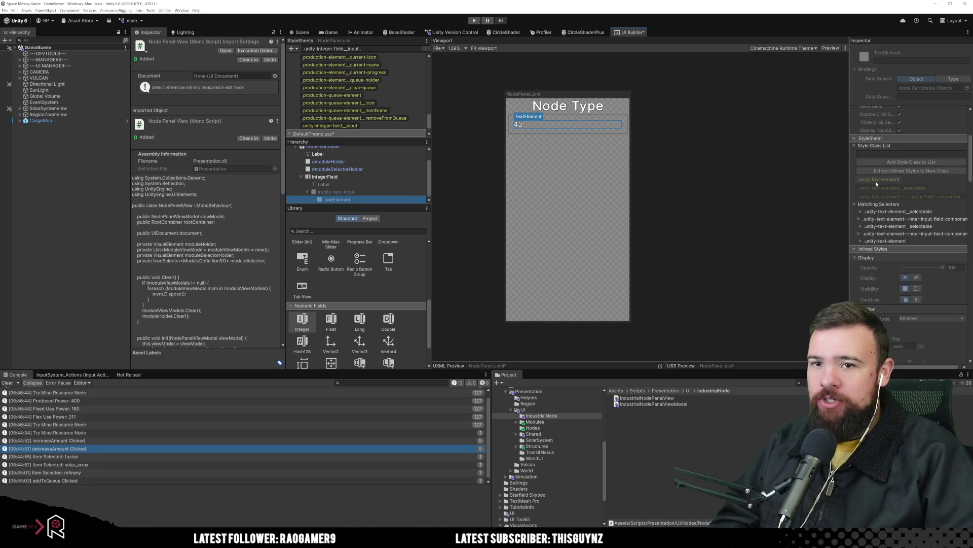
left_click(394, 50)
left_click(385, 51)
type(".unity-")
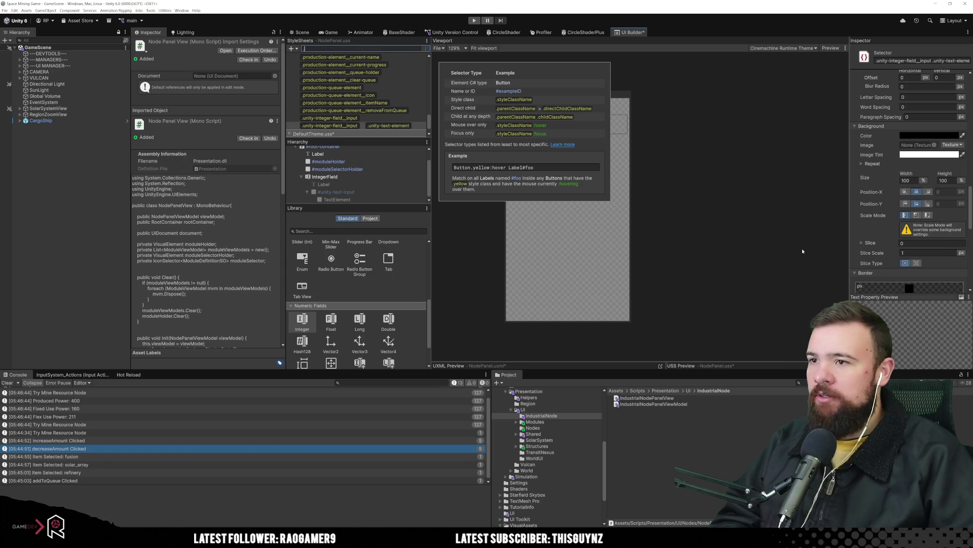
key("Return")
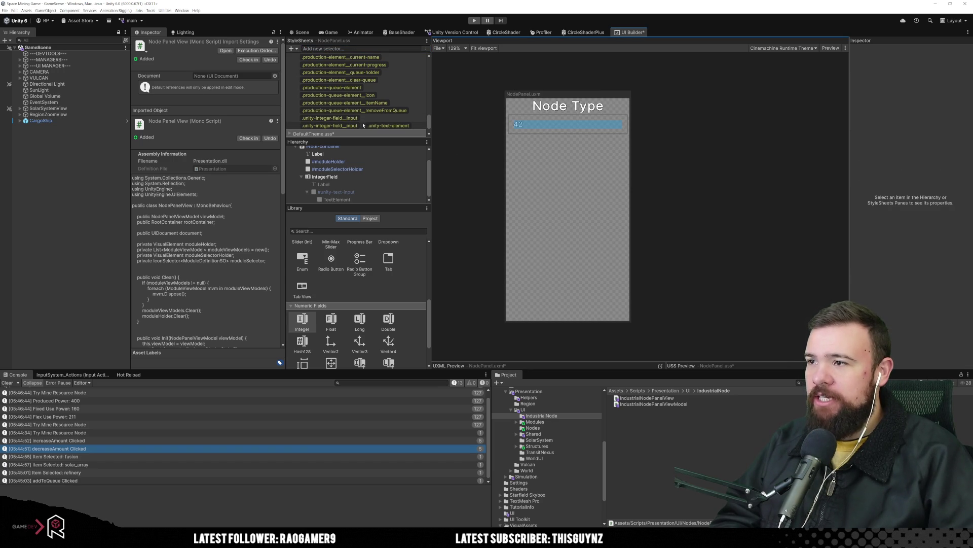
left_click(363, 127)
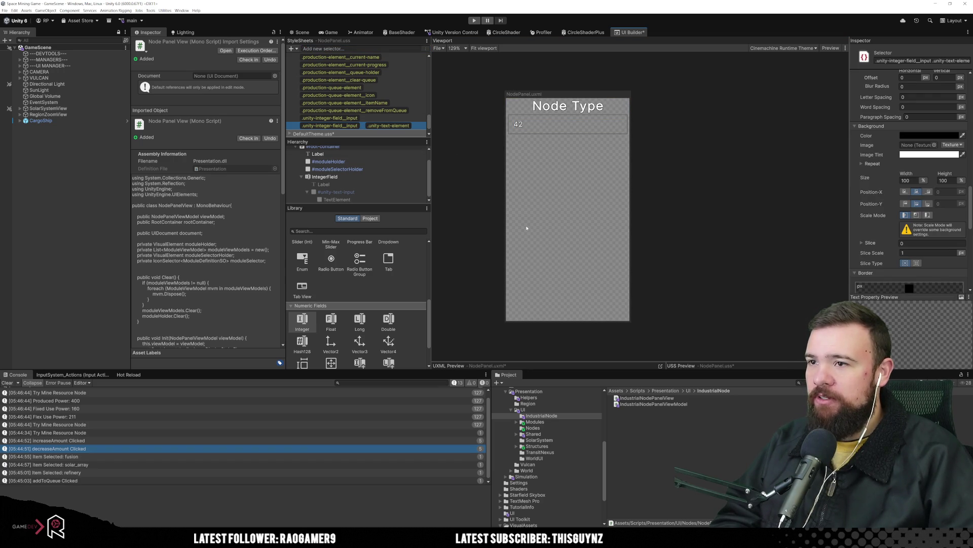
Step: Give the new text-element selector a black text colour and a larger text size
scroll(894, 186, "down", 10)
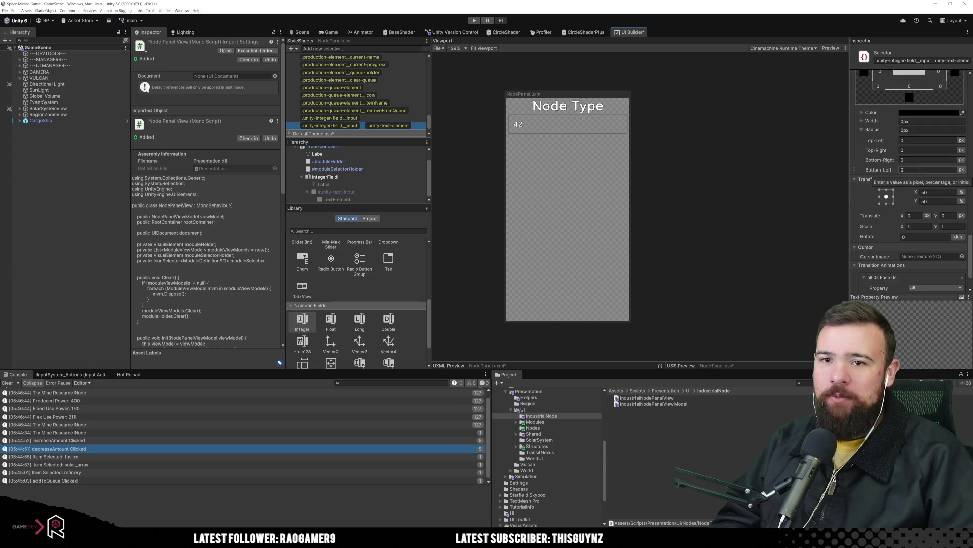
scroll(892, 203, "up", 8)
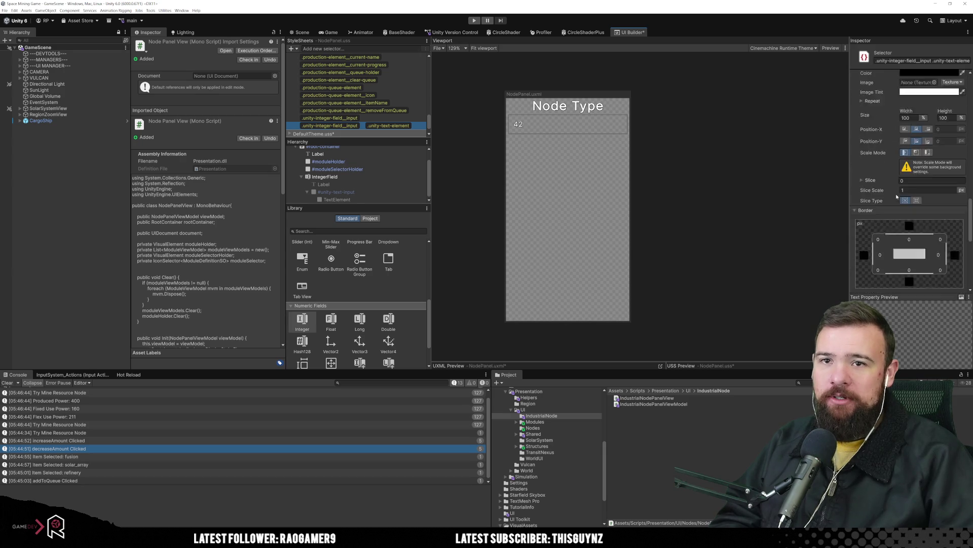
scroll(895, 195, "down", 10)
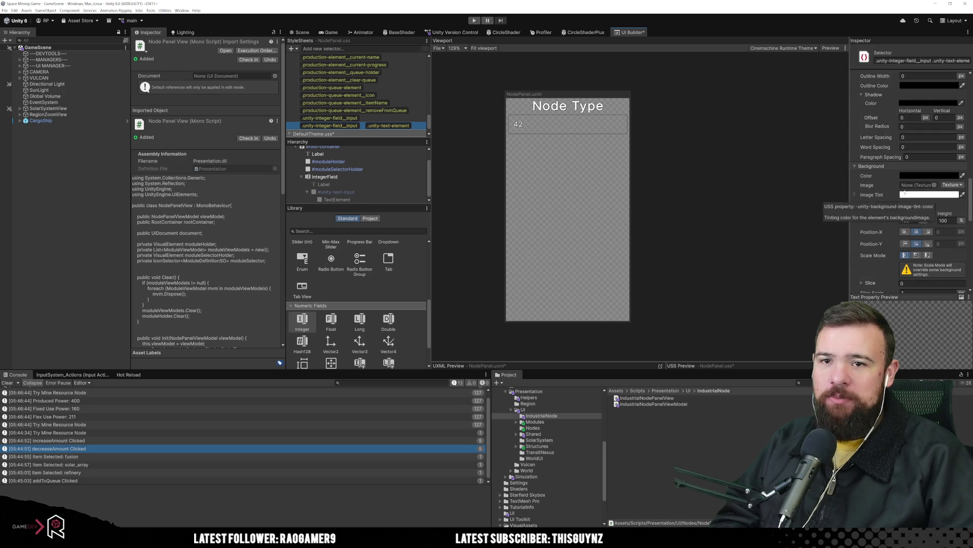
scroll(886, 203, "up", 10)
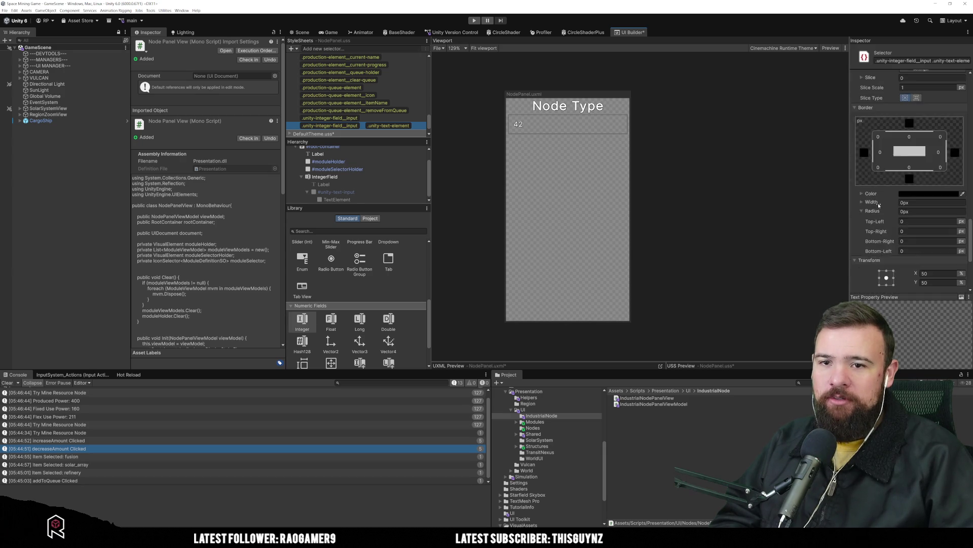
scroll(872, 205, "down", 3)
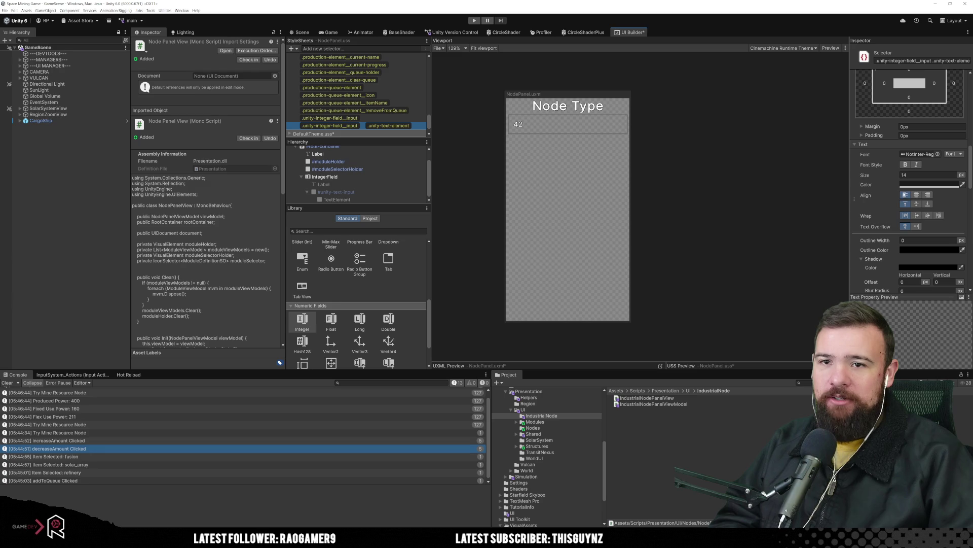
left_click(928, 185)
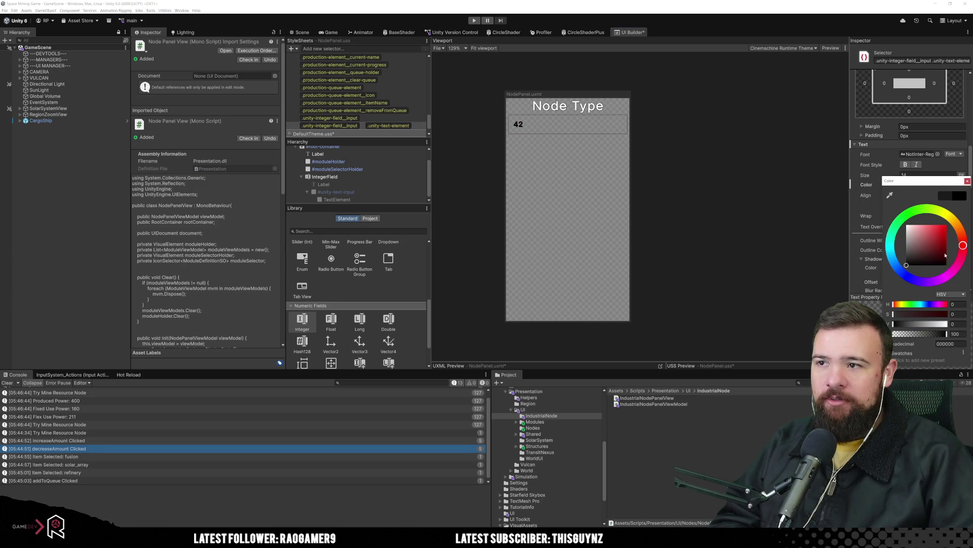
left_click(967, 182)
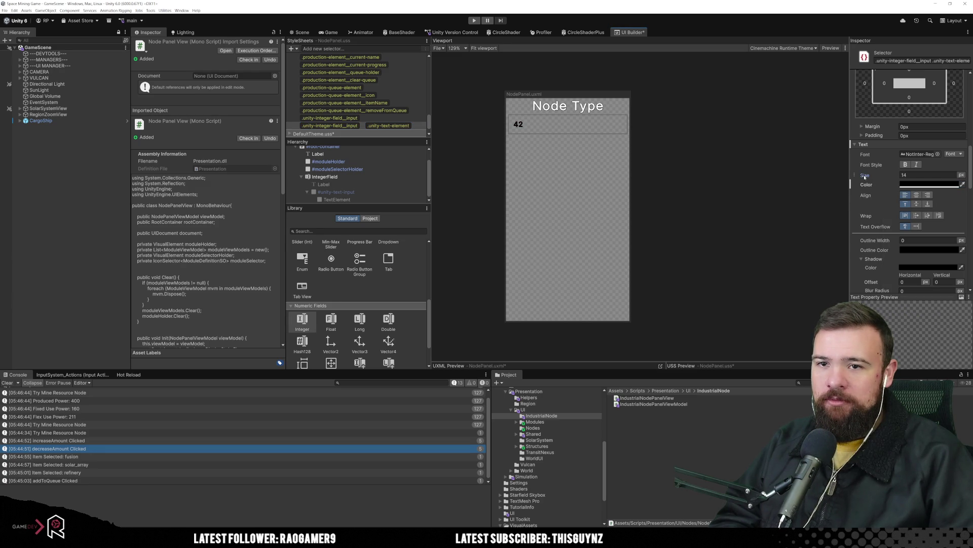
left_click_drag(865, 176, 873, 177)
left_click(671, 186)
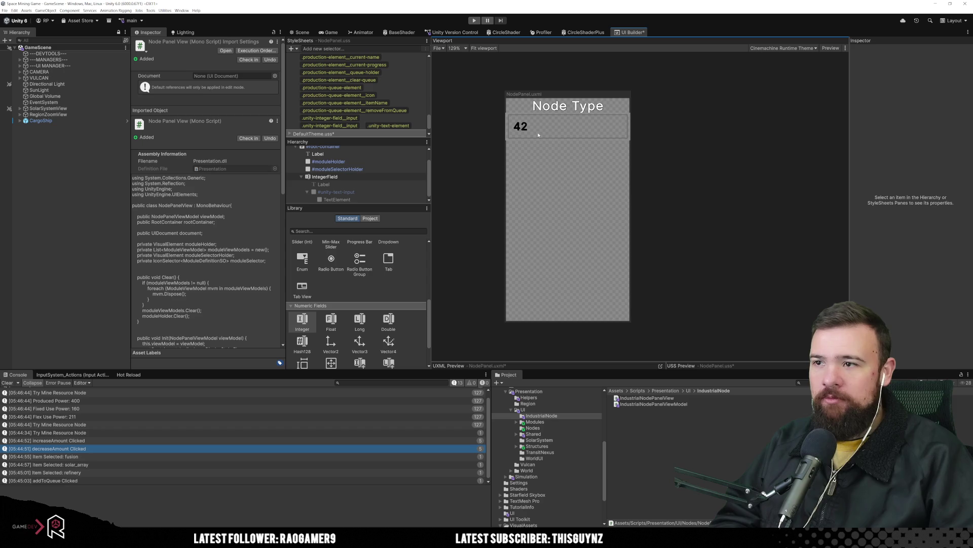
left_click(356, 192)
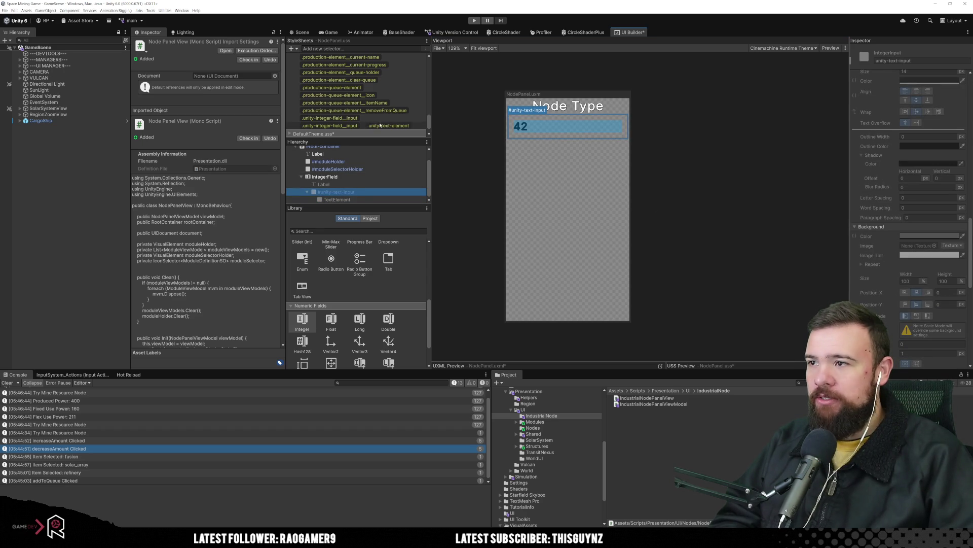
Step: Set .unity-integer-field__input margin and padding to 0px, then save NodePanel
left_click(363, 118)
scroll(915, 229, "down", 10)
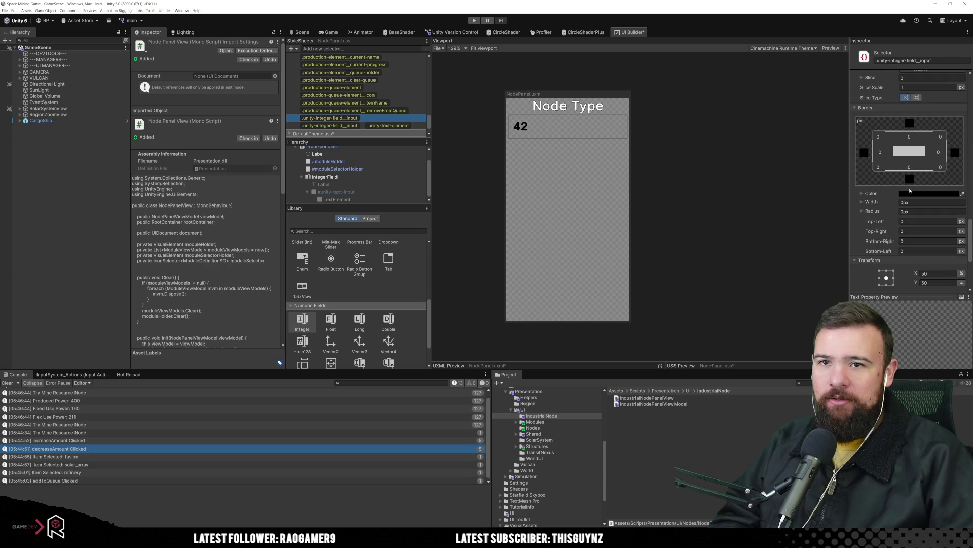
scroll(902, 218, "up", 5)
scroll(895, 210, "down", 10)
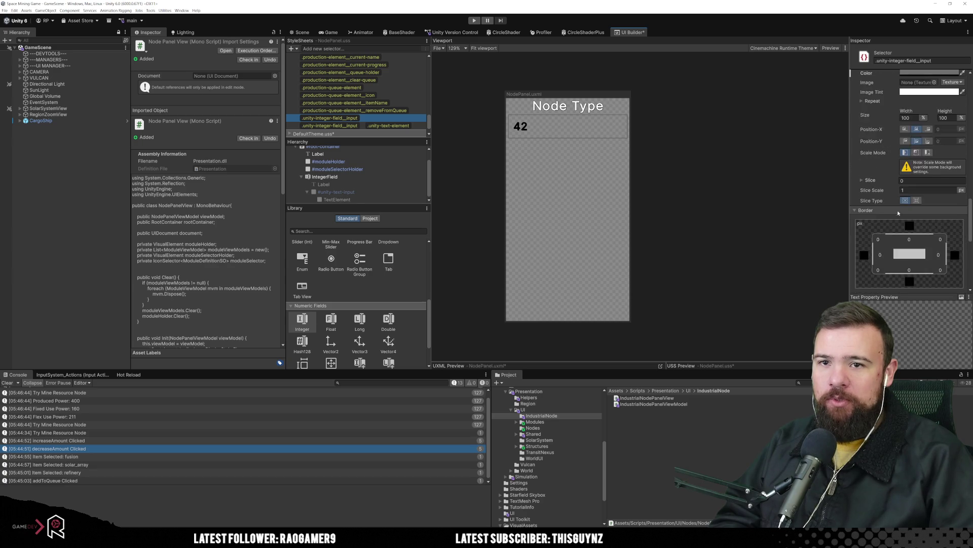
scroll(901, 226, "up", 8)
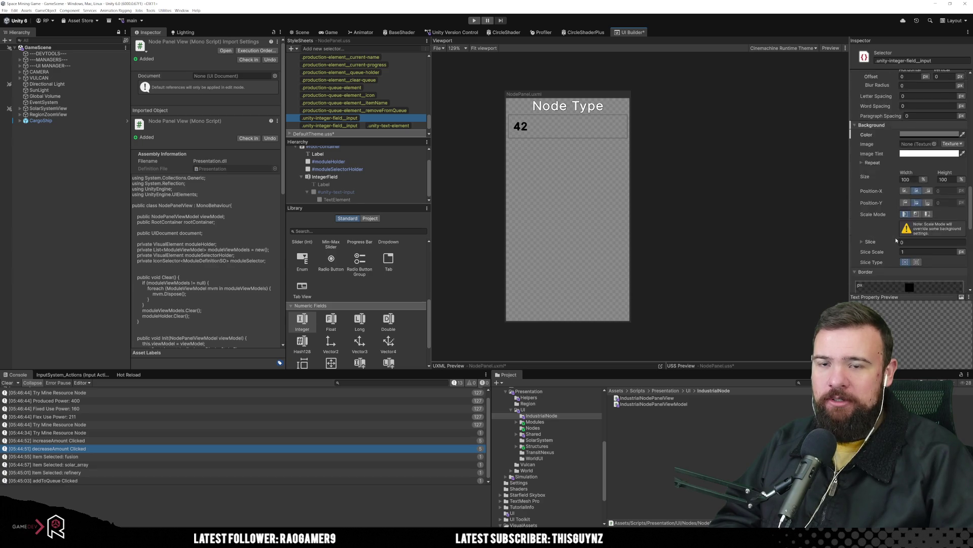
left_click(920, 189)
key("Return")
key("Tab")
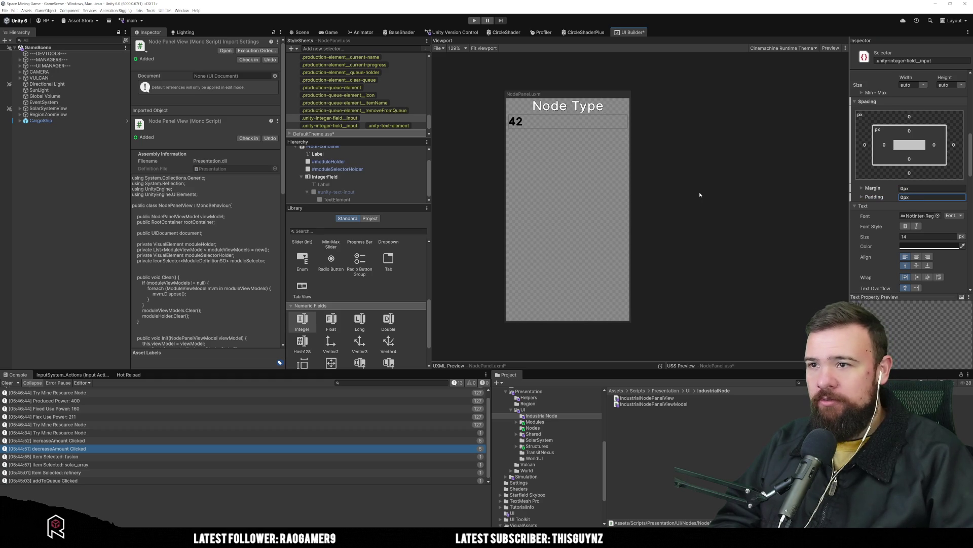
left_click(700, 195)
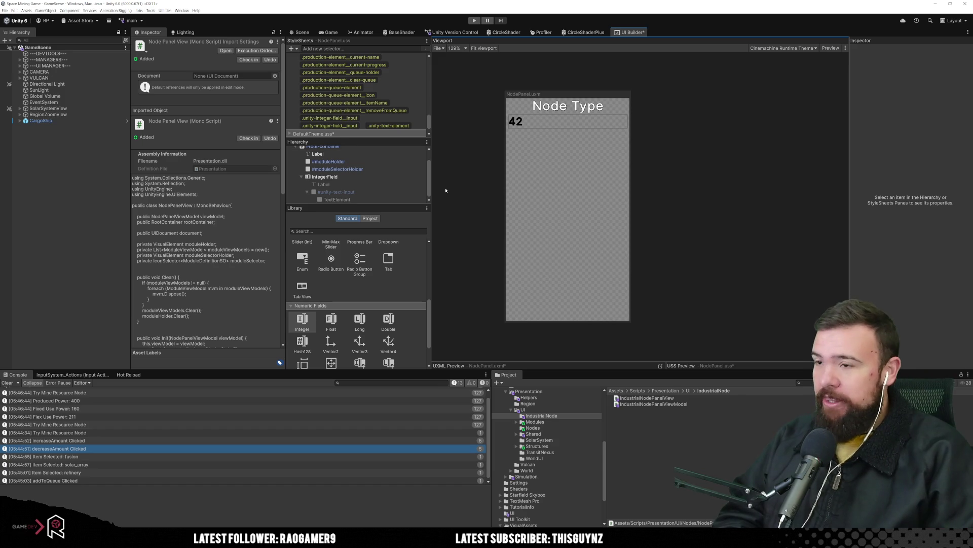
key("ctrl+s")
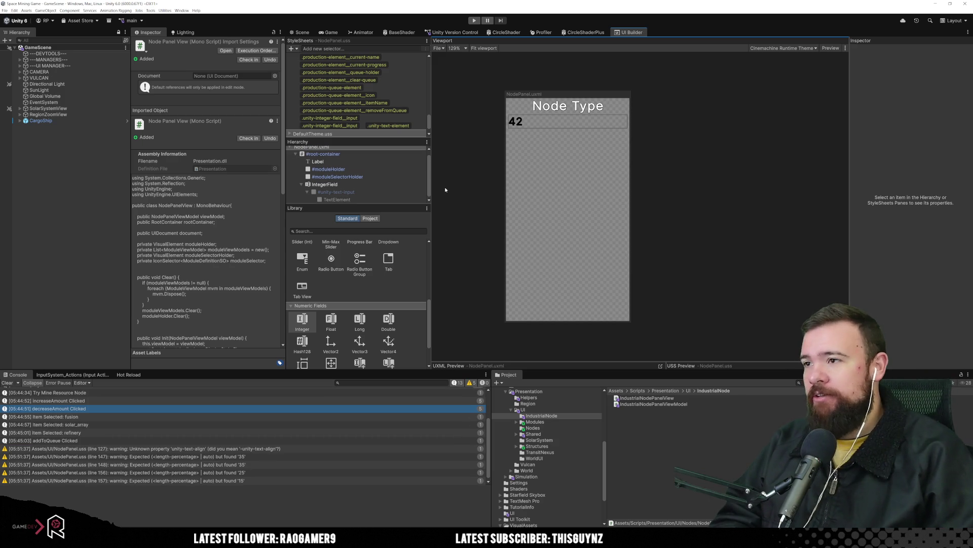
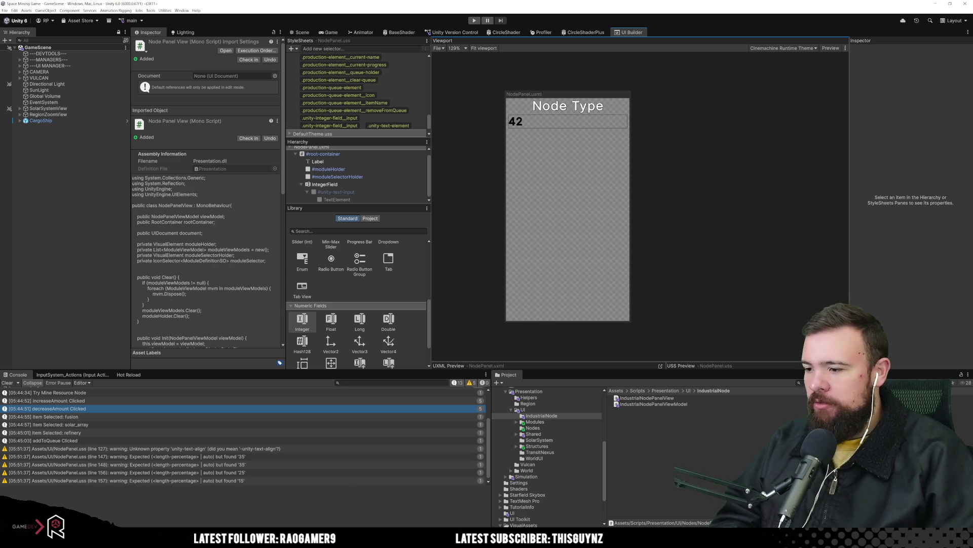
Step: Bring Visual Studio forward and open the NodePanel.uss stylesheet
key("alt+Tab")
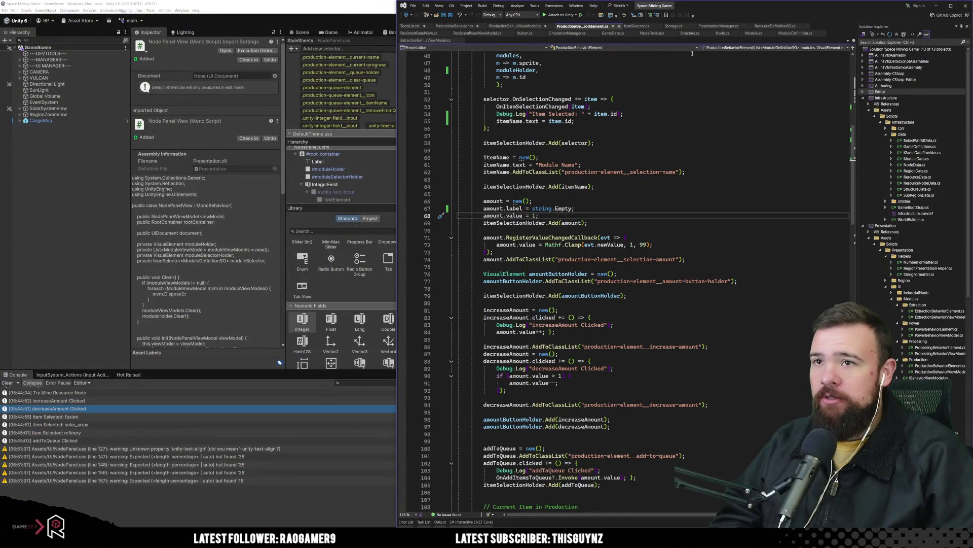
left_click(694, 88)
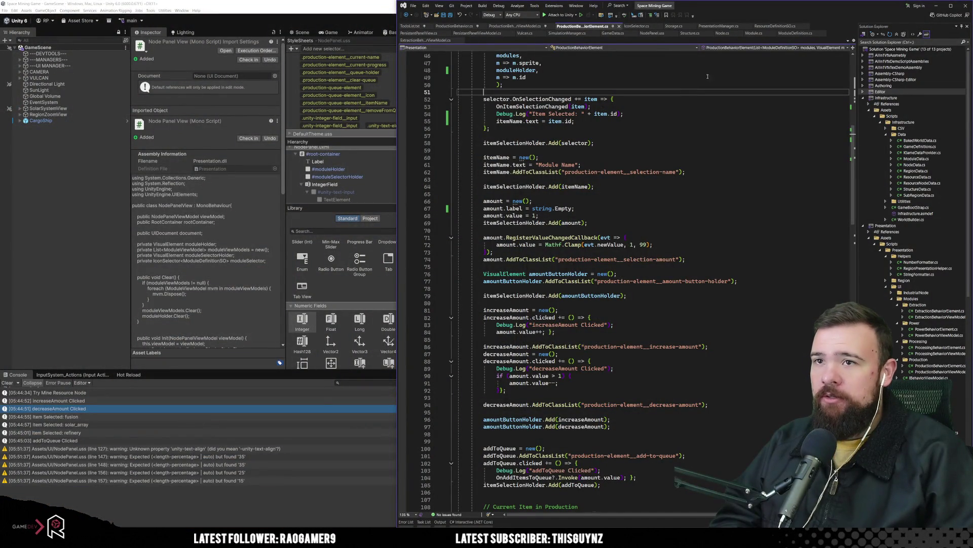
left_click(652, 33)
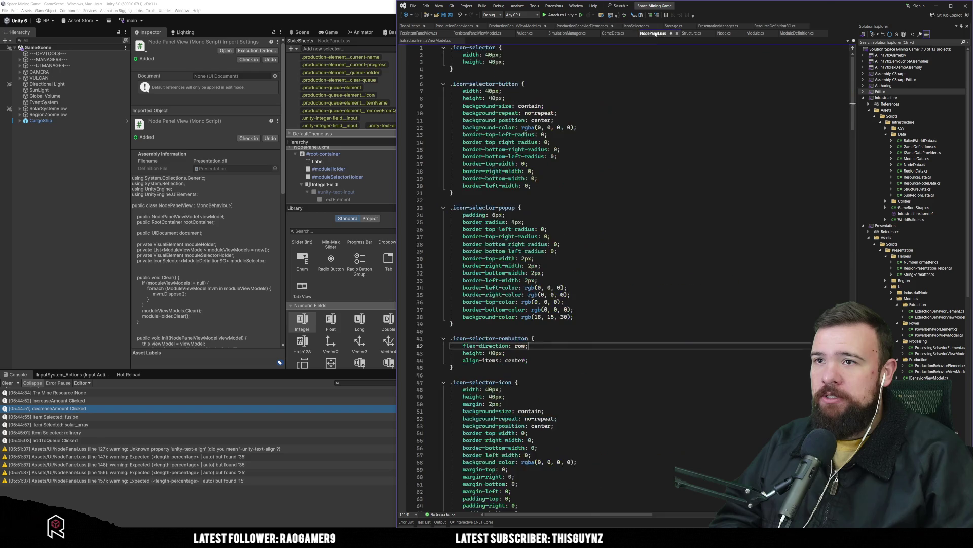
scroll(574, 432, "down", 20)
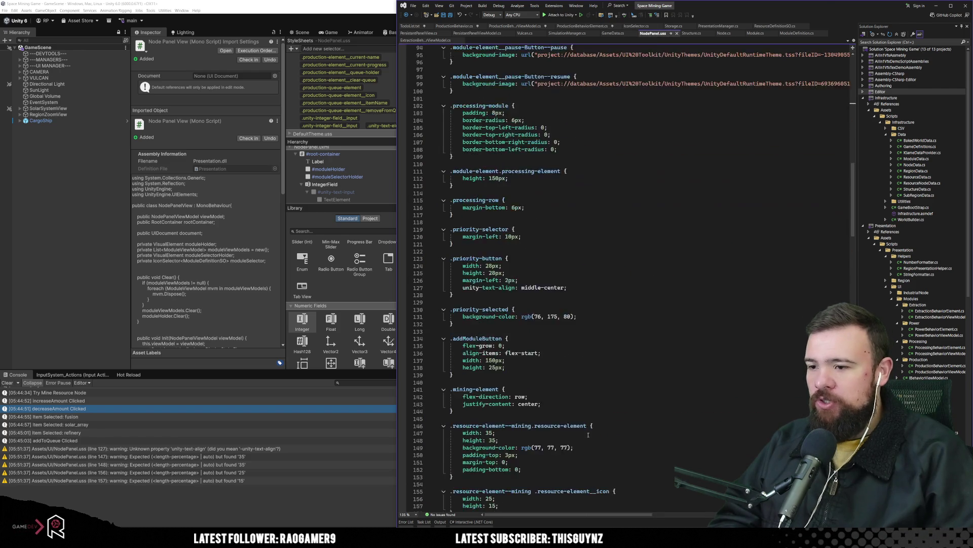
scroll(609, 426, "down", 20)
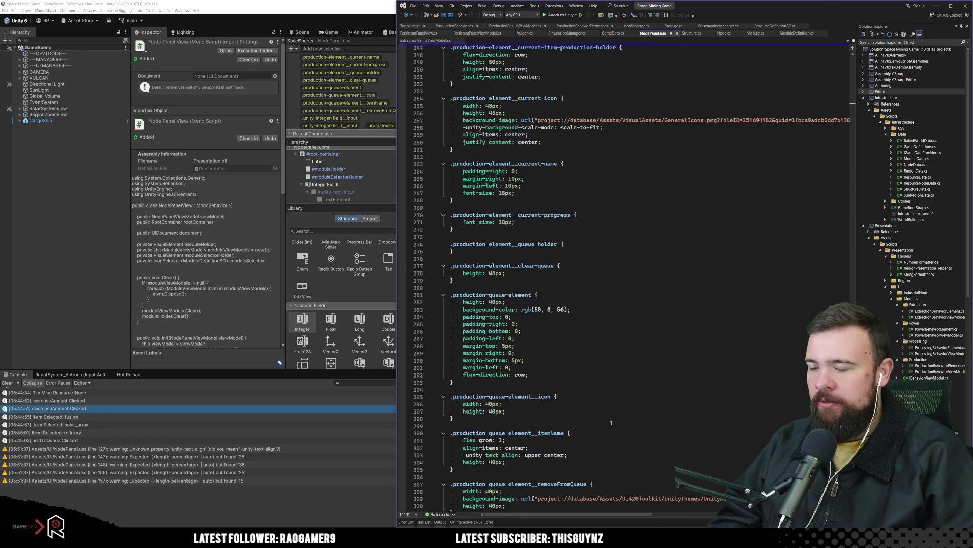
scroll(522, 379, "up", 1)
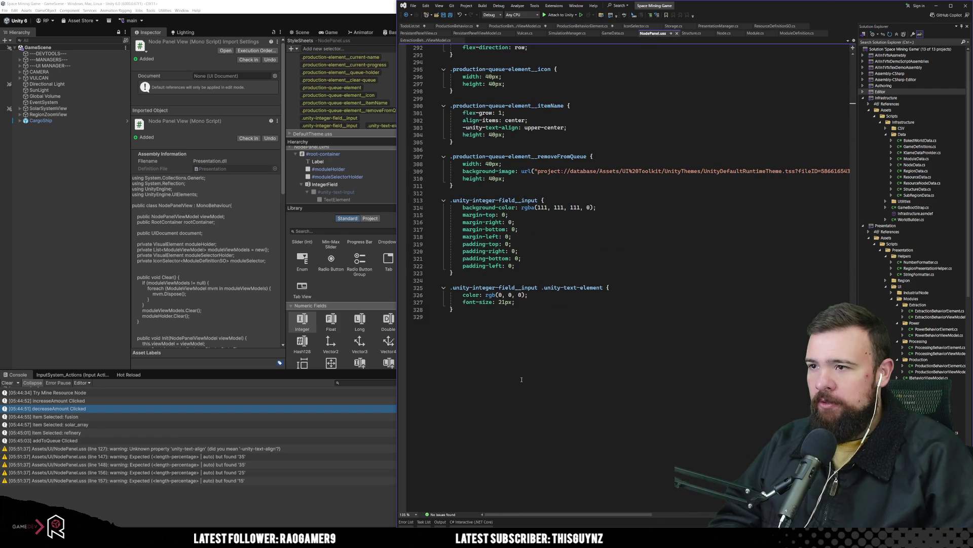
Step: Find and select the .production-element__selection-amount selector text in the stylesheet
left_click(539, 250)
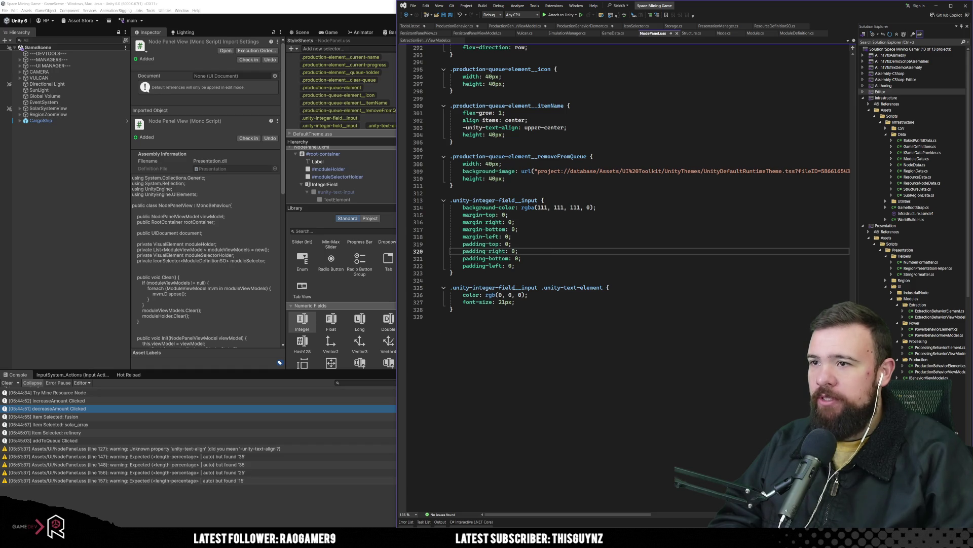
scroll(512, 265, "up", 5)
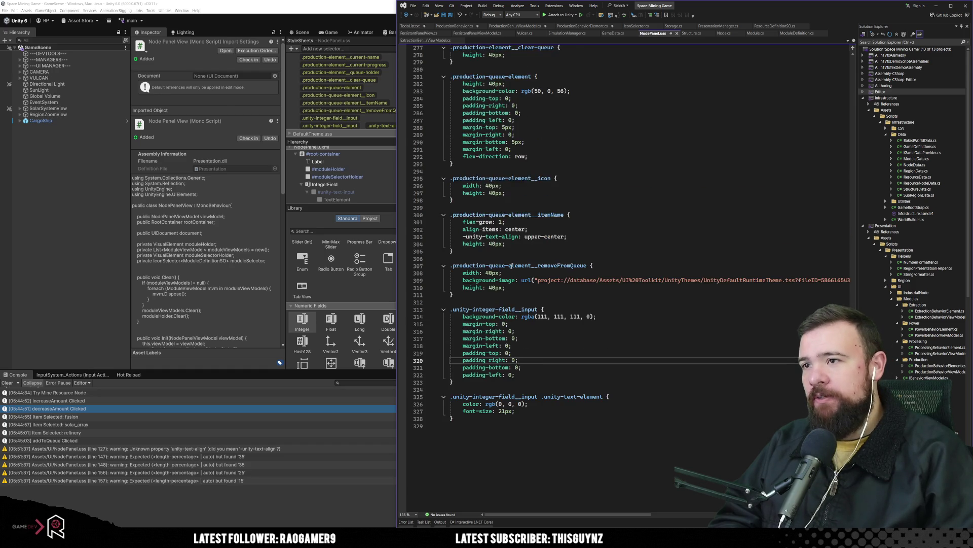
scroll(511, 266, "up", 6)
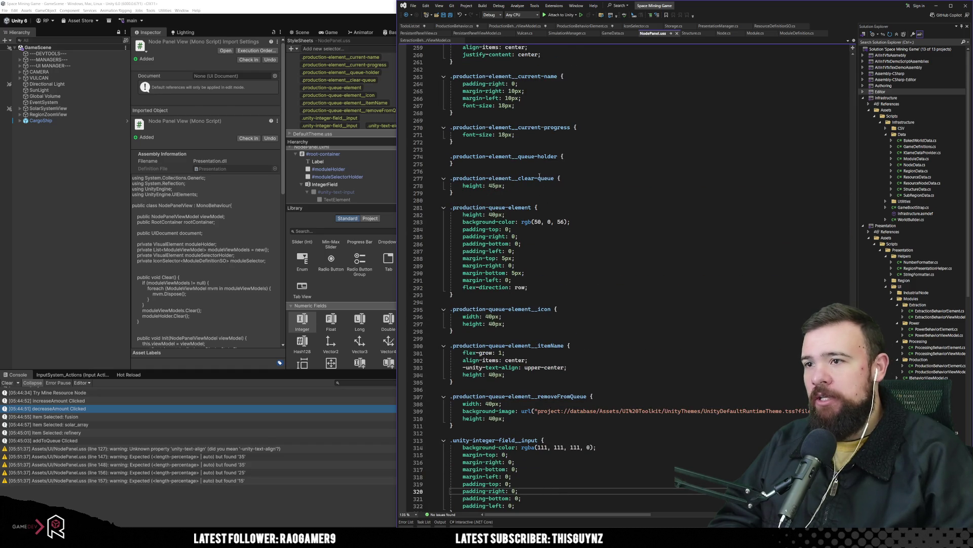
scroll(539, 186, "up", 5)
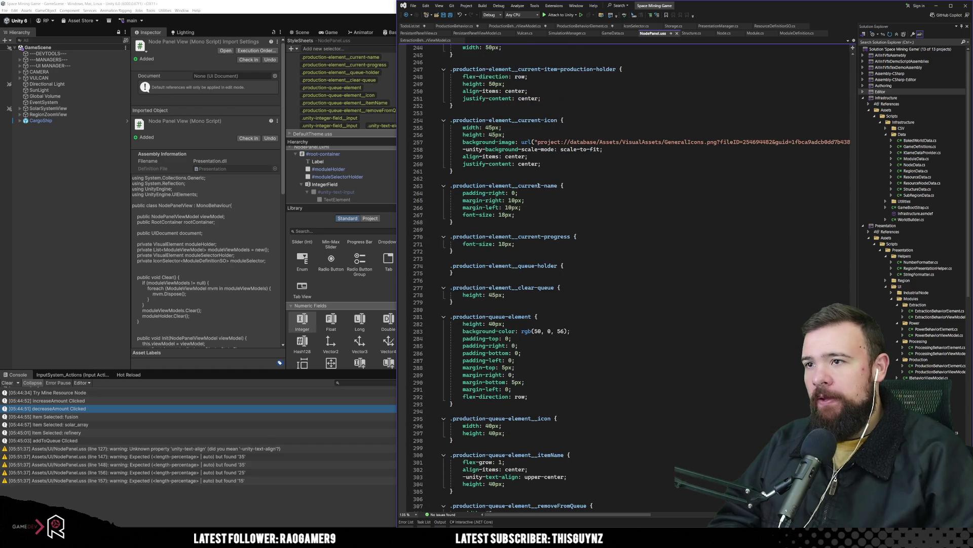
scroll(524, 135, "up", 4)
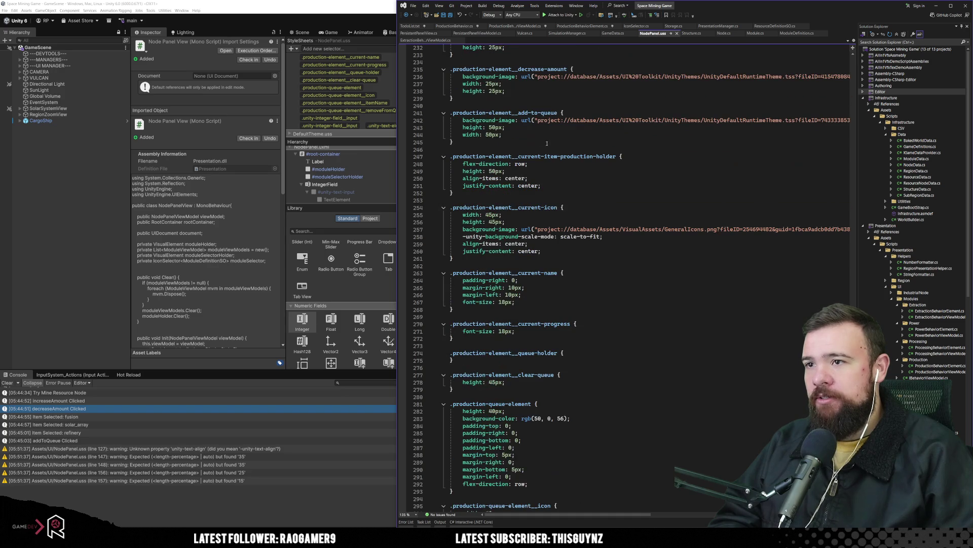
scroll(528, 153, "up", 4)
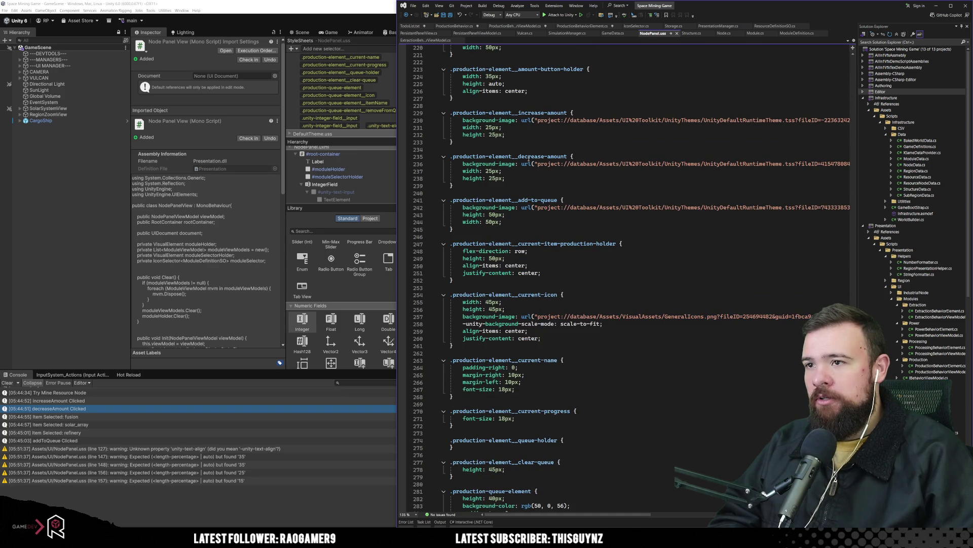
scroll(529, 159, "up", 4)
scroll(526, 137, "up", 2)
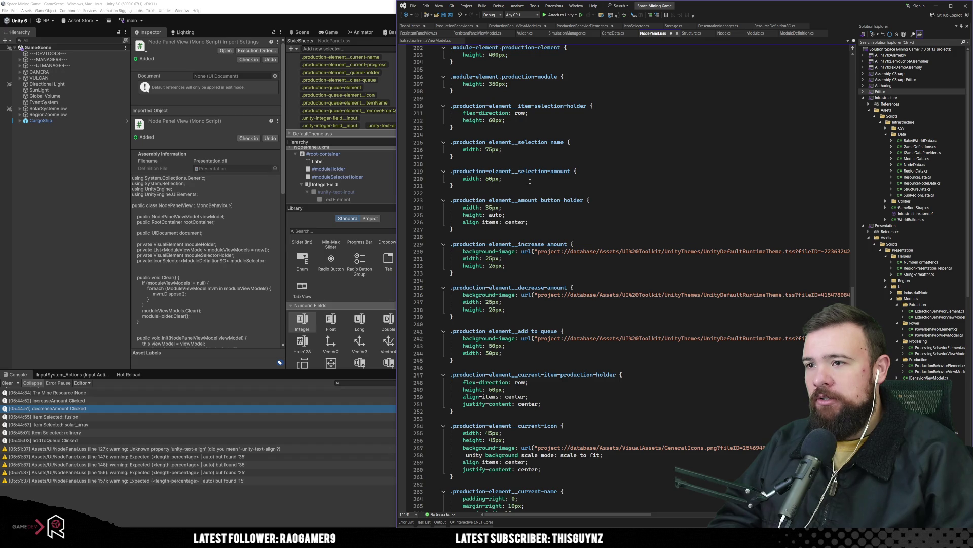
left_click(531, 172)
scroll(531, 185, "up", 1)
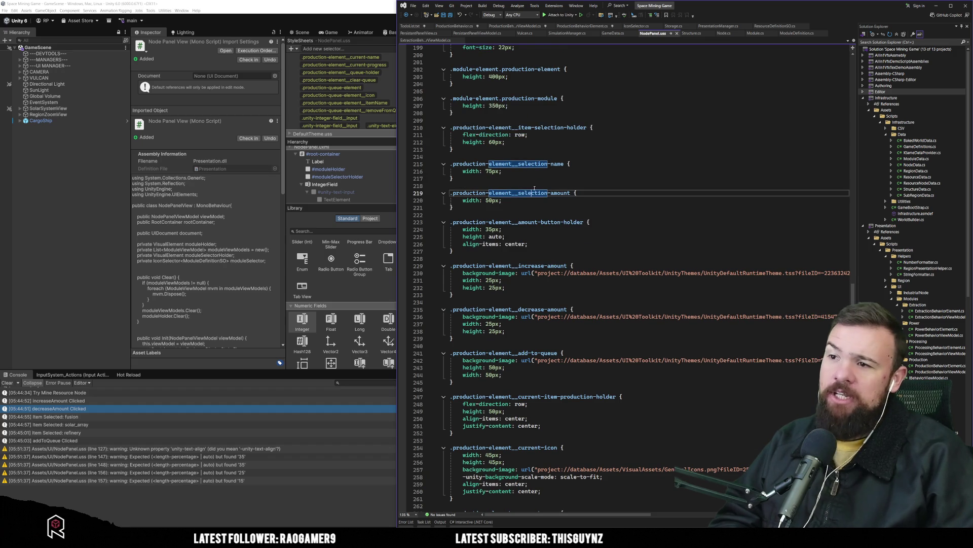
left_click_drag(450, 193, 572, 193)
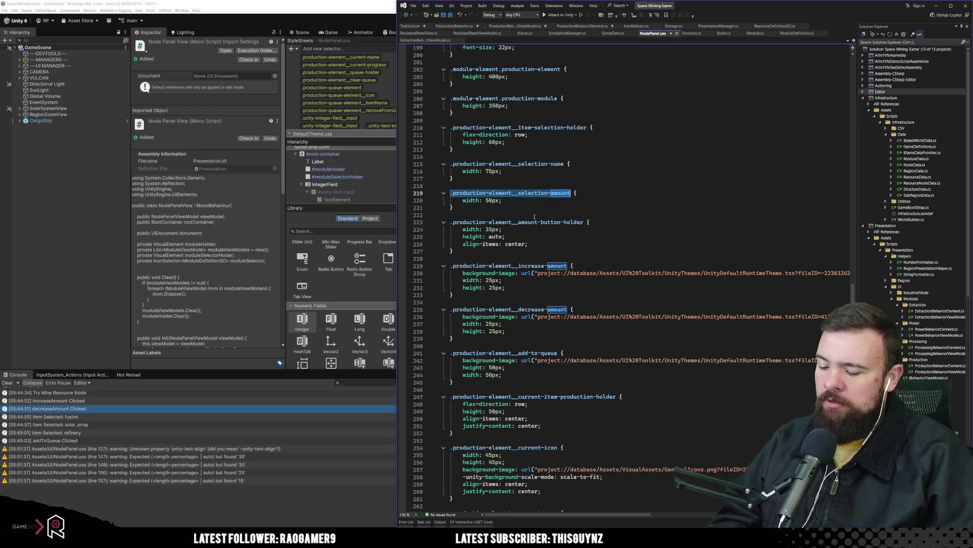
scroll(534, 217, "down", 20)
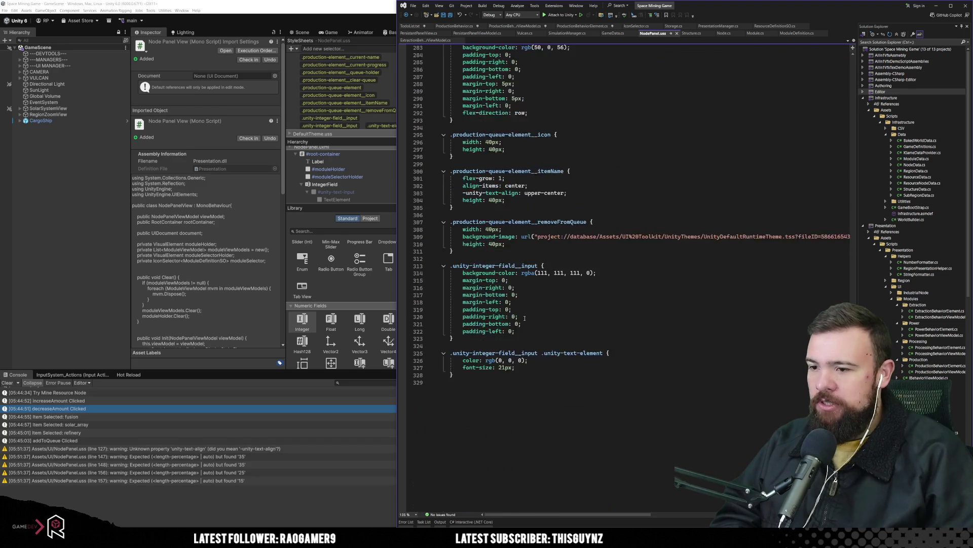
Step: Prefix both integer-field input rules with .production-element__selection-amount
scroll(525, 318, "down", 3)
left_click(449, 200)
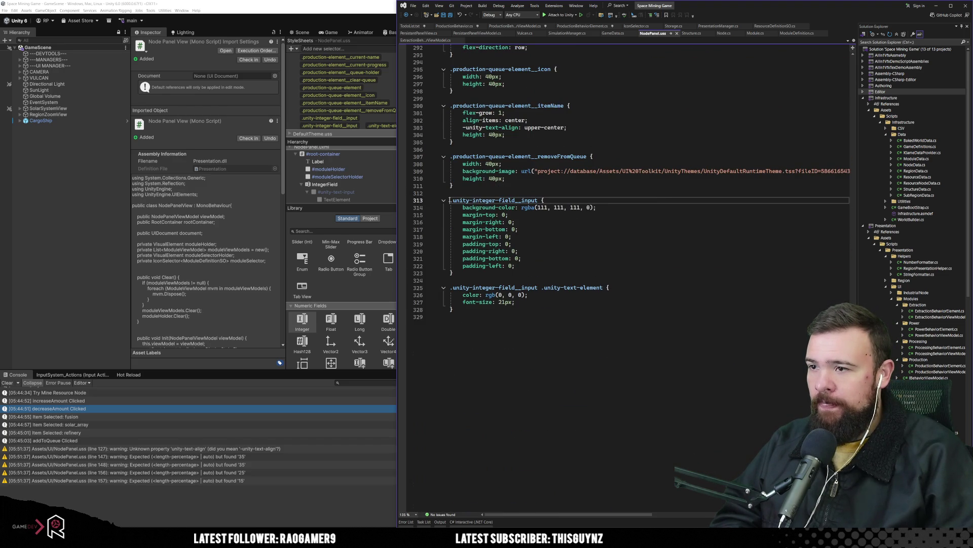
type(".production-element__selection-amount")
left_click(450, 287)
type(".production-element__selection-amount")
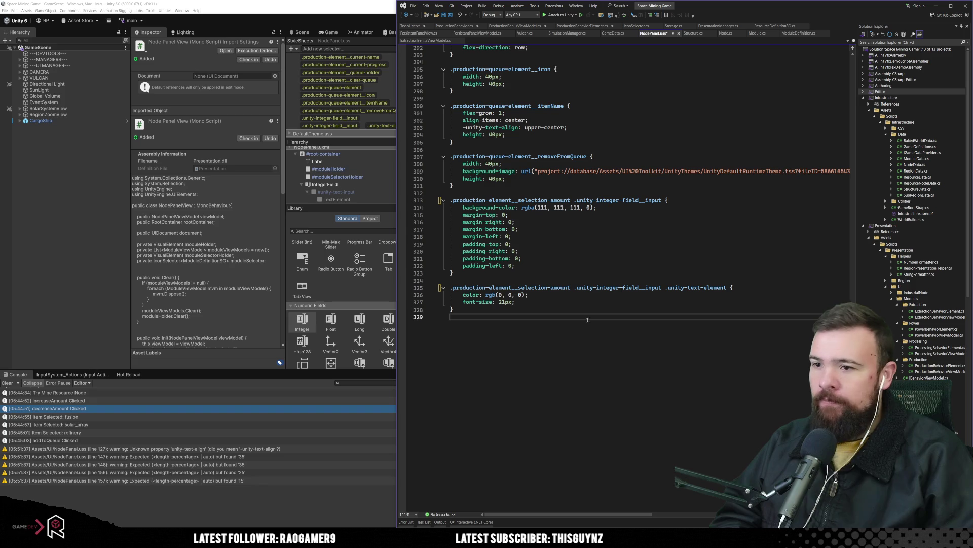
Step: Review the edited rules, save NodePanel.uss, and return to Unity
left_click(602, 247)
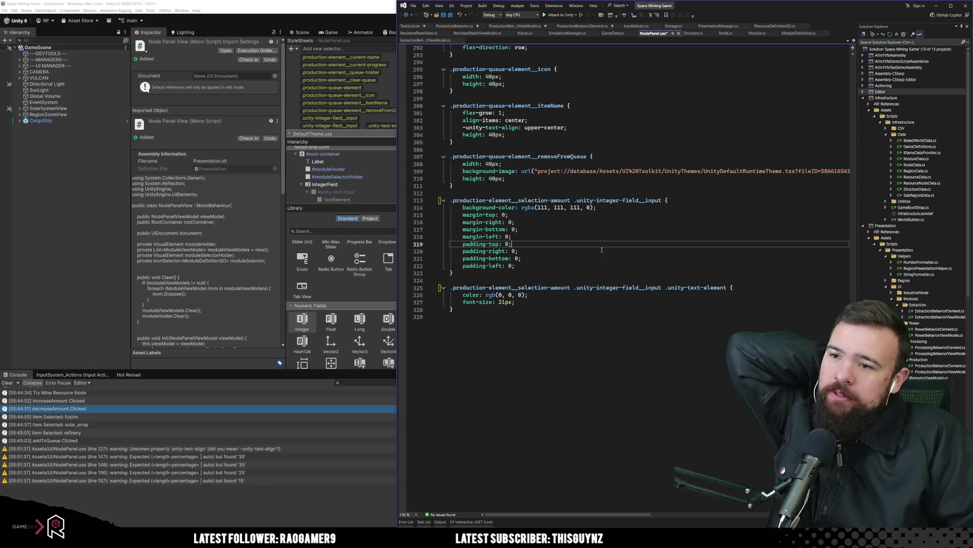
left_click(526, 222)
left_click(530, 200)
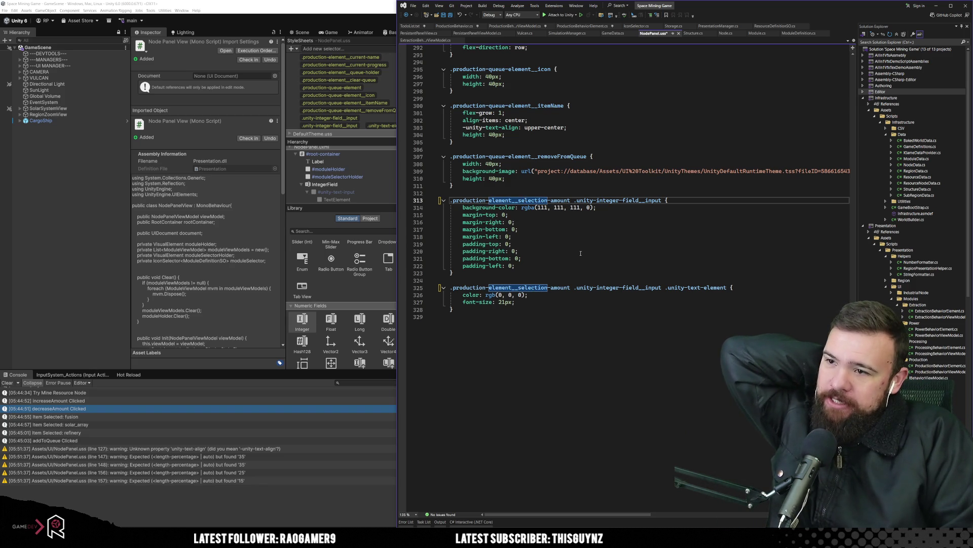
left_click(527, 266)
left_click(532, 287)
left_click(582, 318)
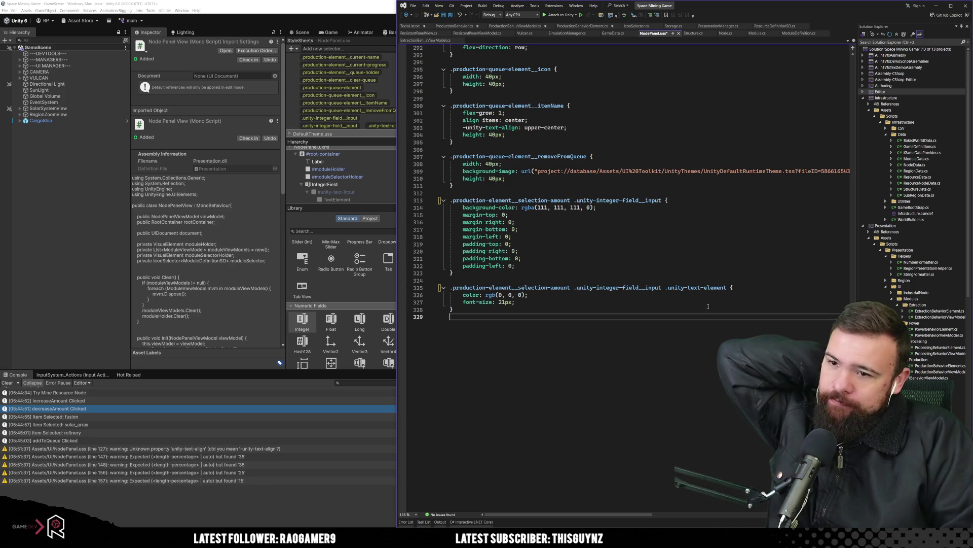
left_click(581, 251)
left_click(558, 337)
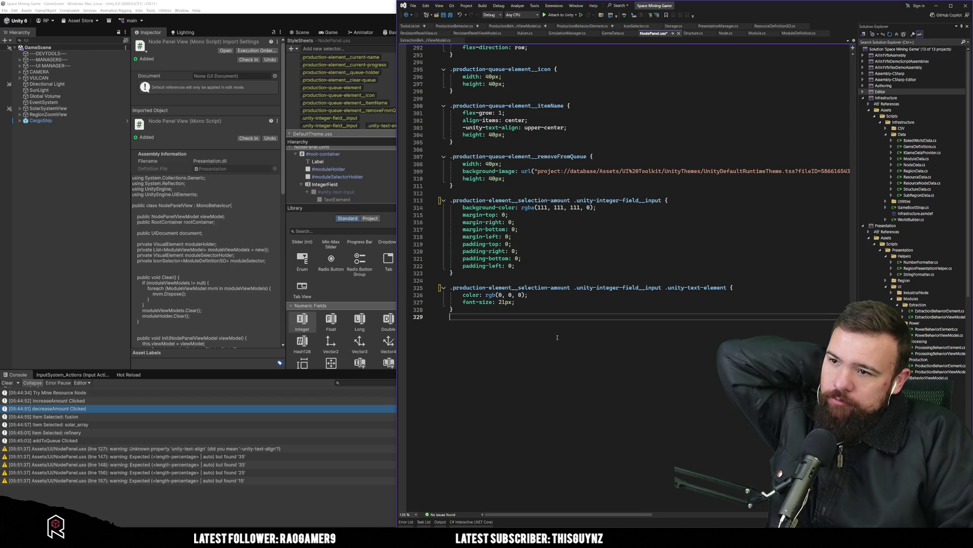
key("ctrl+s")
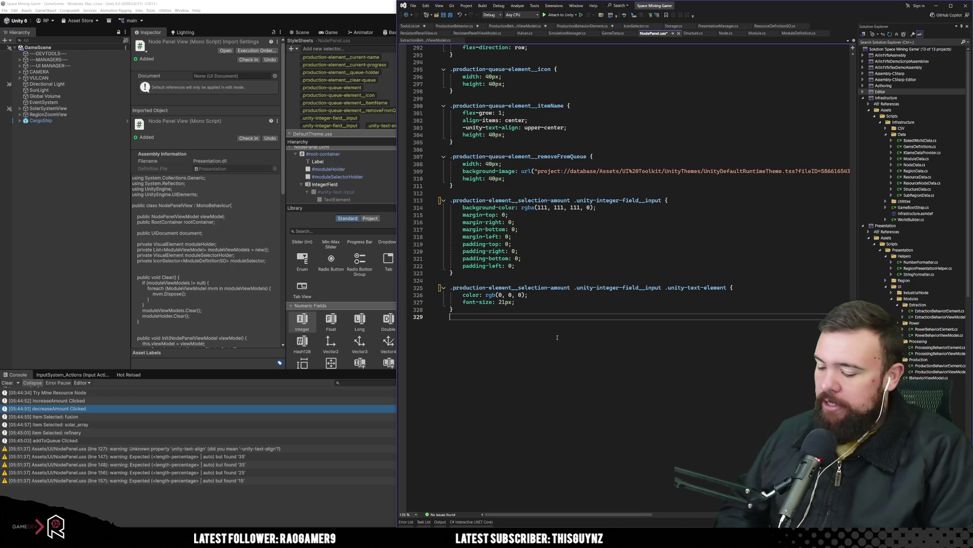
left_click(615, 257)
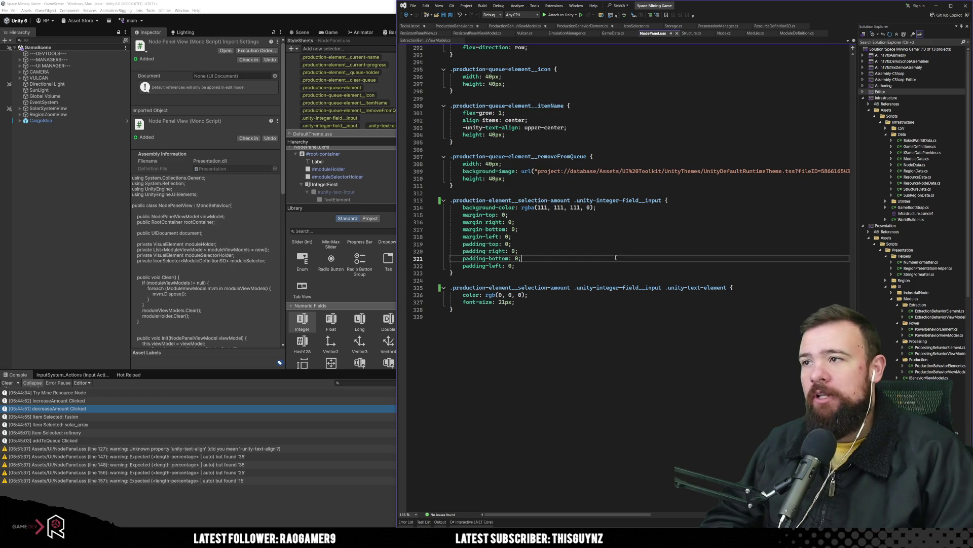
left_click(338, 26)
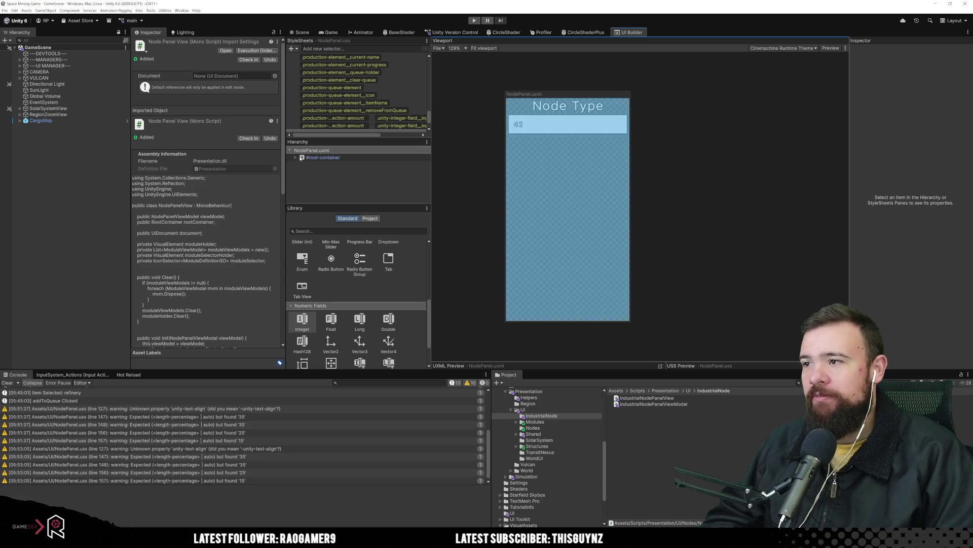
Step: Delete the test IntegerField showing 42 from #root-container and enter Play mode
left_click(296, 157)
left_click(325, 188)
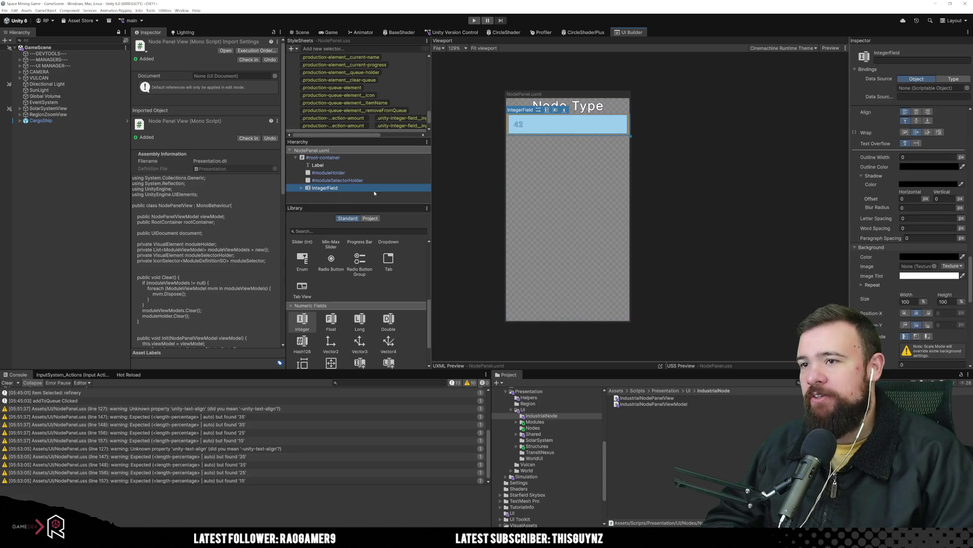
key("Delete")
left_click(496, 209)
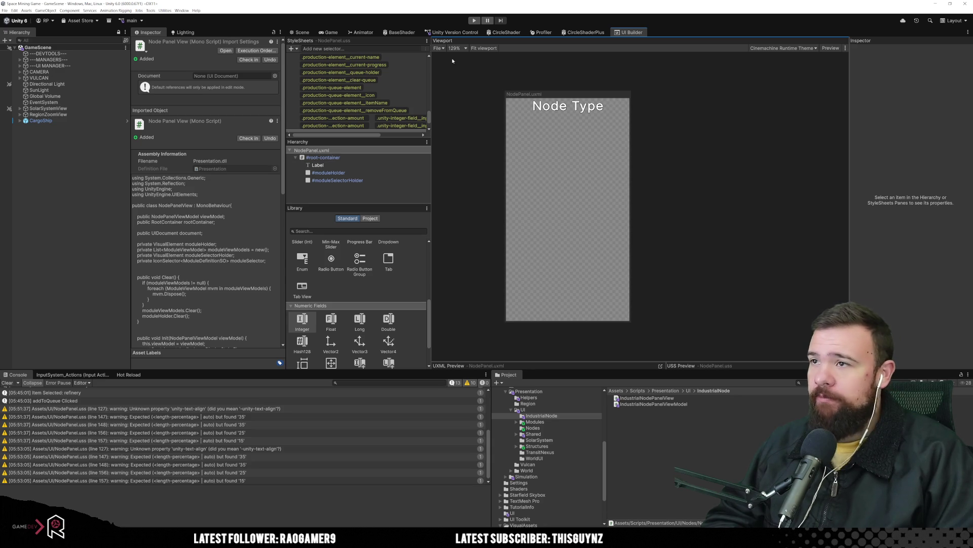
left_click(474, 20)
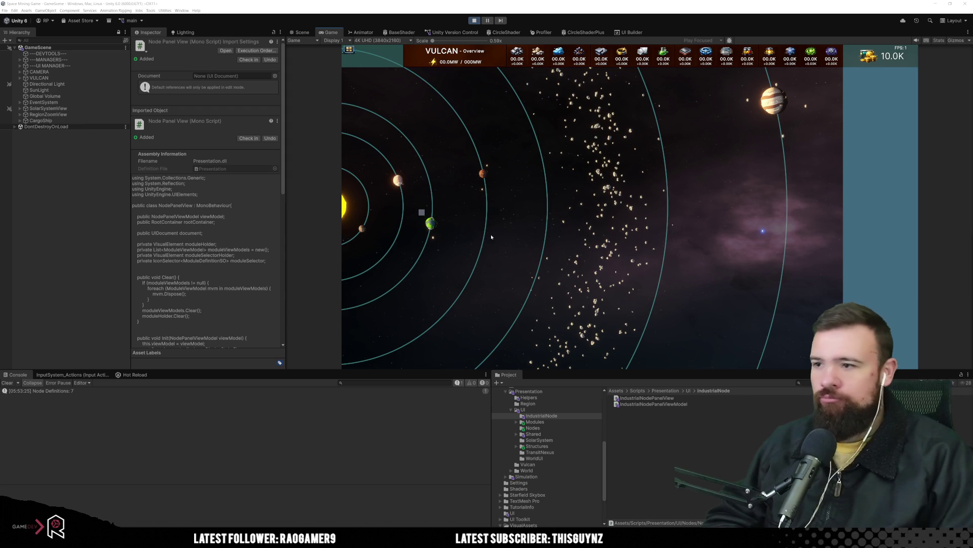
Step: Open the Vulcan node's Production panel and set the module amount to 10
left_click(422, 212)
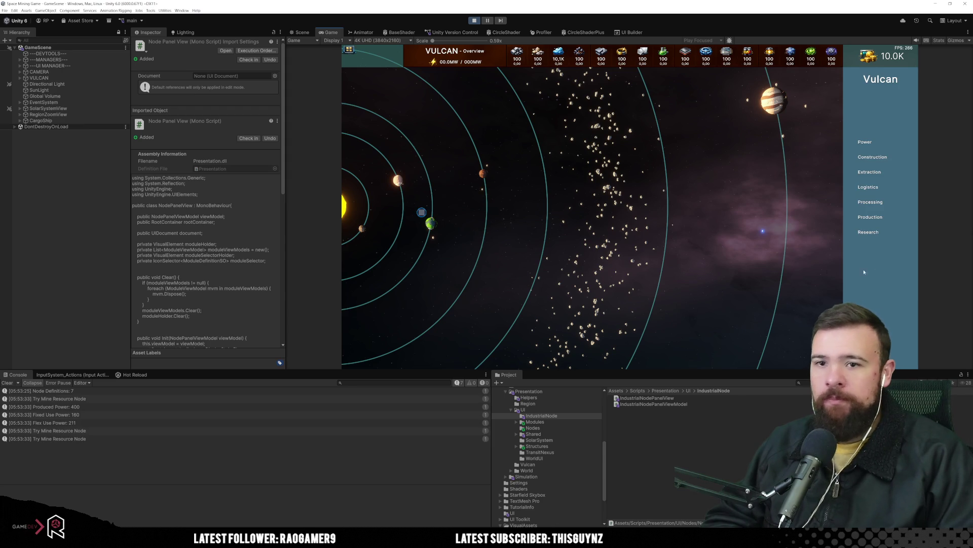
left_click(880, 221)
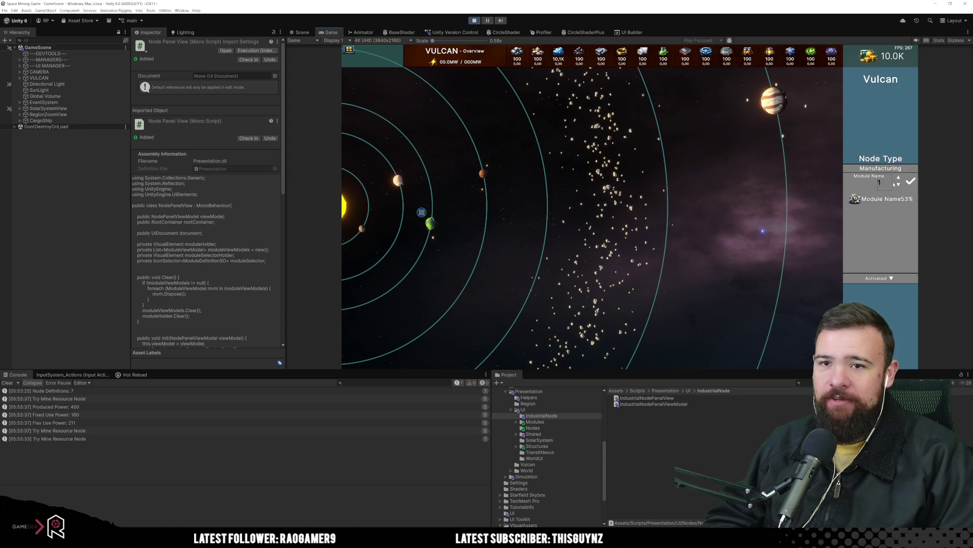
left_click(899, 178)
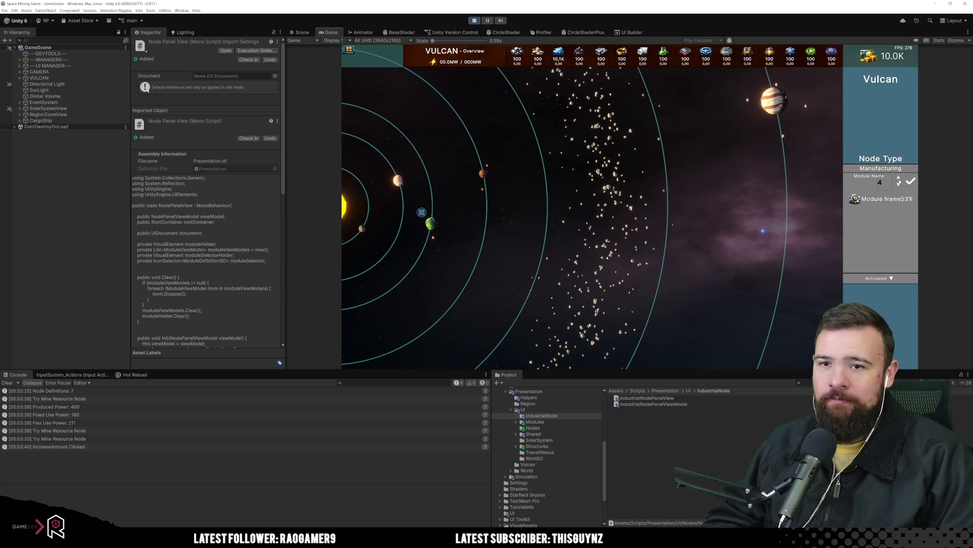
left_click(899, 185)
left_click(899, 185)
left_click(899, 185)
left_click(898, 178)
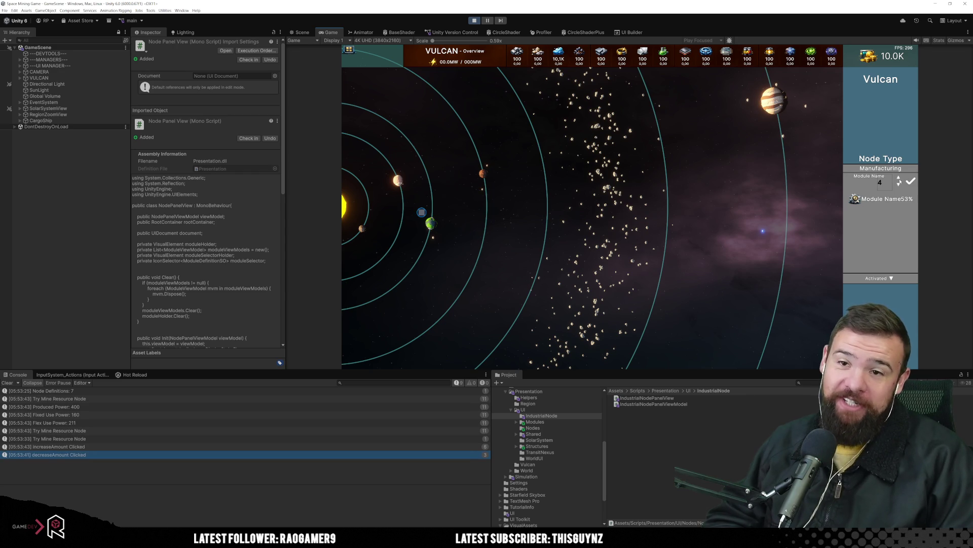
left_click(885, 186)
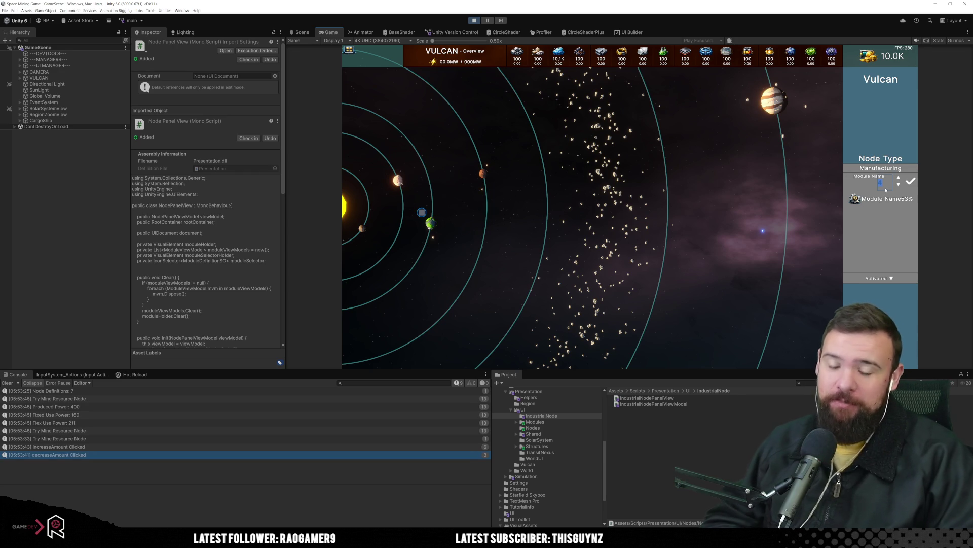
type("10")
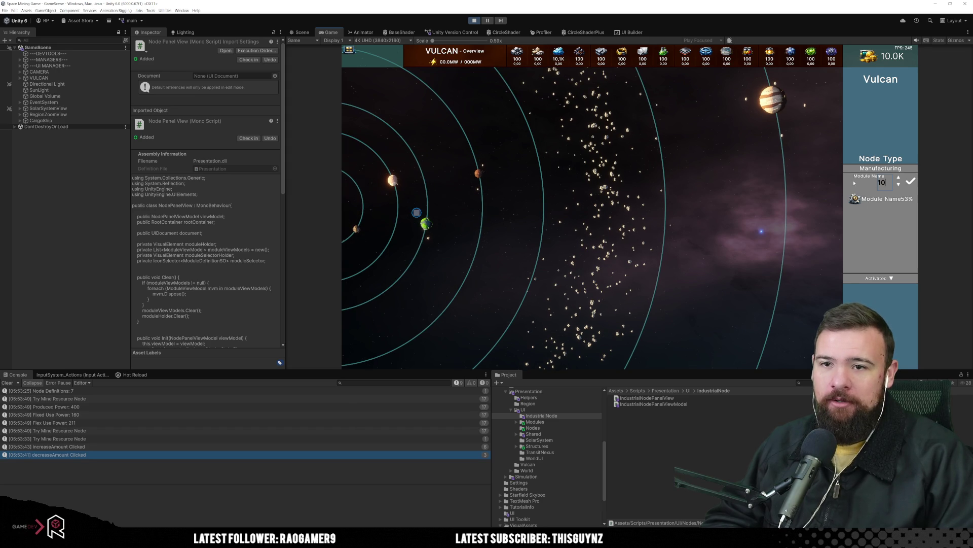
Step: Choose fusion as the module and add it to the production queue
left_click(852, 185)
left_click(865, 219)
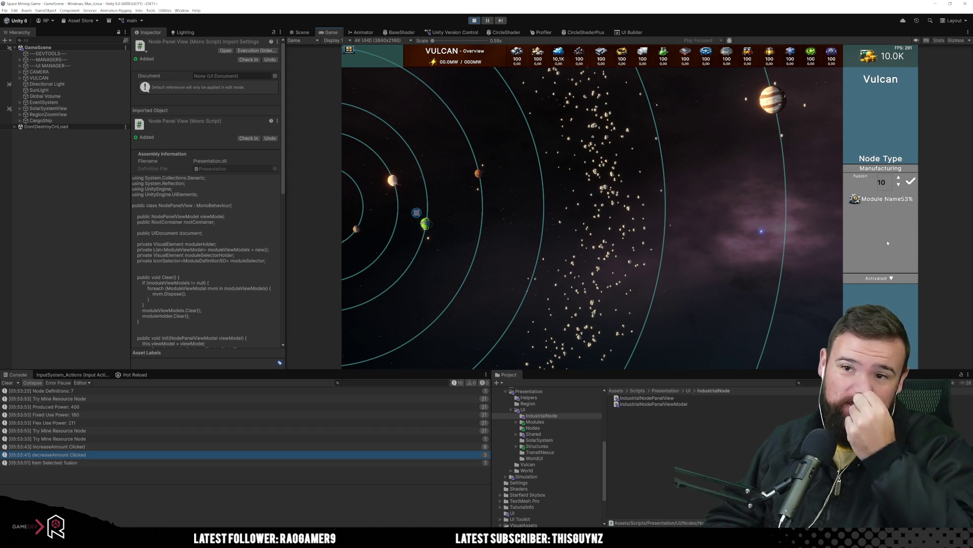
left_click(911, 182)
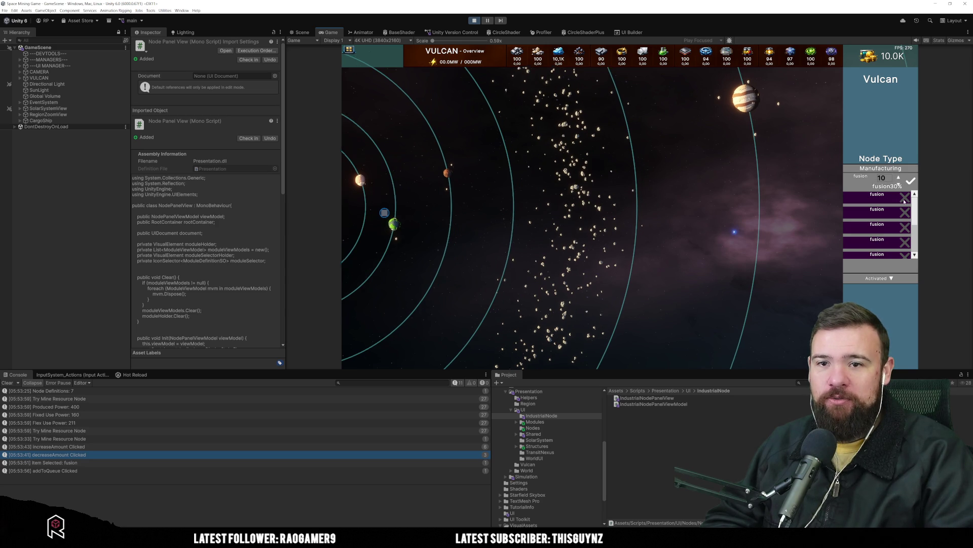
scroll(893, 228, "down", 3)
scroll(894, 229, "up", 3)
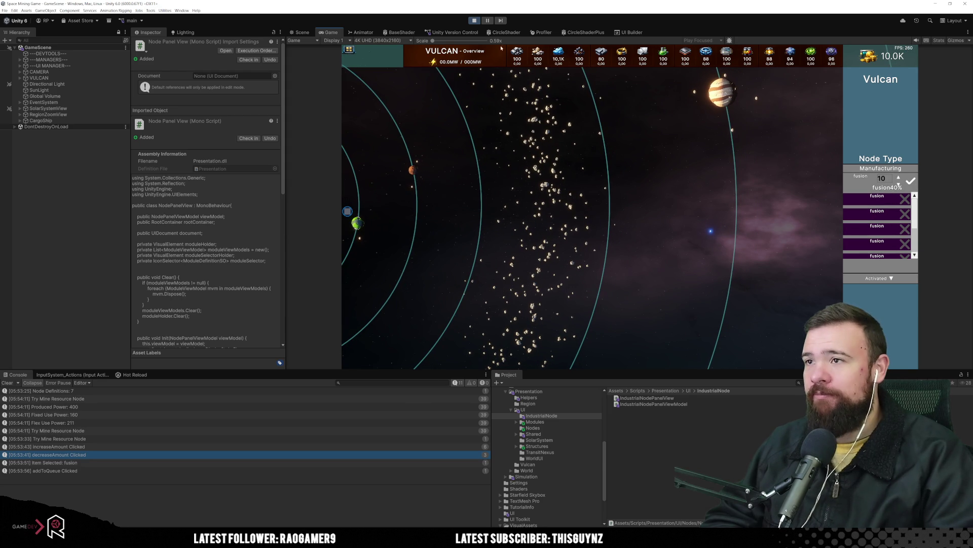
left_click(182, 10)
Step: Open the UI Toolkit Debugger and pick elements in the production panel
mouse_move(228, 177)
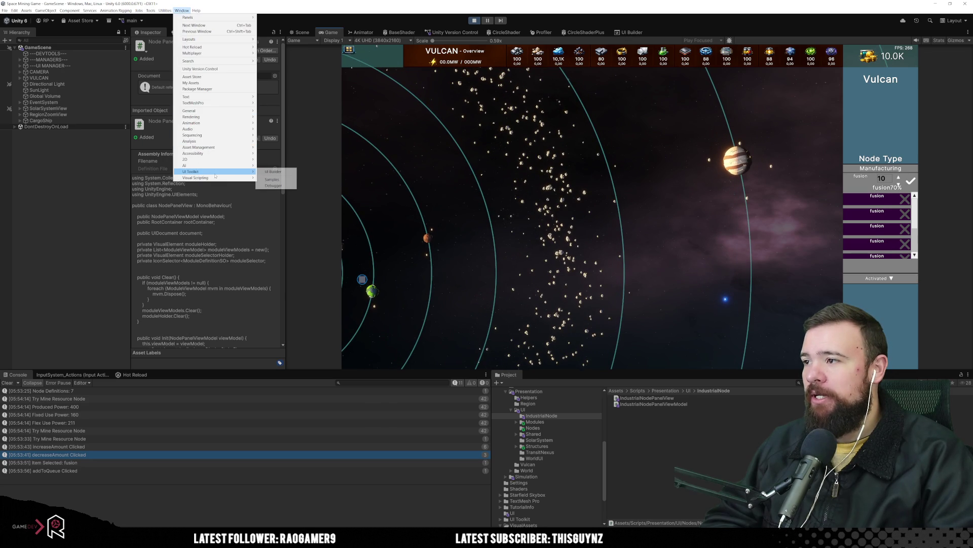
left_click(273, 185)
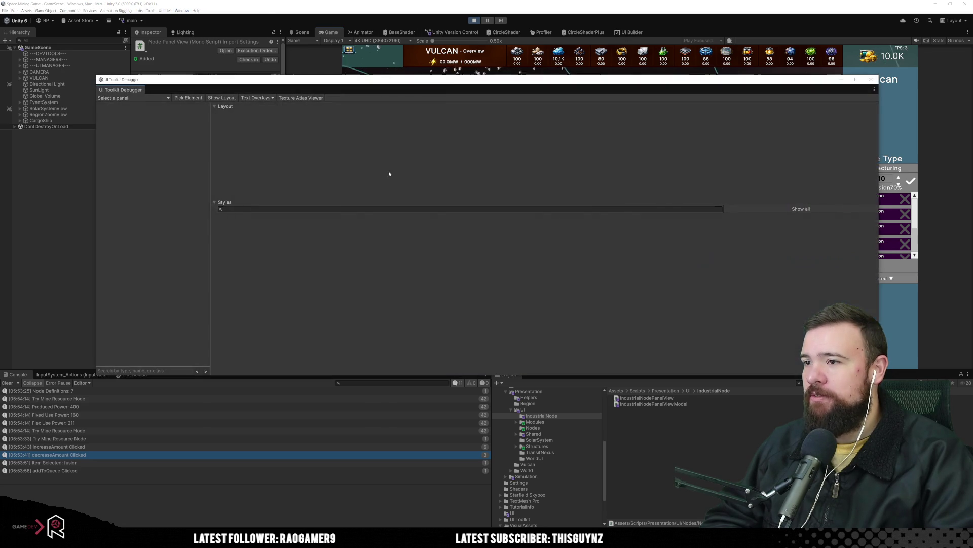
left_click(103, 153)
left_click(892, 249)
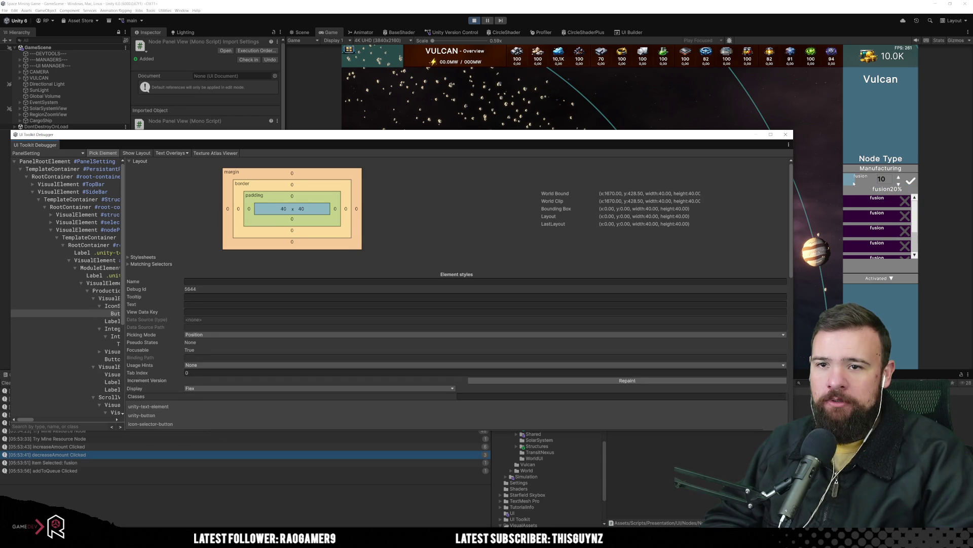
left_click(852, 184)
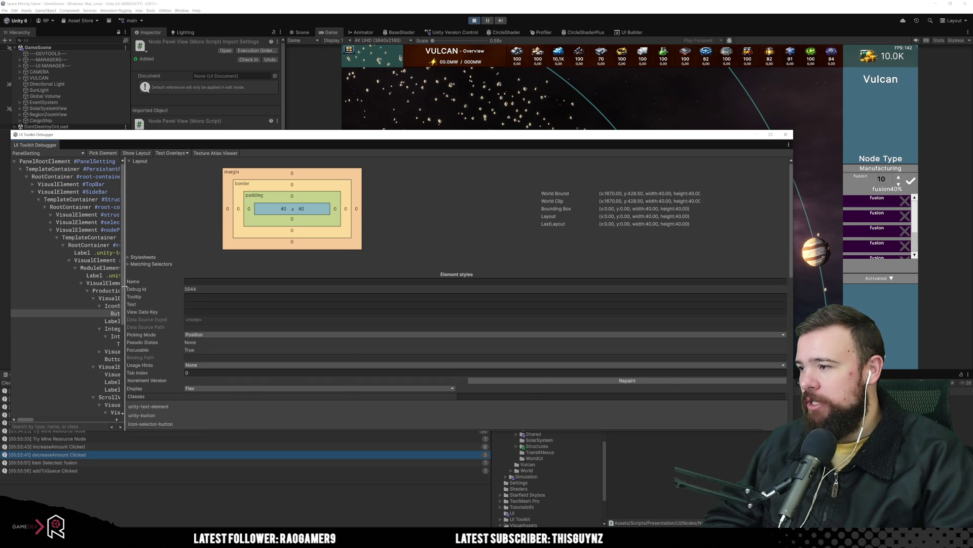
Step: Widen the element tree and select the item-selection-holder element
left_click_drag(124, 308, 283, 308)
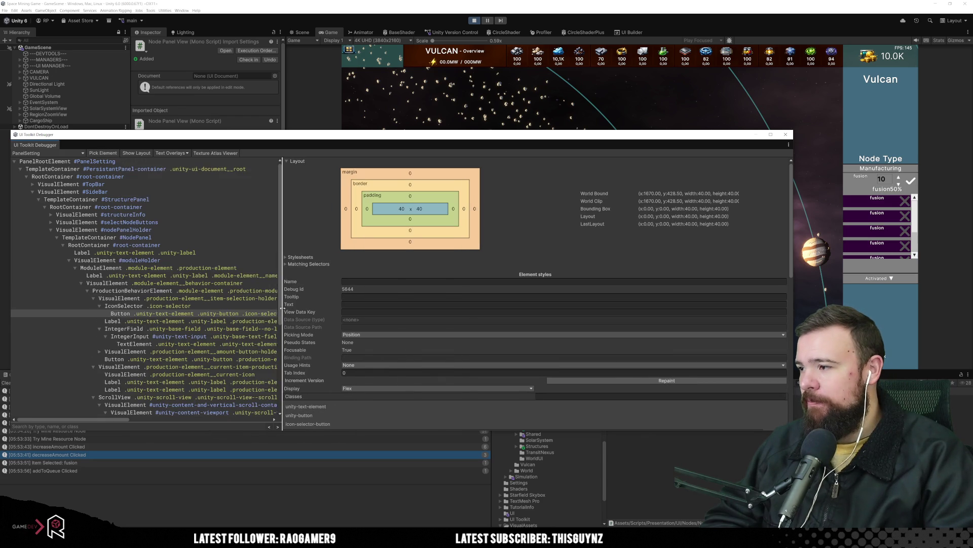
left_click(180, 299)
left_click(161, 292)
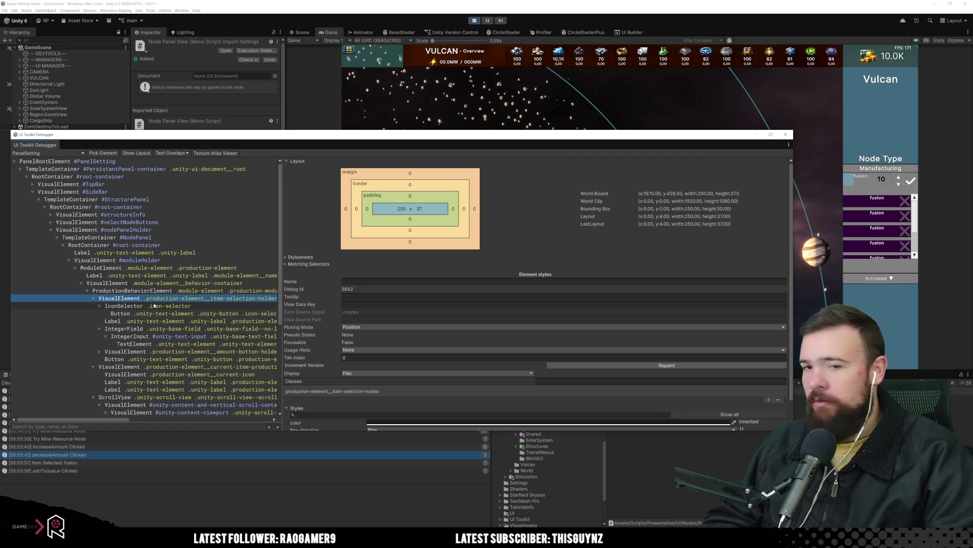
left_click(155, 305)
left_click(142, 299)
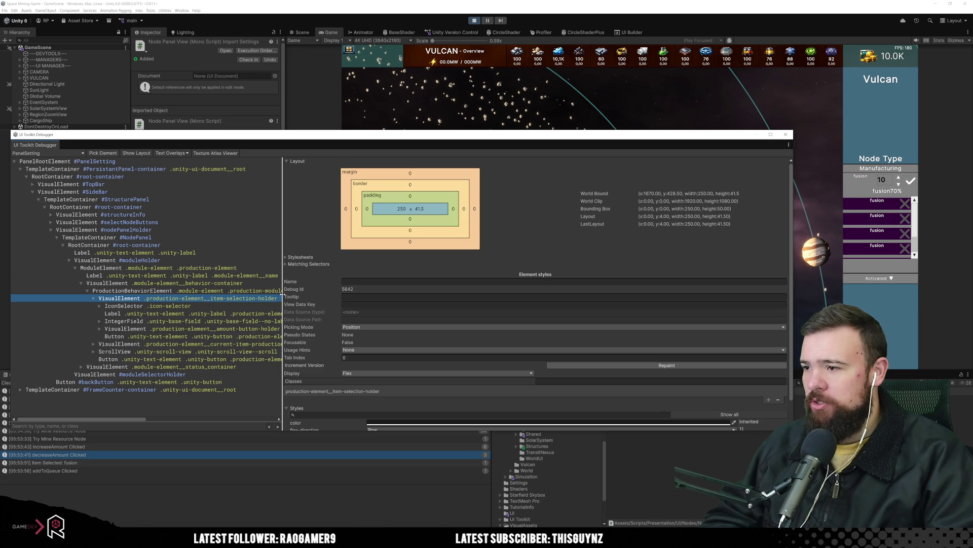
mouse_move(283, 294)
left_mouse_down()
mouse_move(329, 299)
mouse_move(309, 302)
left_mouse_up()
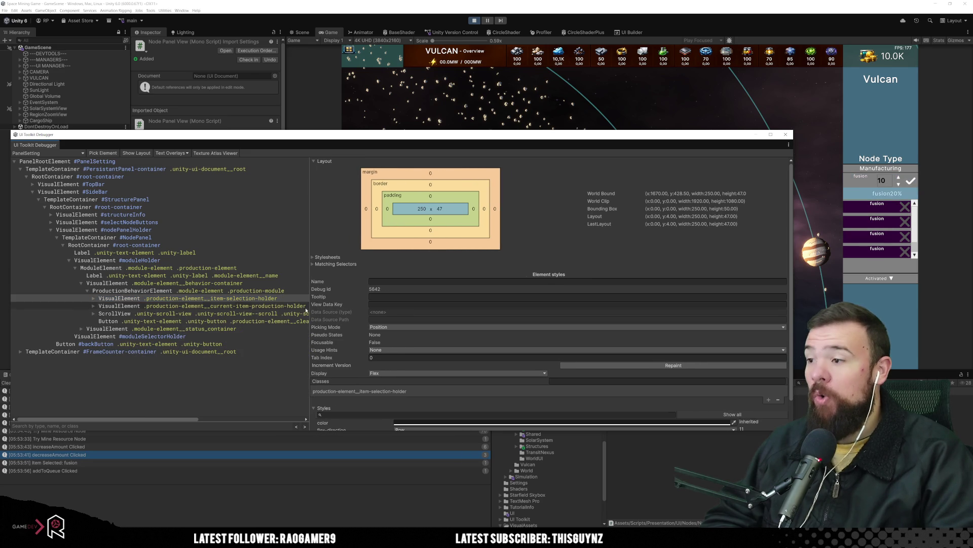
left_click(271, 299)
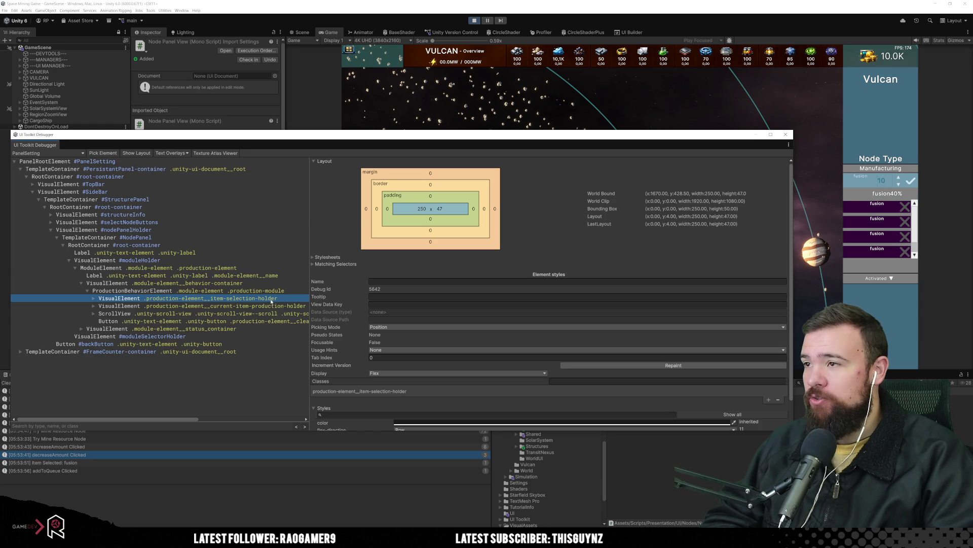
Step: Open UI Builder and dock it together with the debugger
left_click(629, 32)
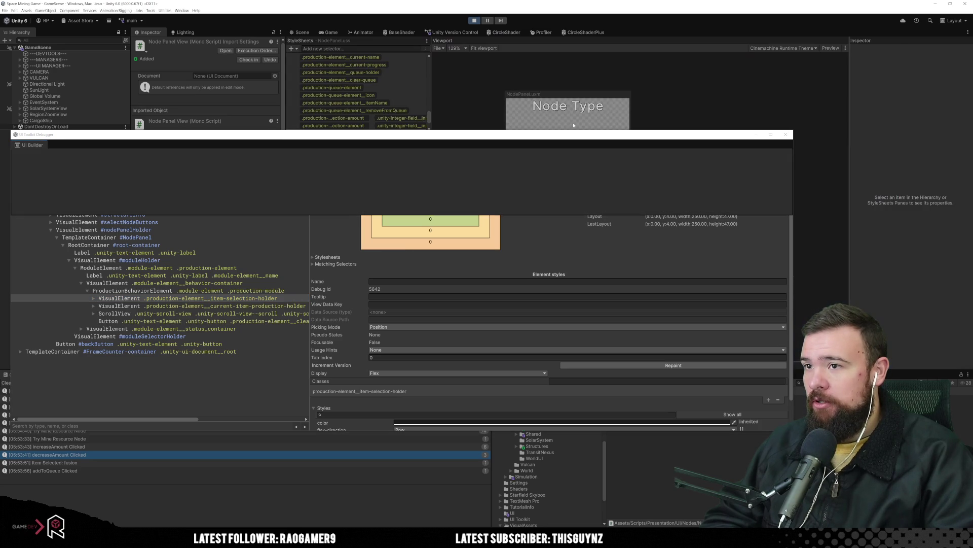
left_click_drag(542, 135, 543, 137)
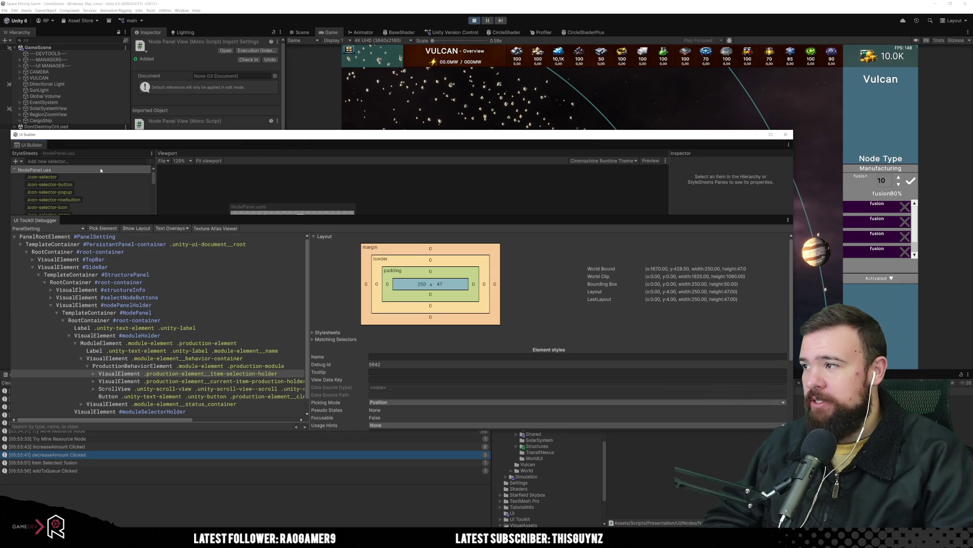
left_click_drag(34, 222, 71, 145)
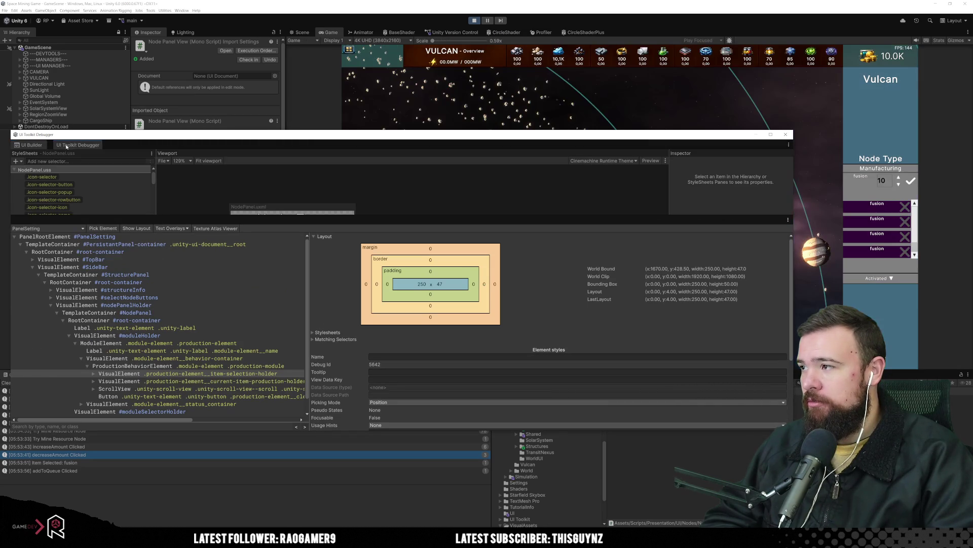
Step: Set Flex Shrink to 0 on the .production-element__item-selection-holder selector in NodePanel.uss
left_click(31, 145)
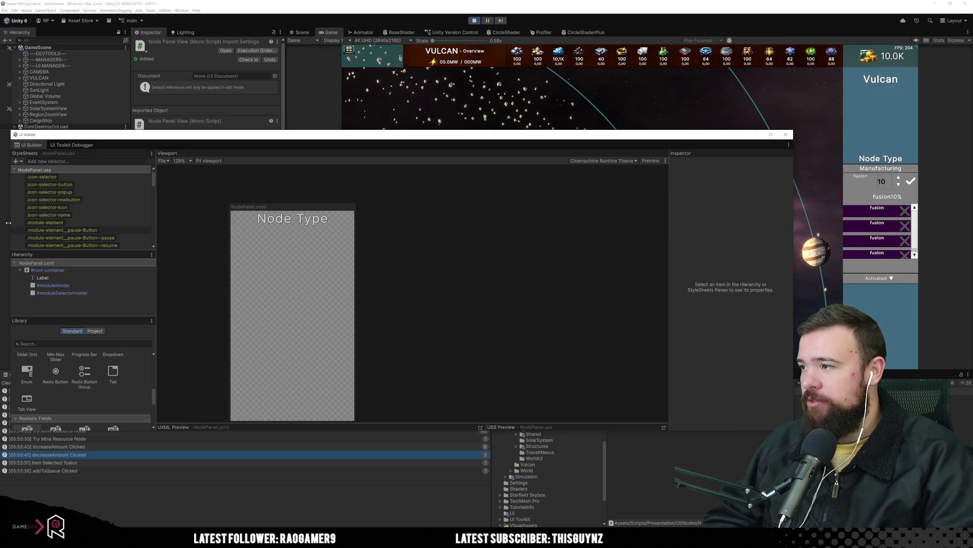
left_click(76, 145)
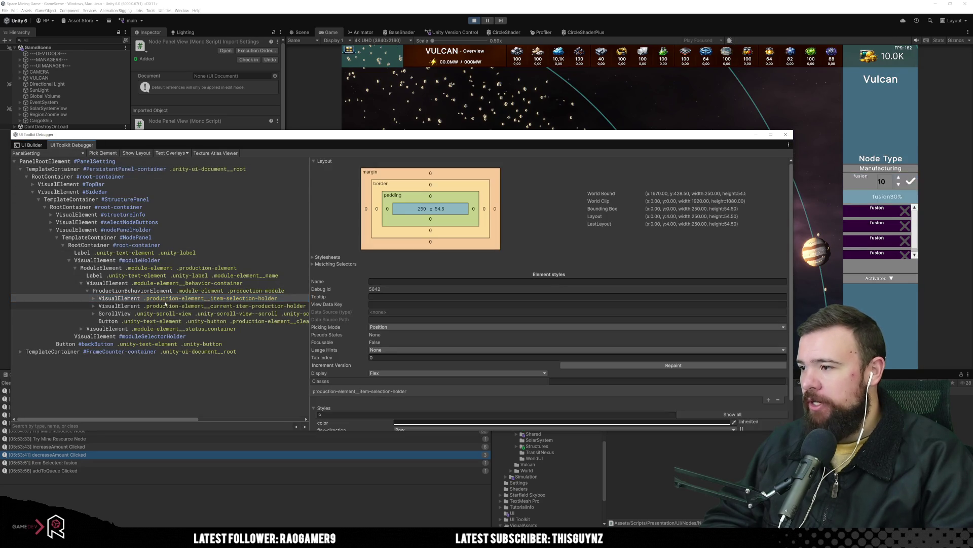
left_click(31, 145)
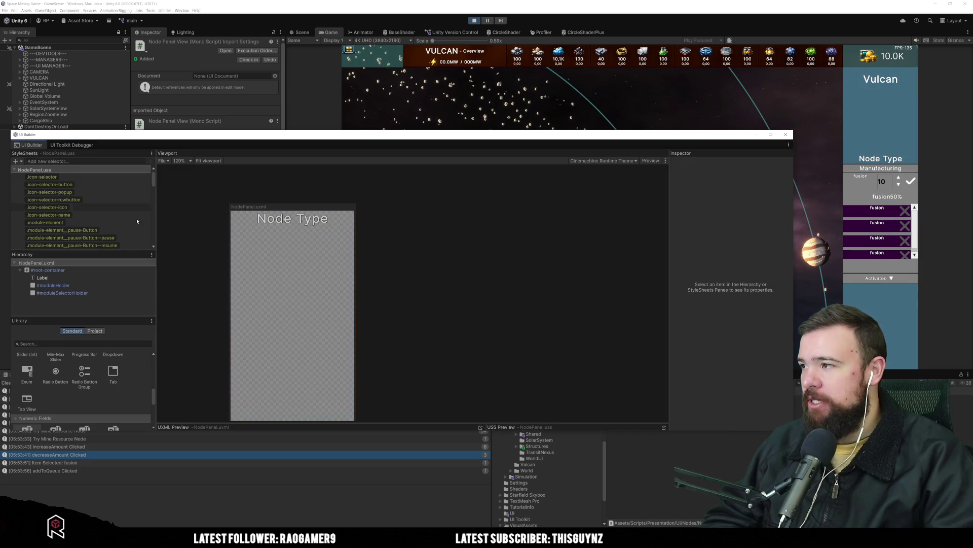
scroll(113, 232, "down", 3)
scroll(113, 232, "down", 3)
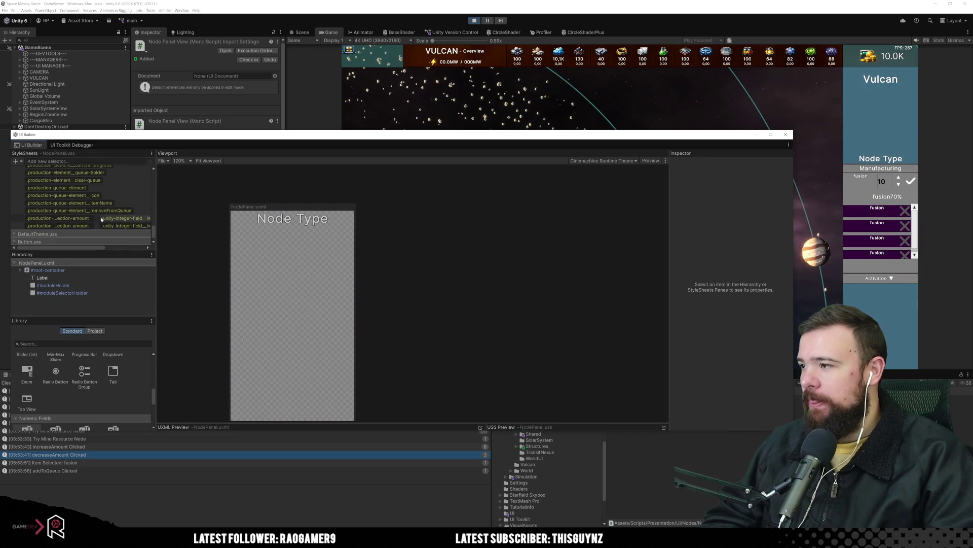
scroll(120, 217, "down", 3)
scroll(120, 218, "up", 5)
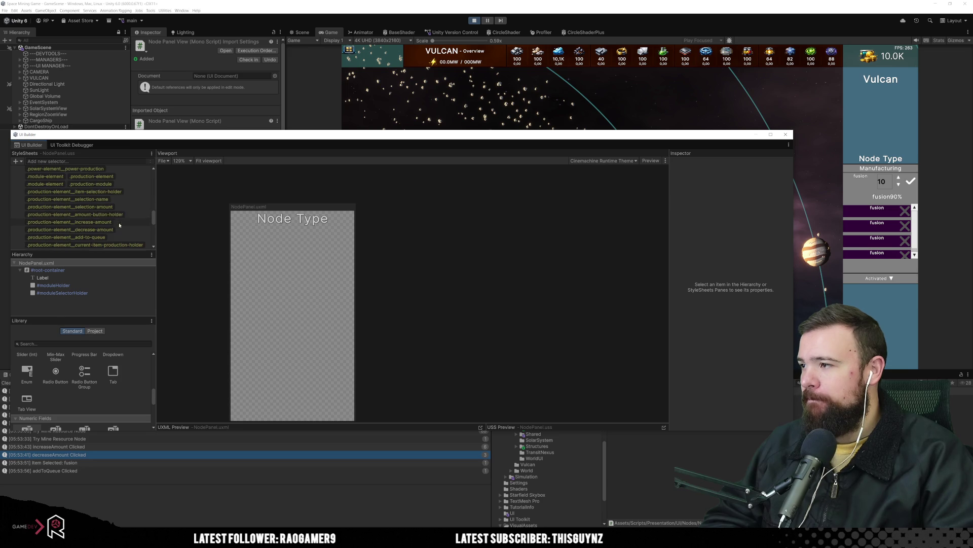
left_click(127, 193)
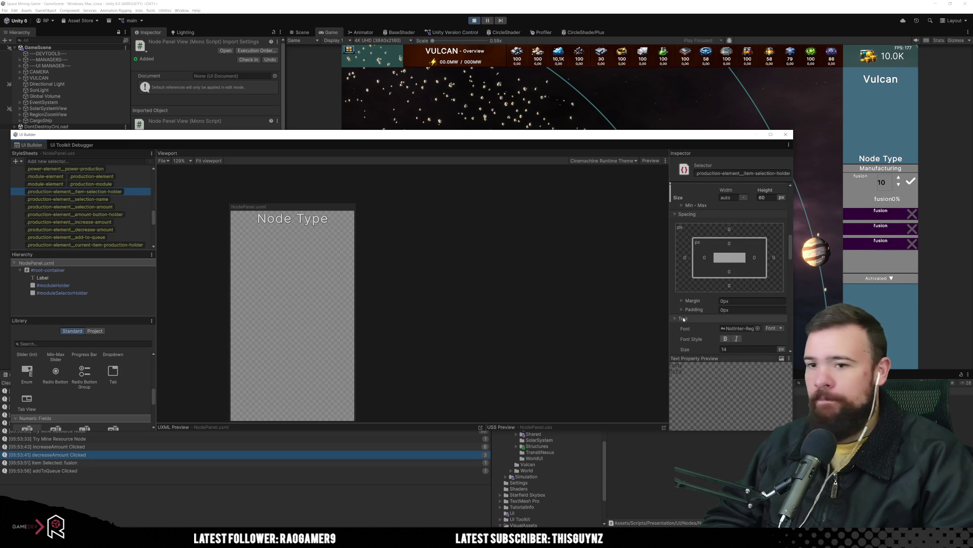
scroll(746, 284, "down", 6)
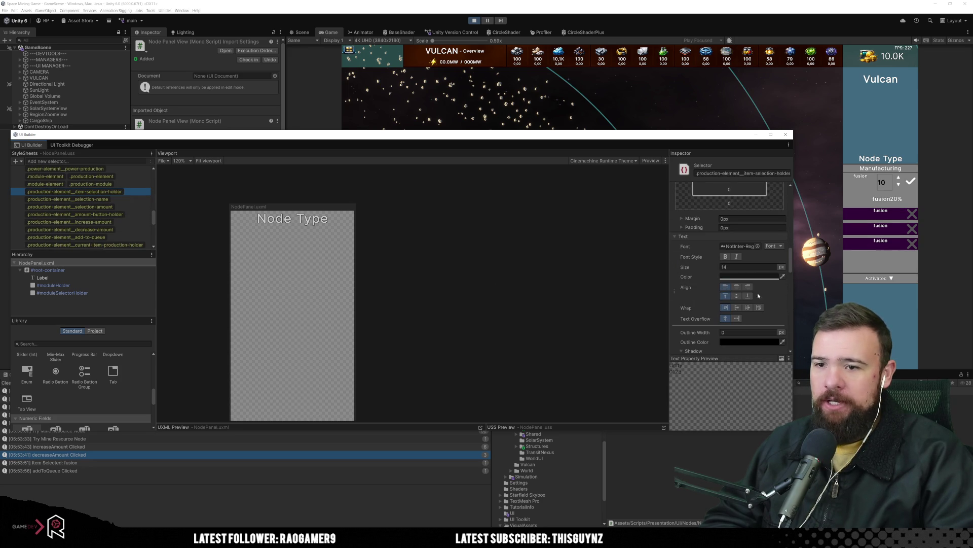
scroll(738, 313, "up", 5)
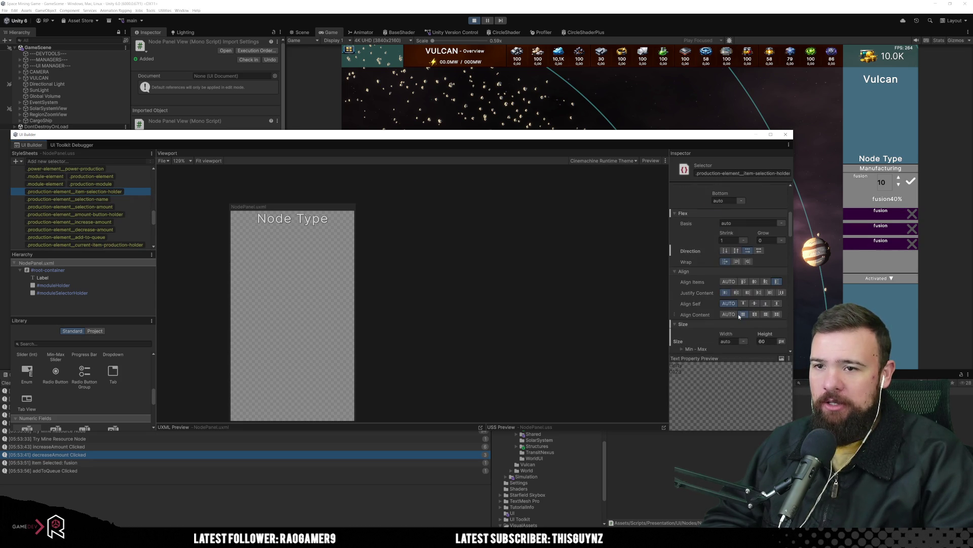
left_click(726, 240)
type("0")
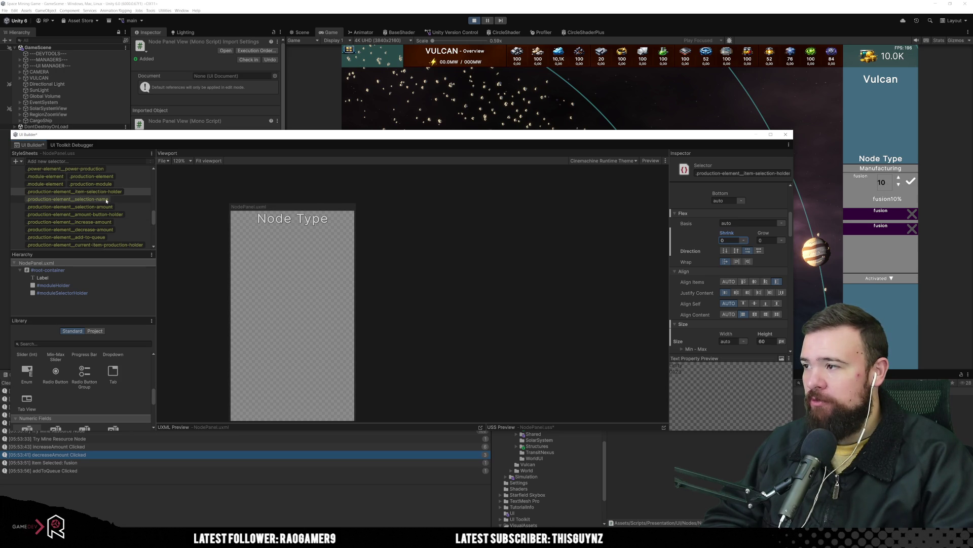
Step: Set the selection-name text alignment to middle
left_click(130, 200)
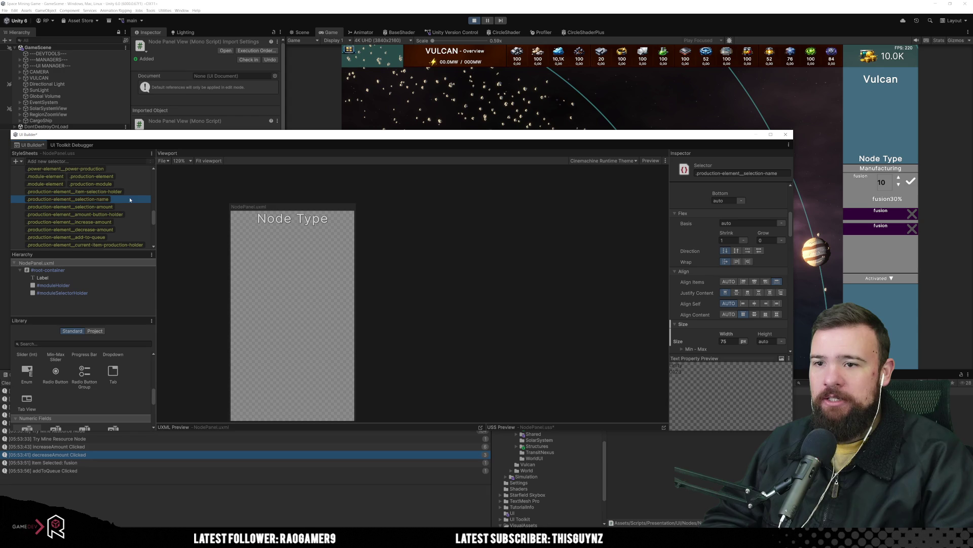
scroll(741, 273, "down", 2)
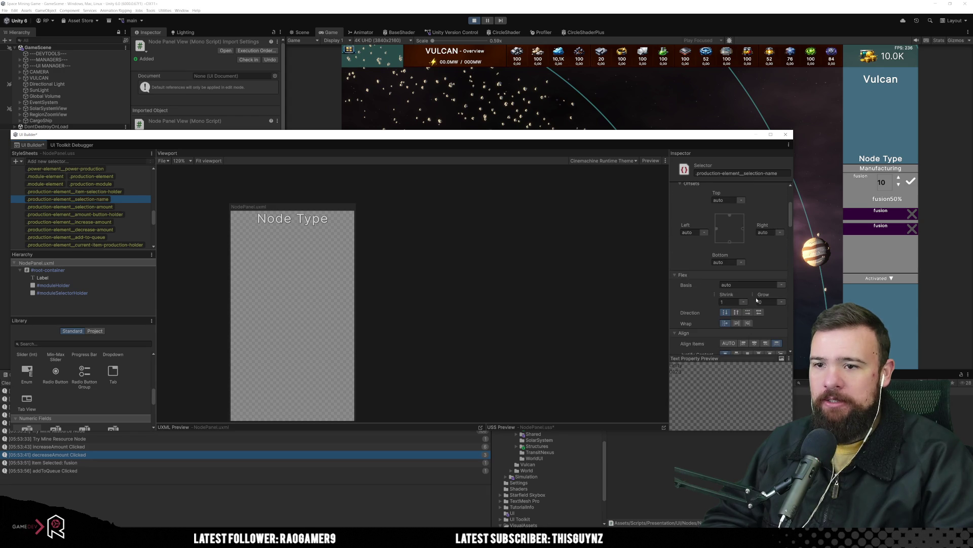
scroll(754, 304, "down", 3)
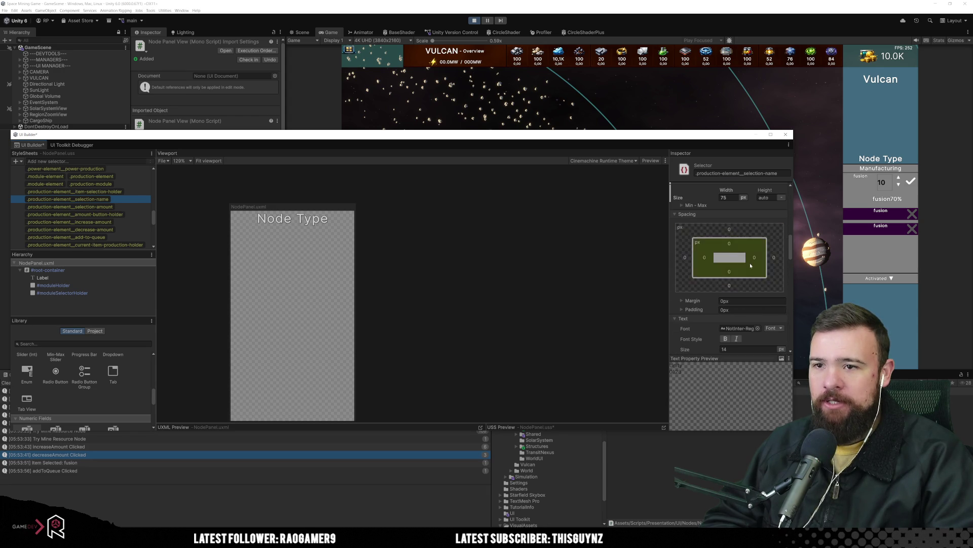
scroll(755, 266, "down", 2)
scroll(755, 265, "down", 4)
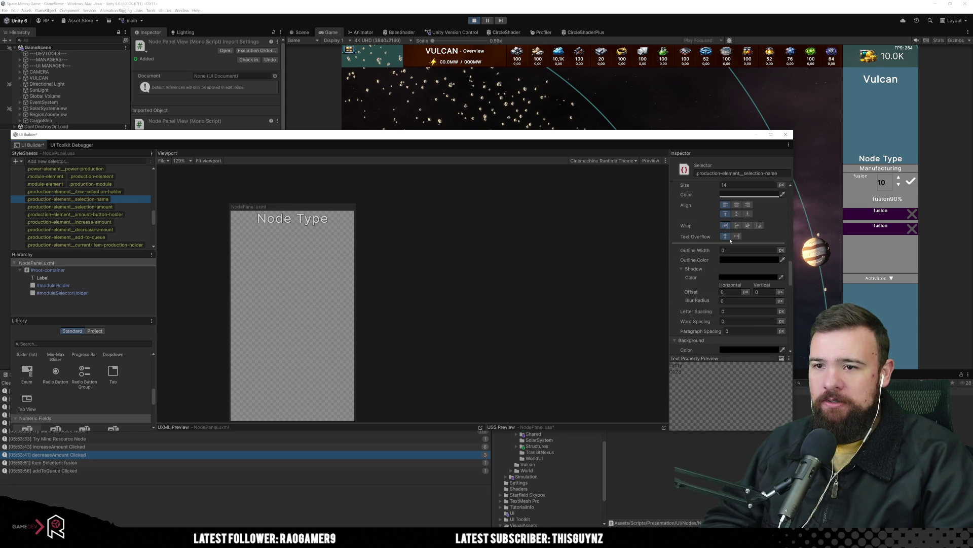
left_click(736, 214)
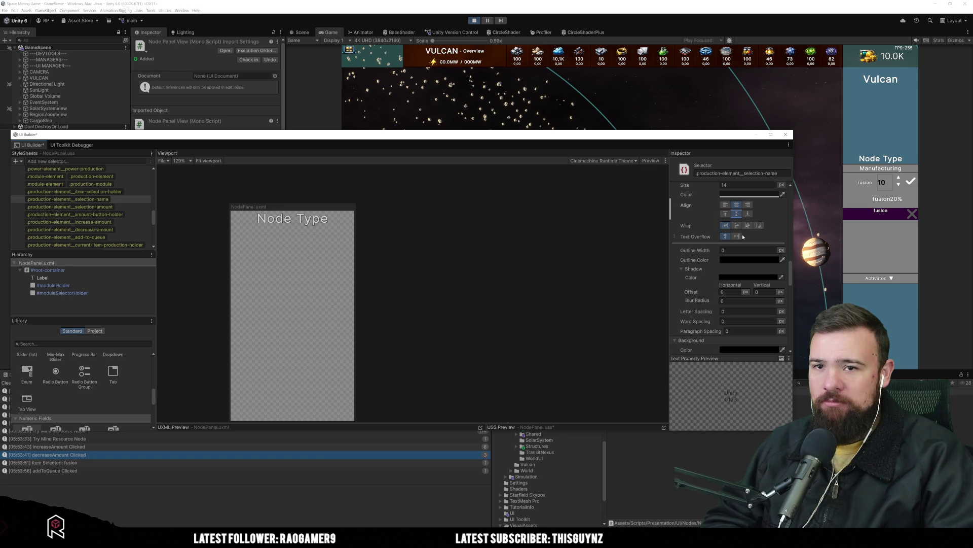
Step: Set Align Items to center on the item-selection-holder rule
scroll(739, 292, "up", 2)
left_click(142, 192)
scroll(744, 282, "up", 5)
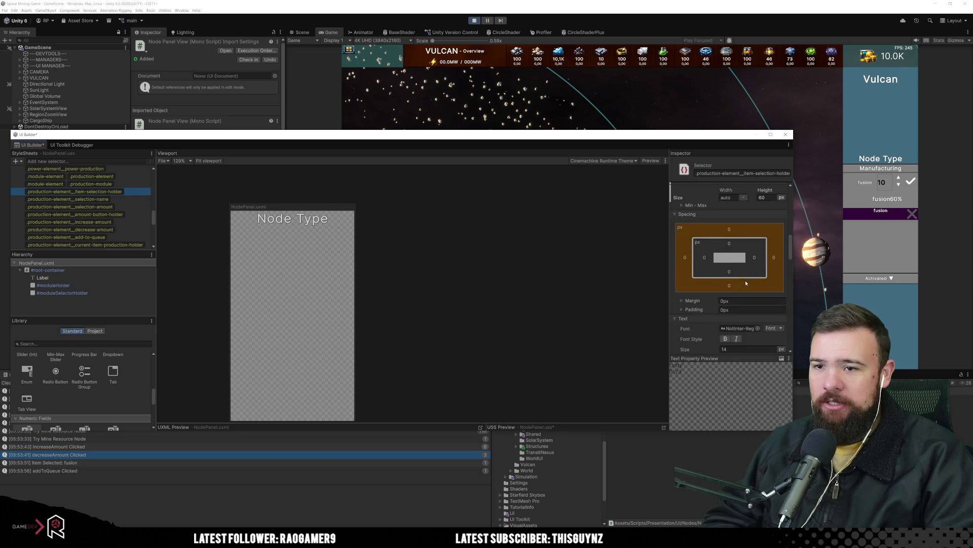
left_click(755, 241)
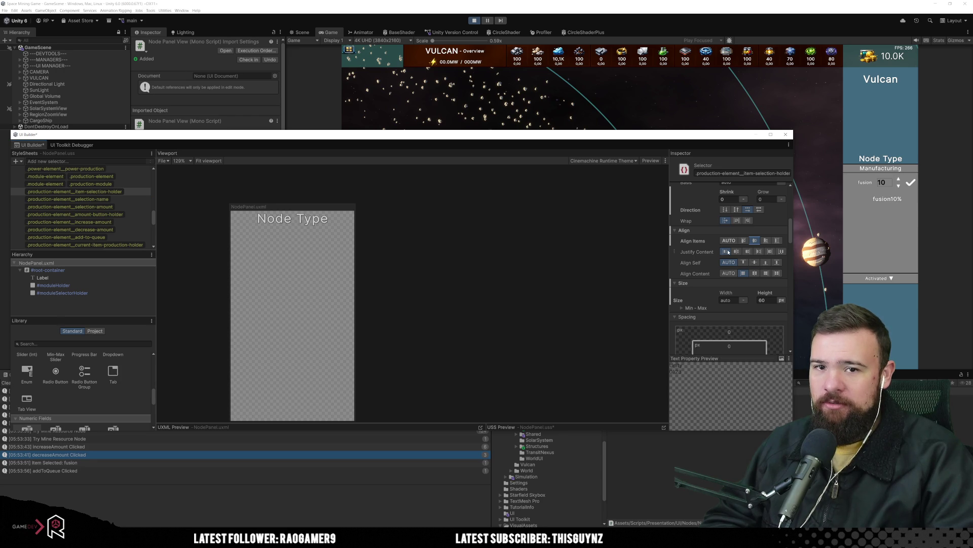
Step: Change the selection-name font size to 18
left_click(117, 200)
scroll(739, 271, "down", 5)
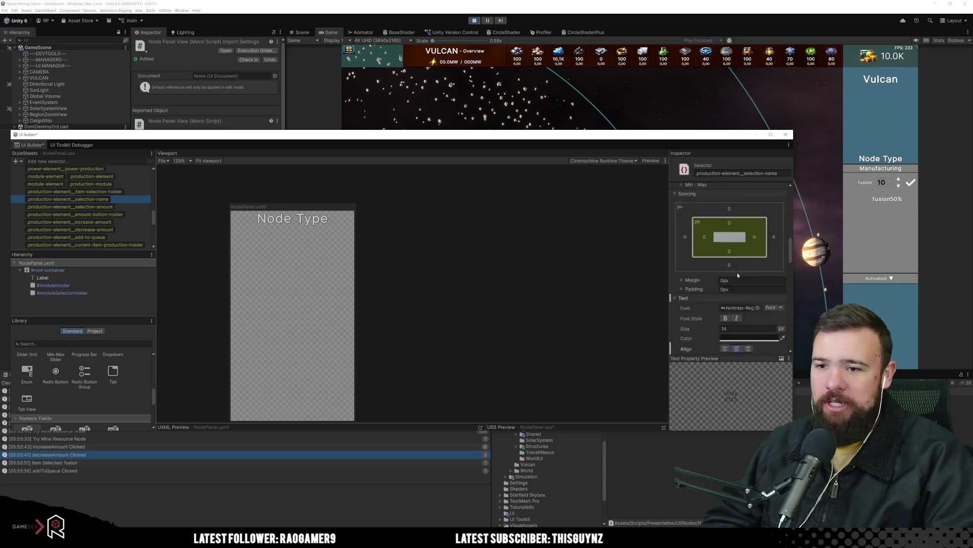
left_click_drag(691, 249, 692, 248)
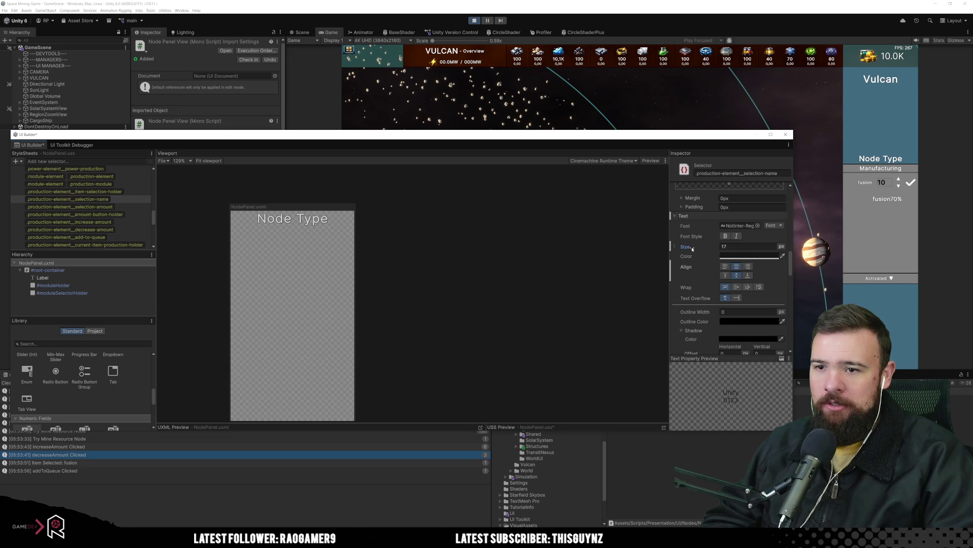
left_click(746, 247)
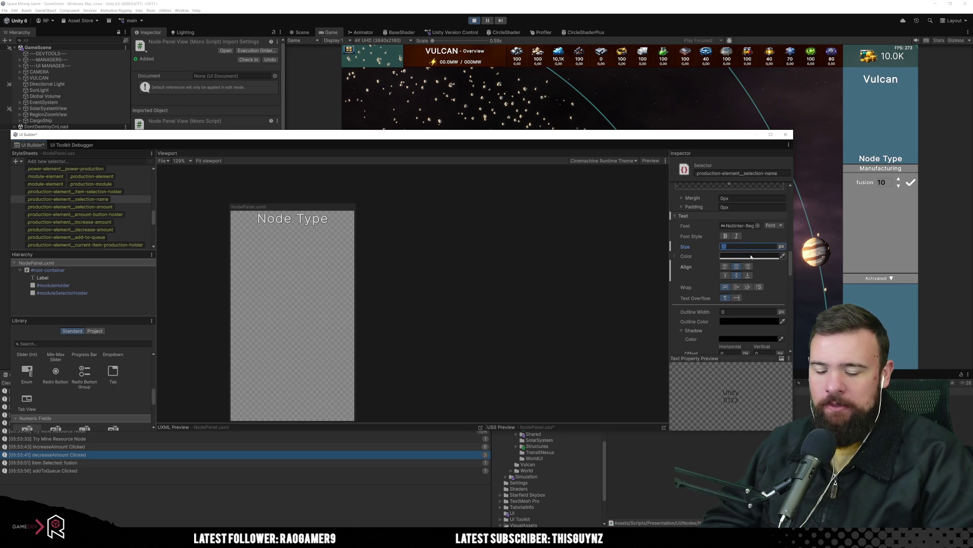
type("20")
key("BackSpace")
key("BackSpace")
type("18")
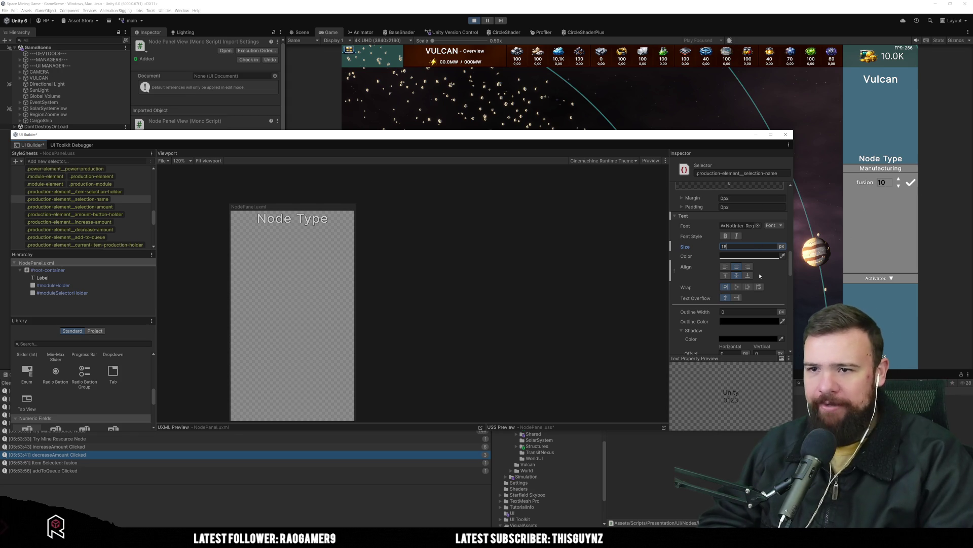
Step: Set the selection-name Flex Shrink to 0
scroll(760, 275, "up", 10)
scroll(745, 251, "up", 3)
left_click(733, 240)
type("0")
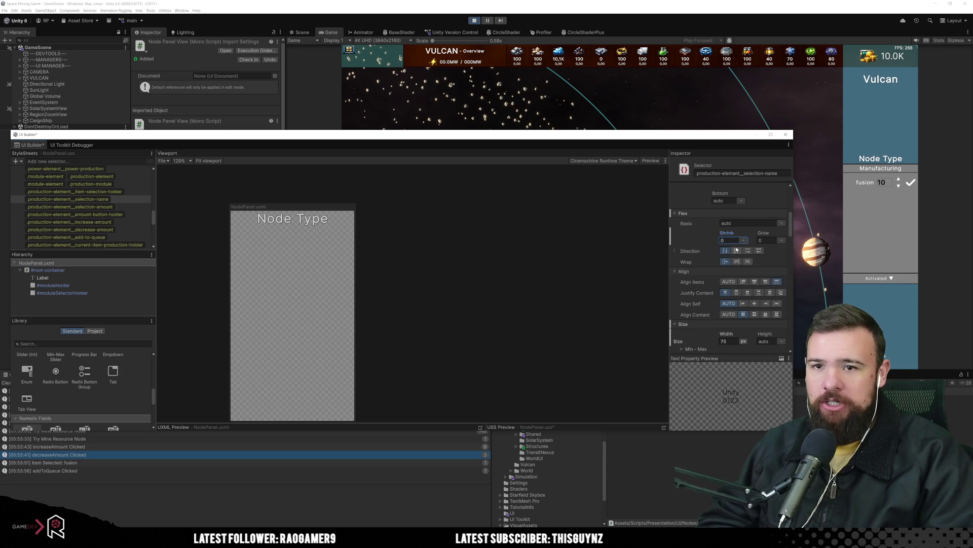
scroll(725, 253, "down", 3)
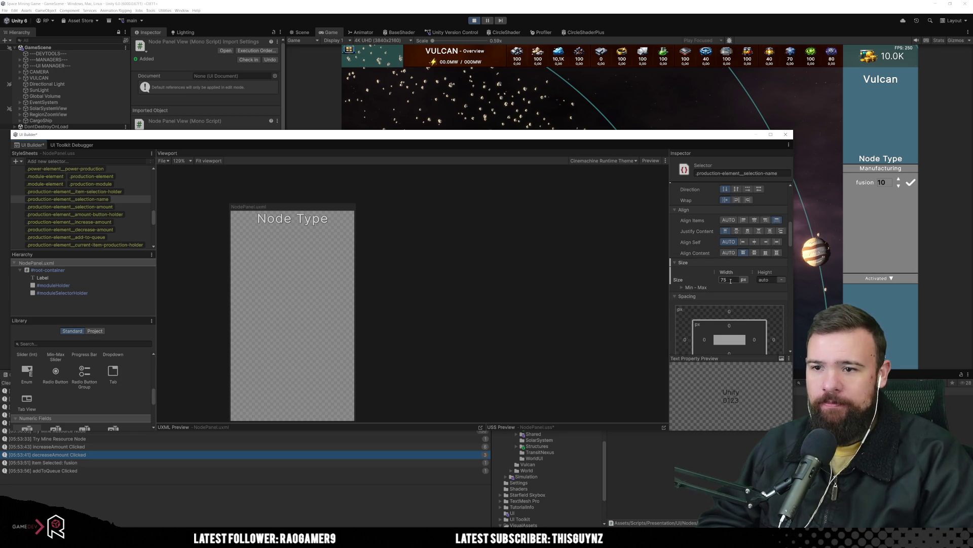
left_click(96, 199)
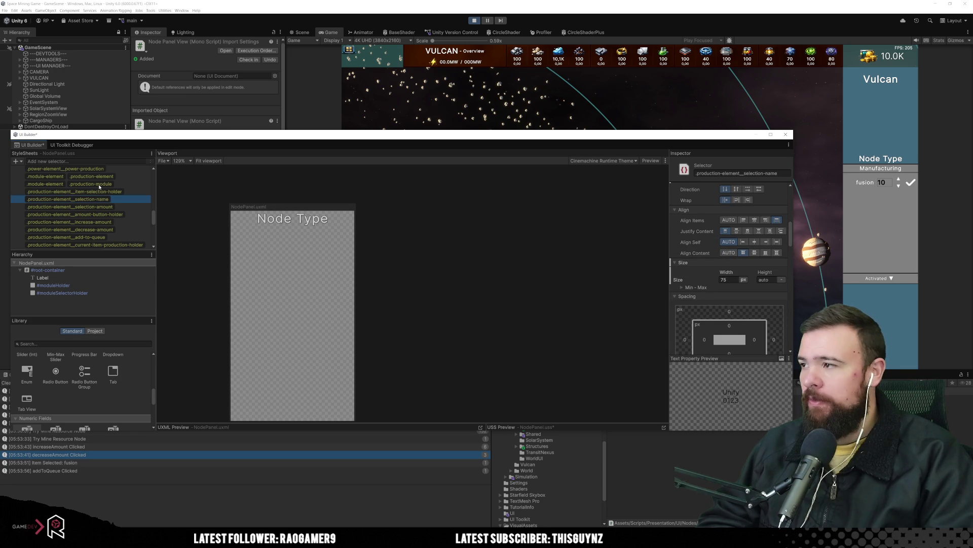
left_click(60, 145)
left_click(208, 300)
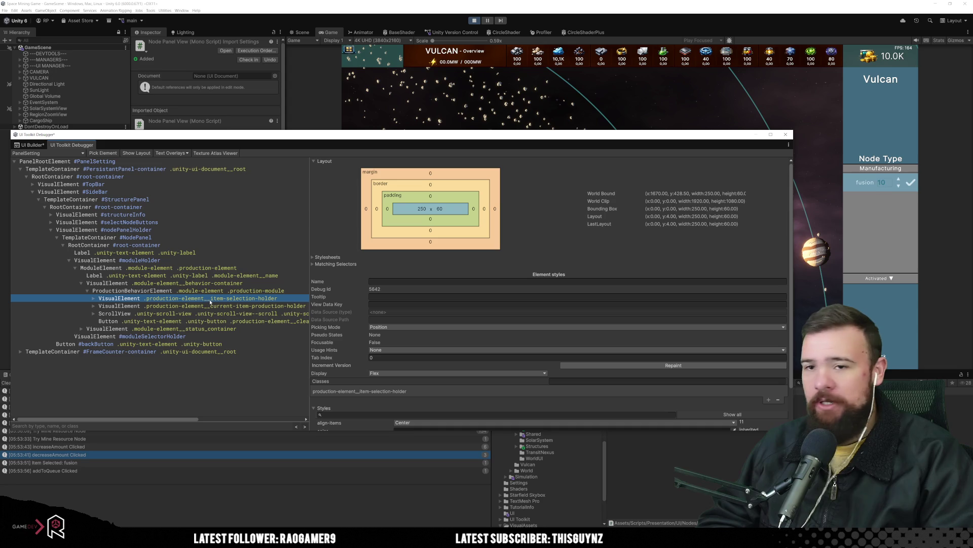
left_click(94, 299)
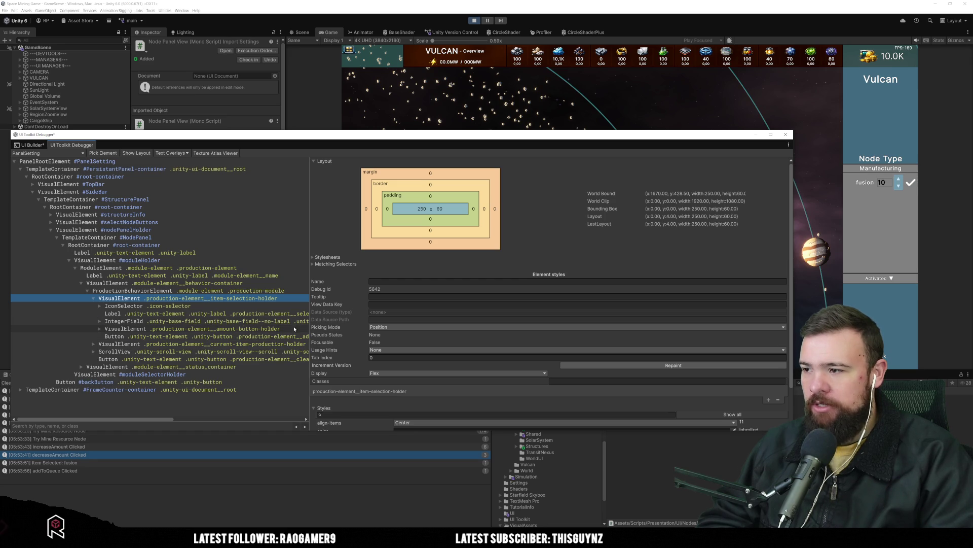
mouse_move(309, 328)
left_mouse_down()
mouse_move(452, 332)
mouse_move(391, 340)
left_mouse_up()
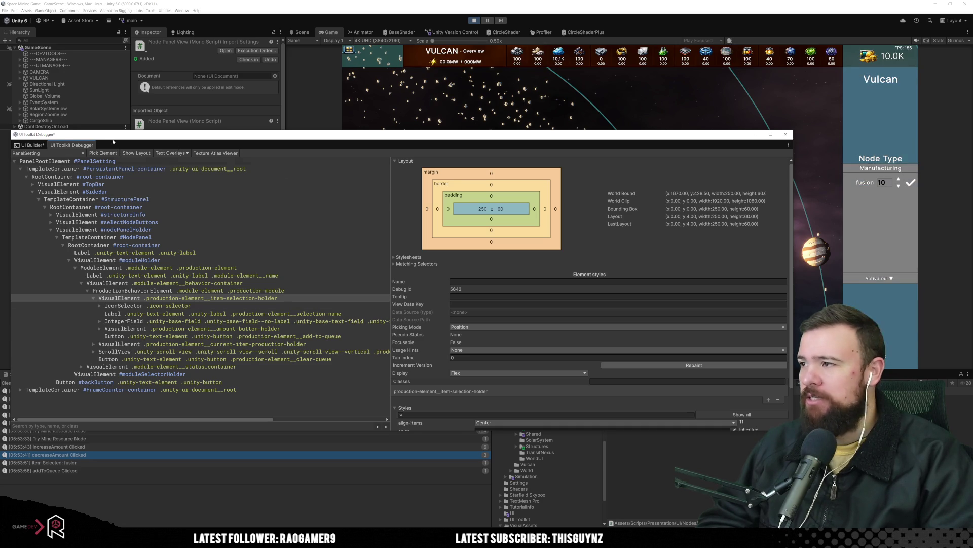
left_click(32, 145)
scroll(108, 218, "down", 3)
scroll(108, 218, "down", 8)
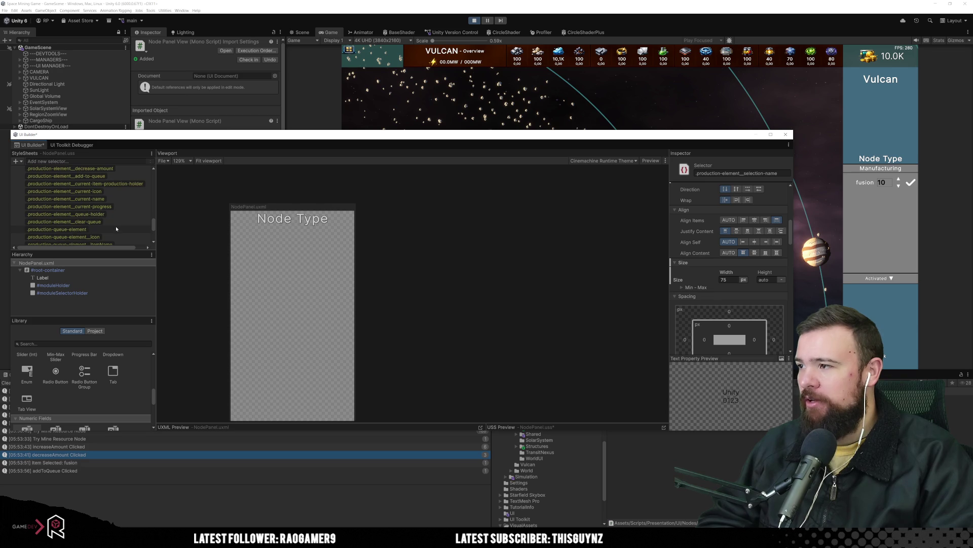
Step: Check the amount-button-holder and selection-amount rules, then view the debugger's live element tree
scroll(116, 228, "down", 5)
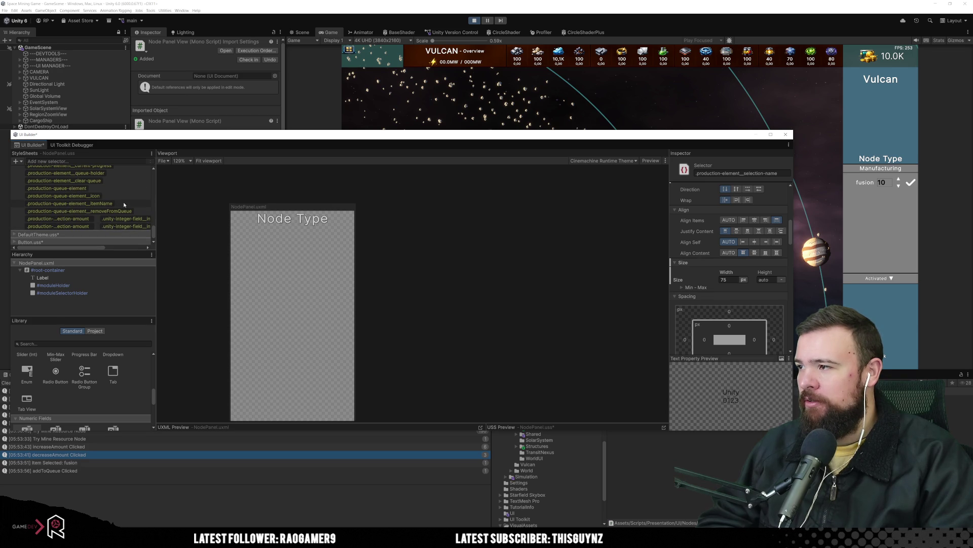
scroll(123, 205, "up", 3)
scroll(124, 208, "up", 2)
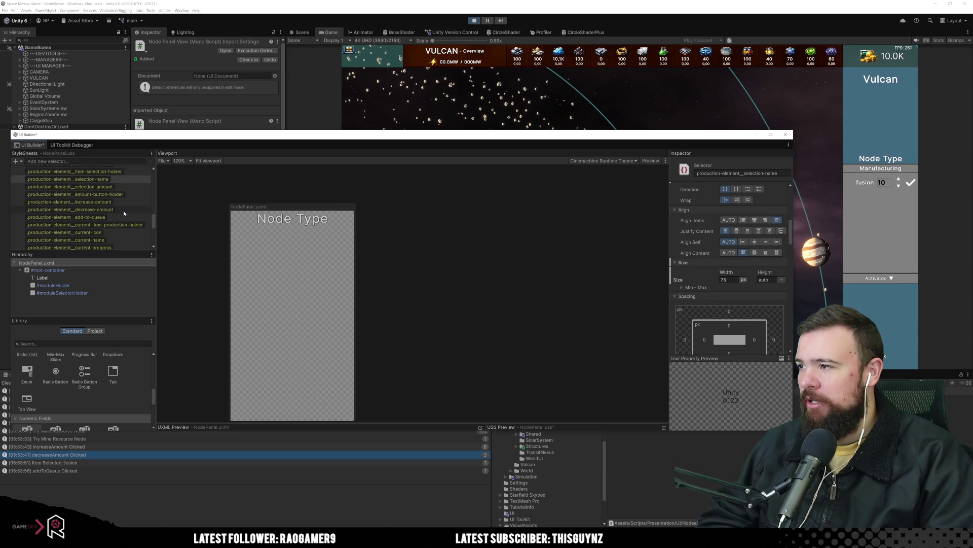
left_click(136, 195)
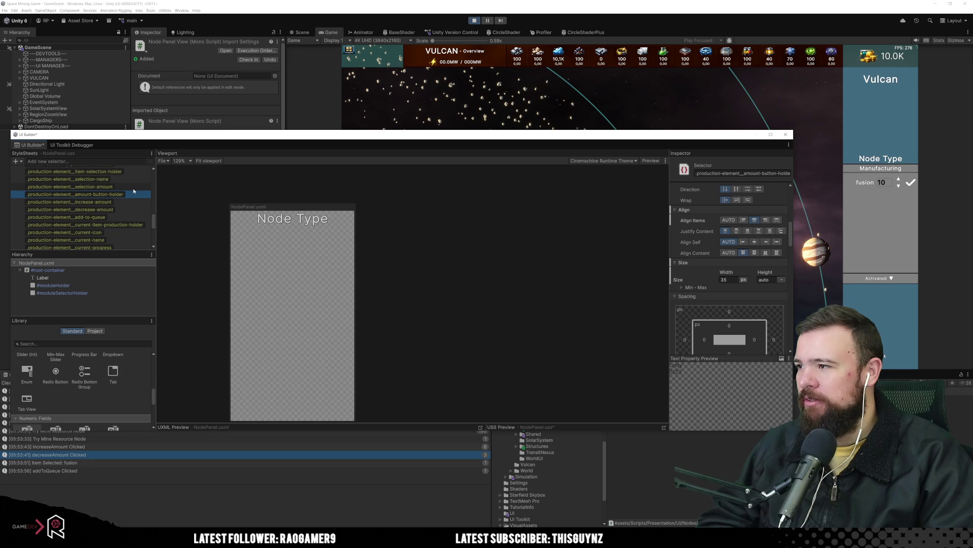
left_click(134, 190)
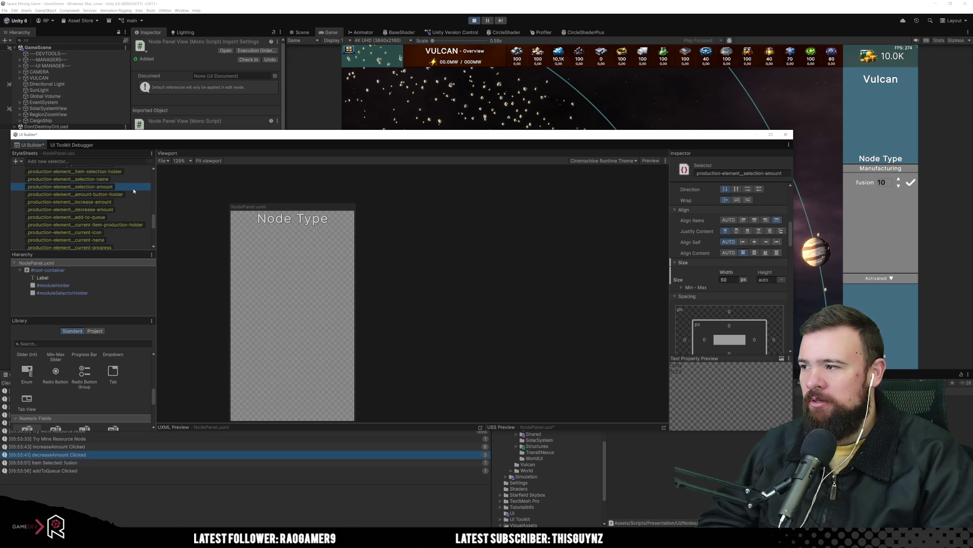
left_click(72, 144)
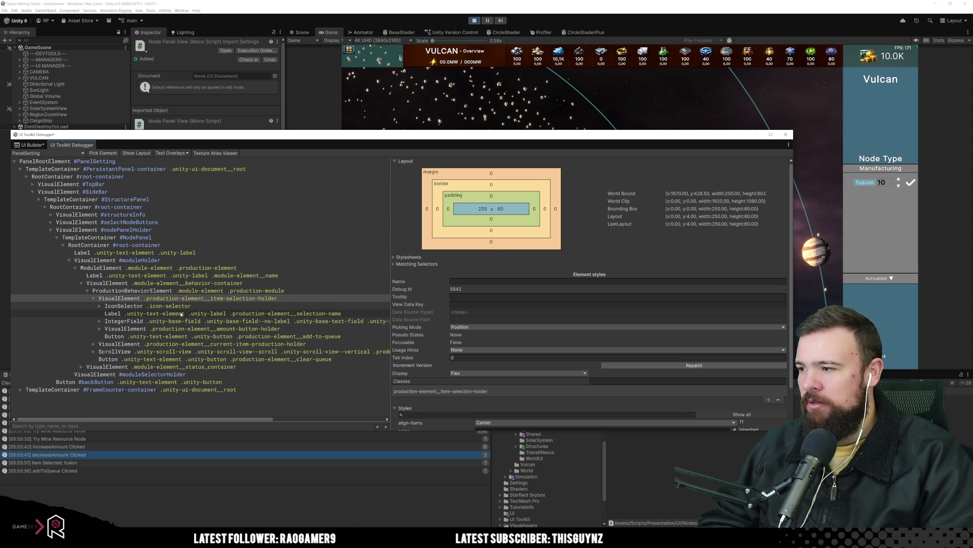
Step: Inspect the amount IntegerField element and scroll to read its full class list
left_click(184, 328)
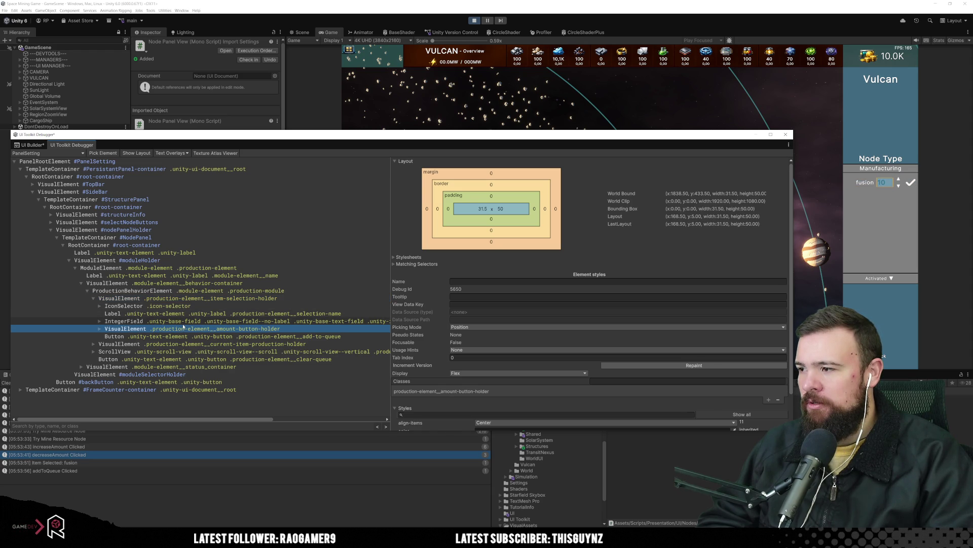
key("Up")
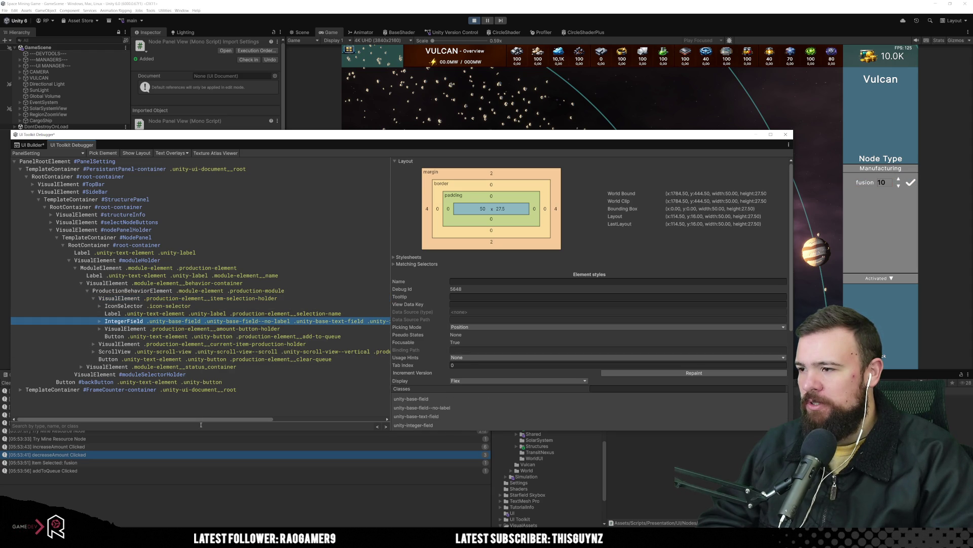
left_click_drag(203, 420, 327, 422)
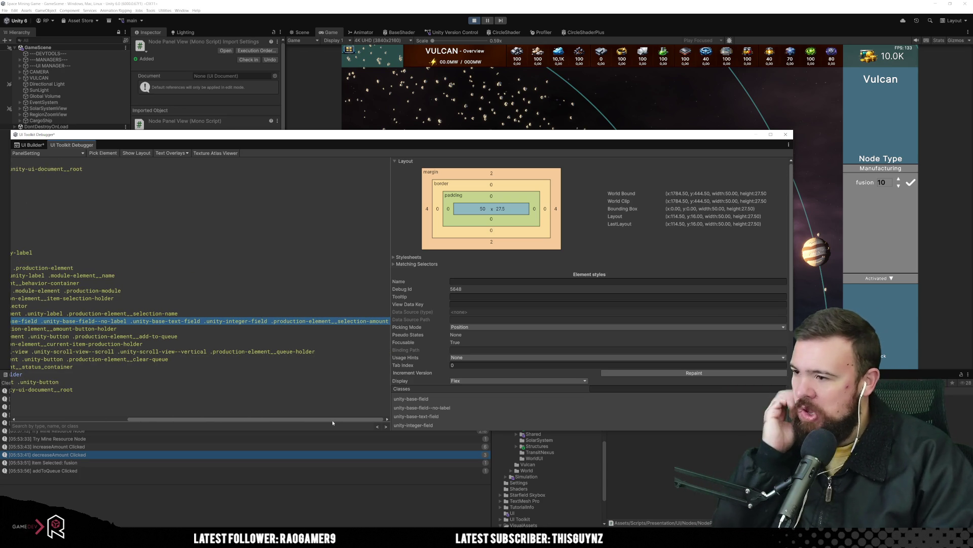
mouse_move(333, 422)
left_mouse_down()
mouse_move(229, 413)
mouse_move(334, 414)
mouse_move(244, 414)
left_mouse_up()
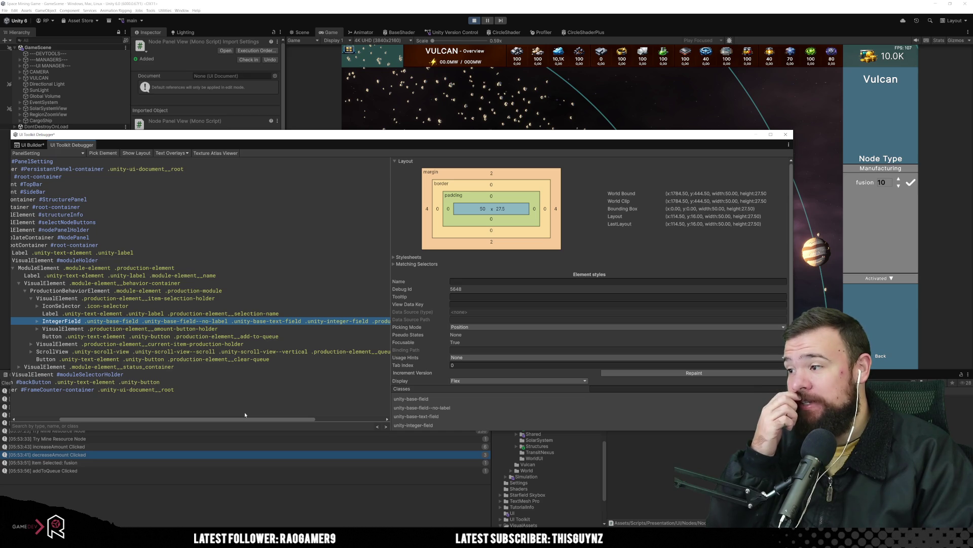
key("alt+Tab")
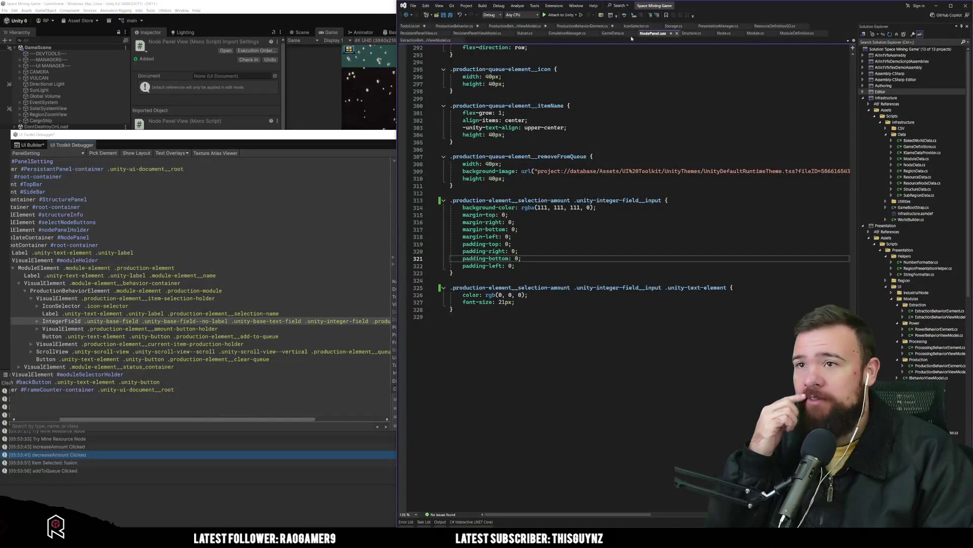
Step: Review the selection-amount IntegerField code in ProductionBehaviorElement.cs, then return to Unity
left_click(583, 26)
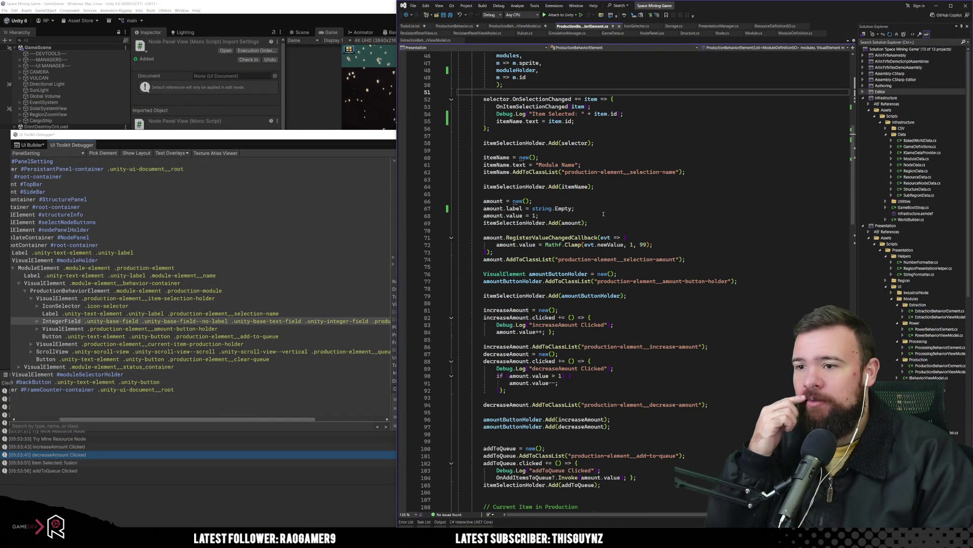
left_click(642, 259)
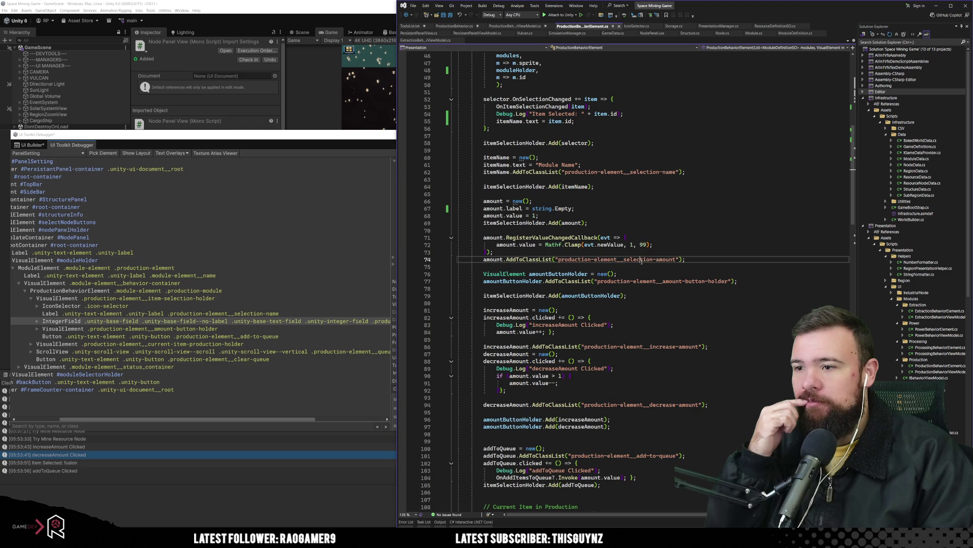
left_click(490, 259)
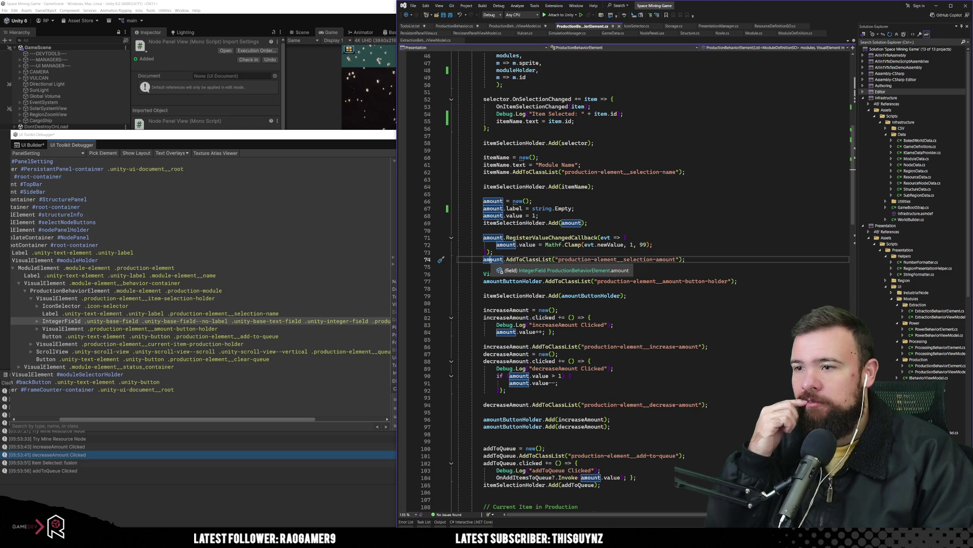
scroll(547, 254, "up", 8)
scroll(547, 254, "up", 3)
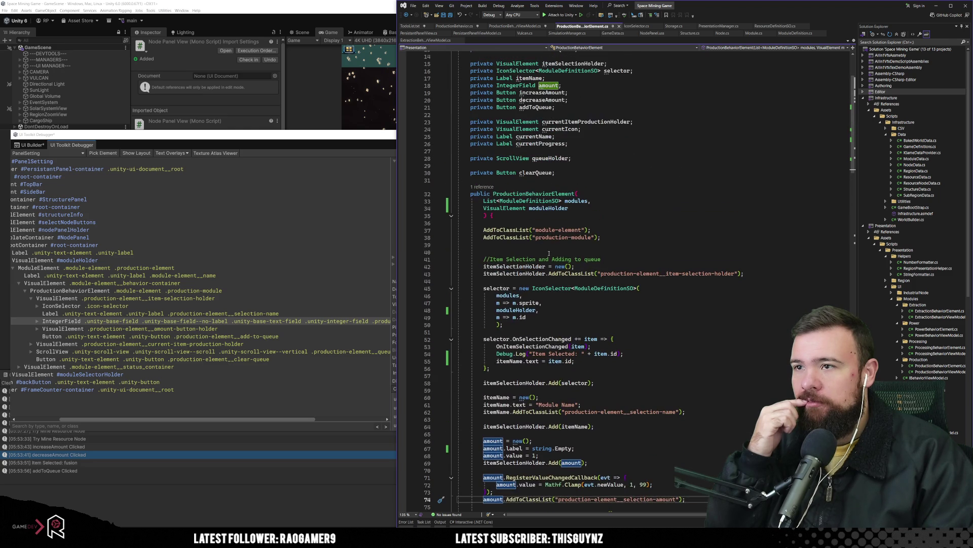
scroll(549, 253, "down", 10)
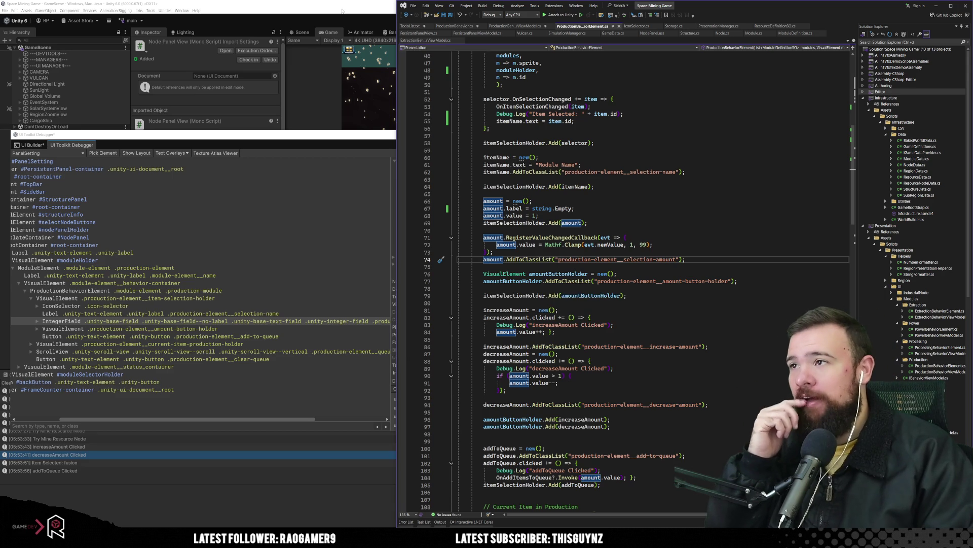
key("alt+Tab")
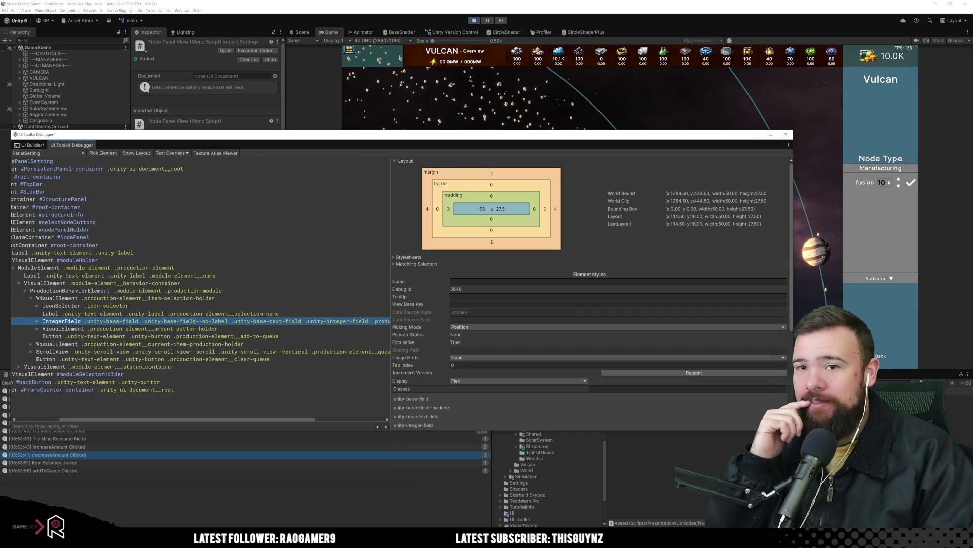
Step: Select the .production-element__selection-amount rule and set its width to 35px
left_click(23, 145)
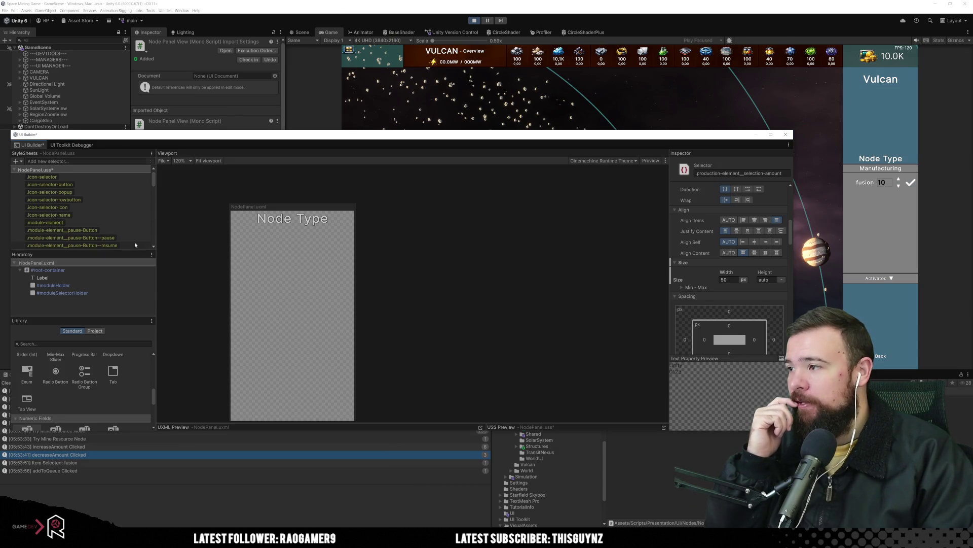
scroll(130, 229, "down", 5)
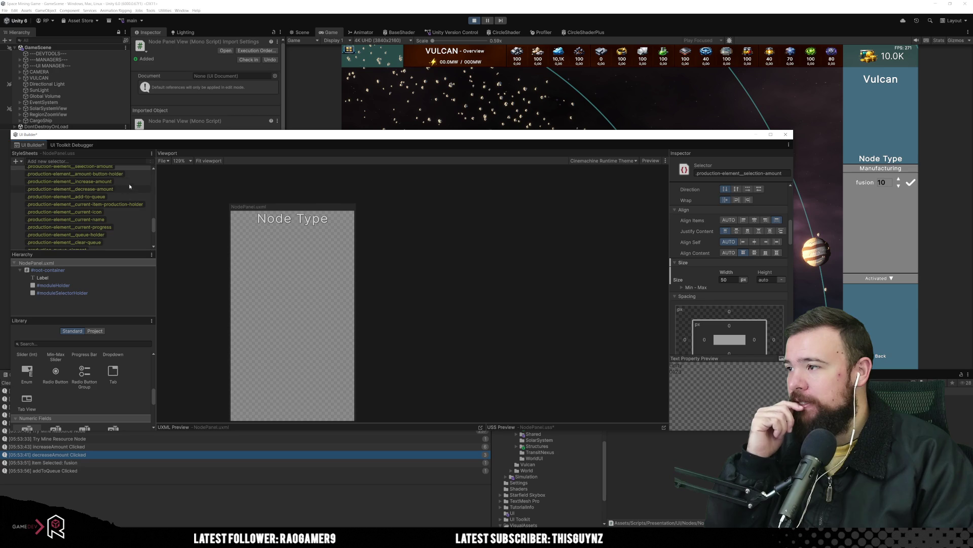
left_click(133, 166)
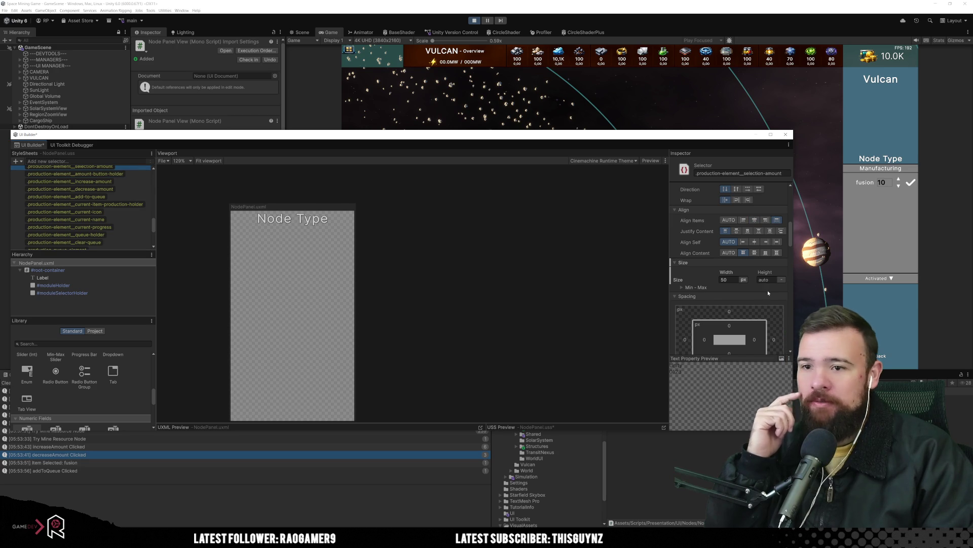
scroll(737, 282, "up", 1)
left_click_drag(726, 293, 723, 294)
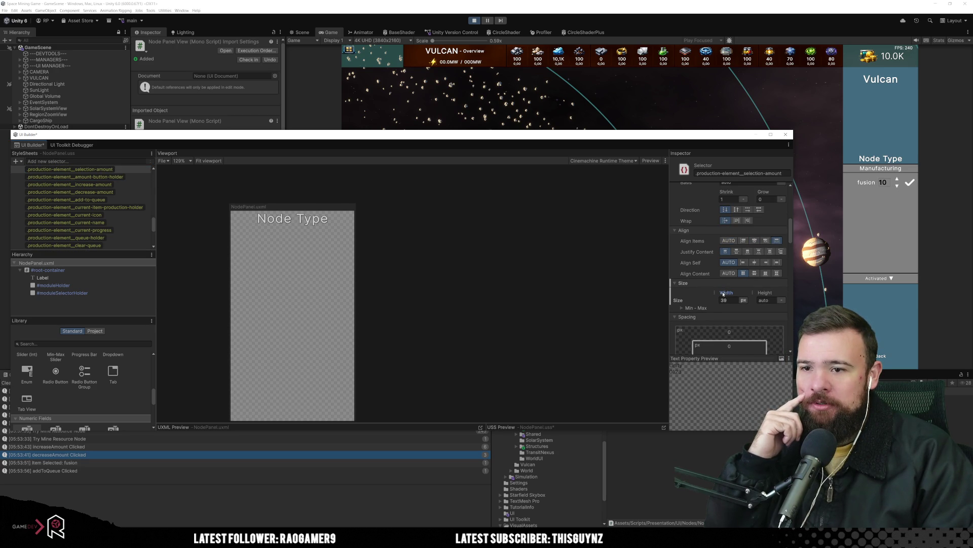
left_click(738, 299)
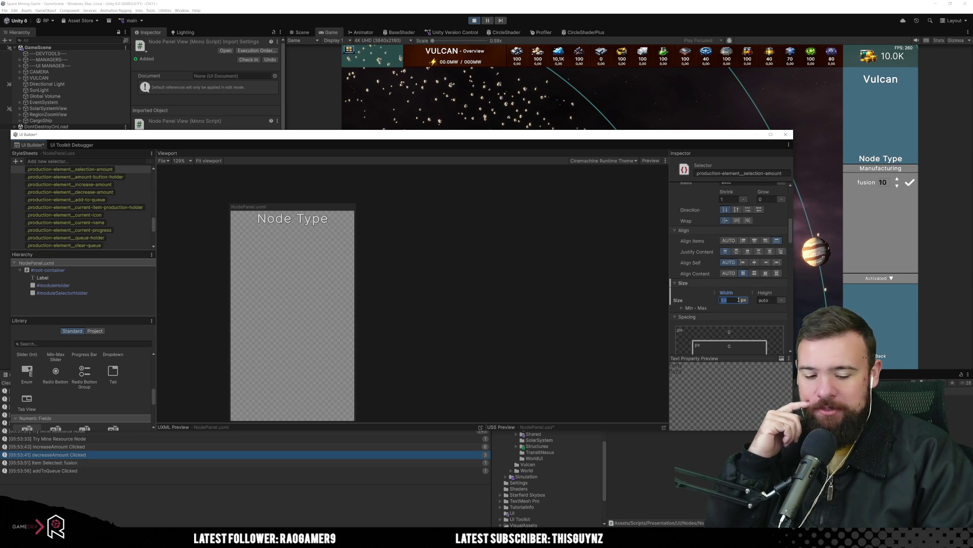
type("35")
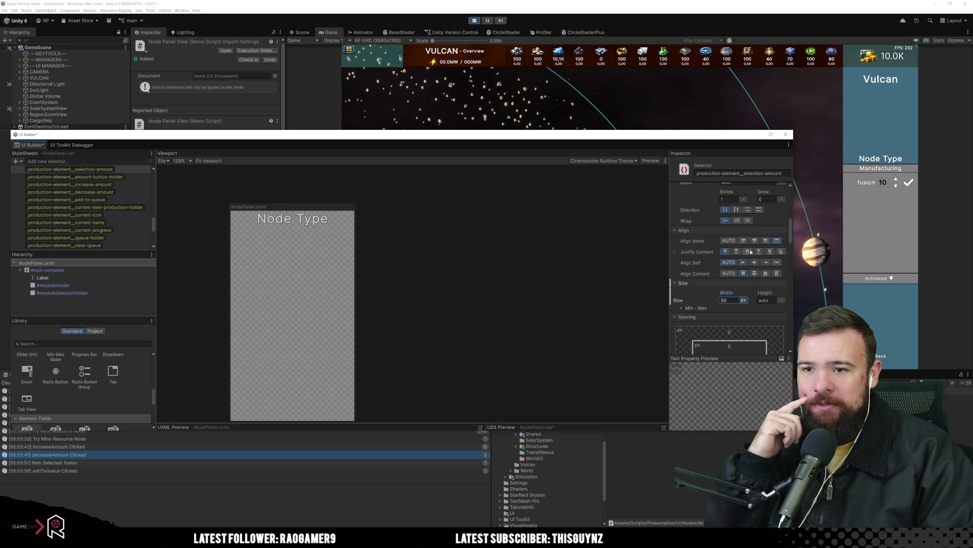
Step: Try centring items, content and text alignment, then reset each back to default
left_click(754, 242)
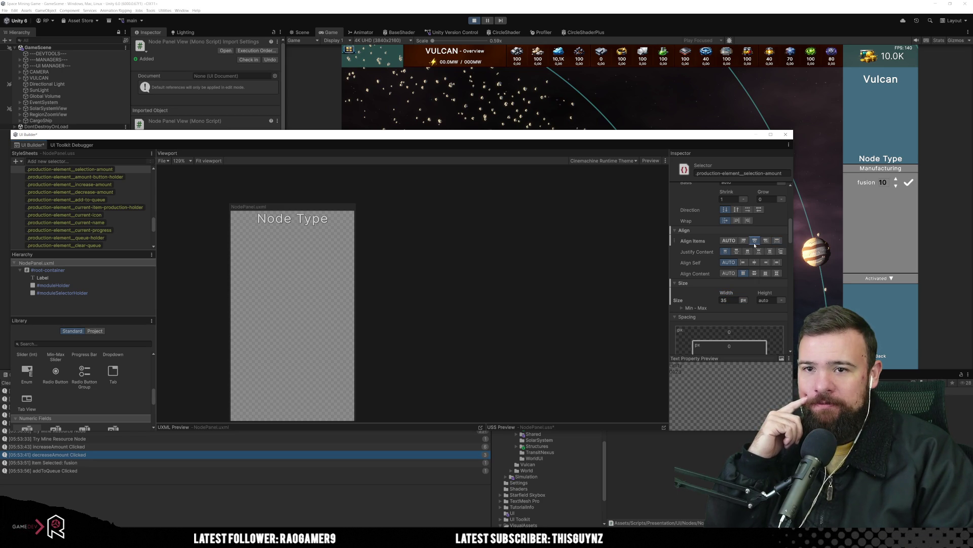
right_click(704, 242)
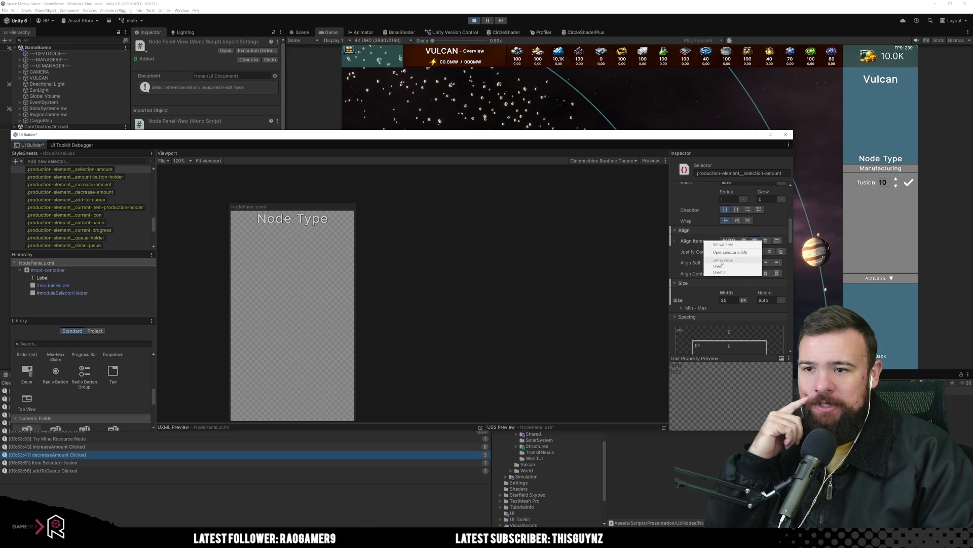
left_click(734, 262)
left_click(736, 252)
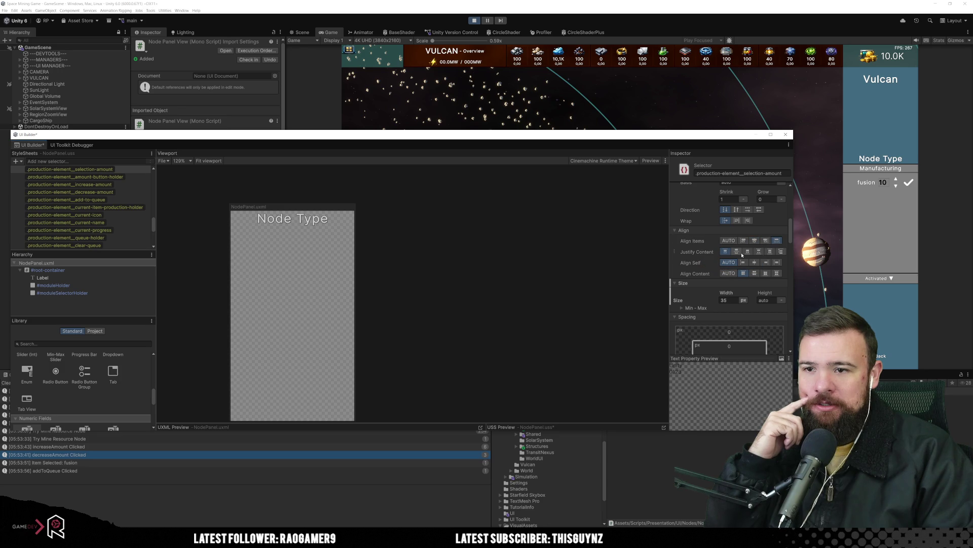
right_click(700, 252)
left_click(726, 273)
scroll(727, 271, "down", 5)
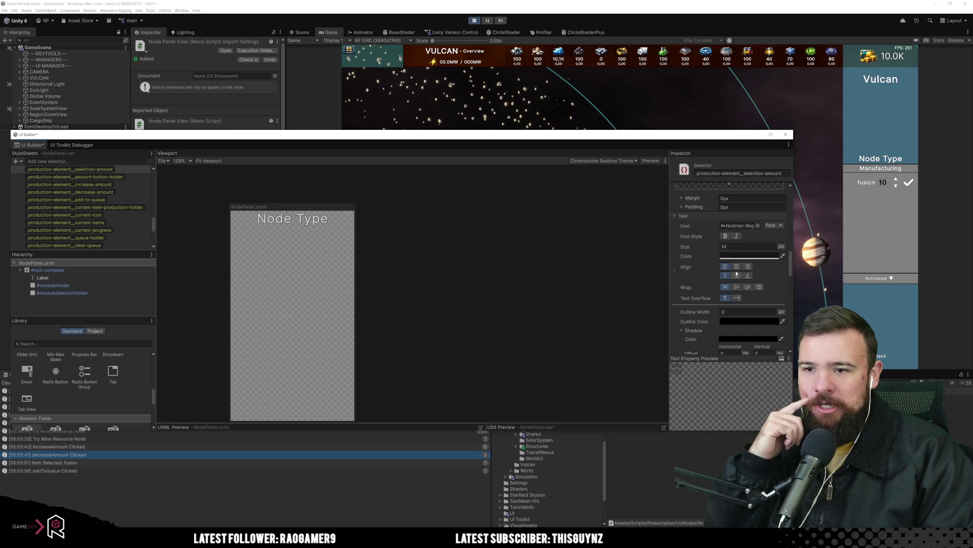
left_click(737, 266)
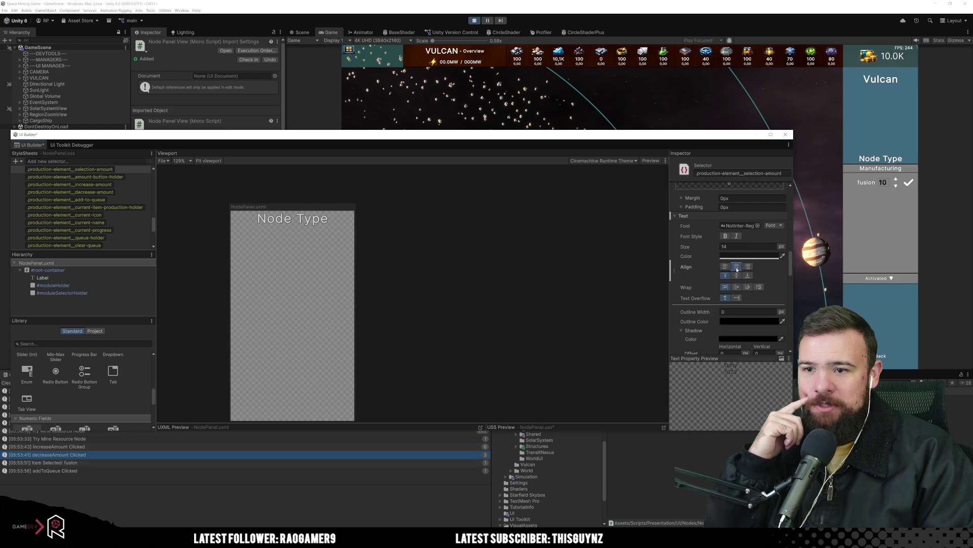
right_click(680, 266)
left_click(699, 285)
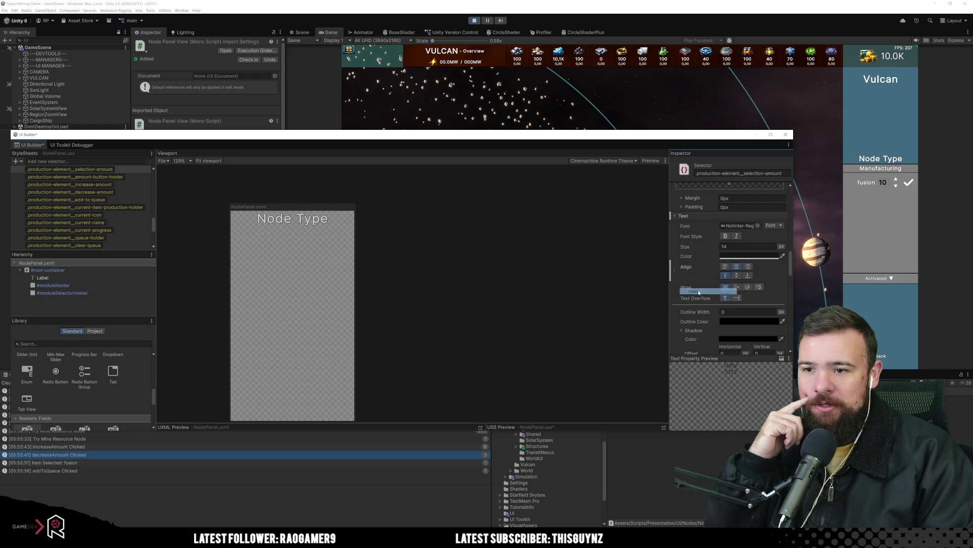
Step: Set the amount style's border width and border radius to 0
scroll(700, 292, "down", 10)
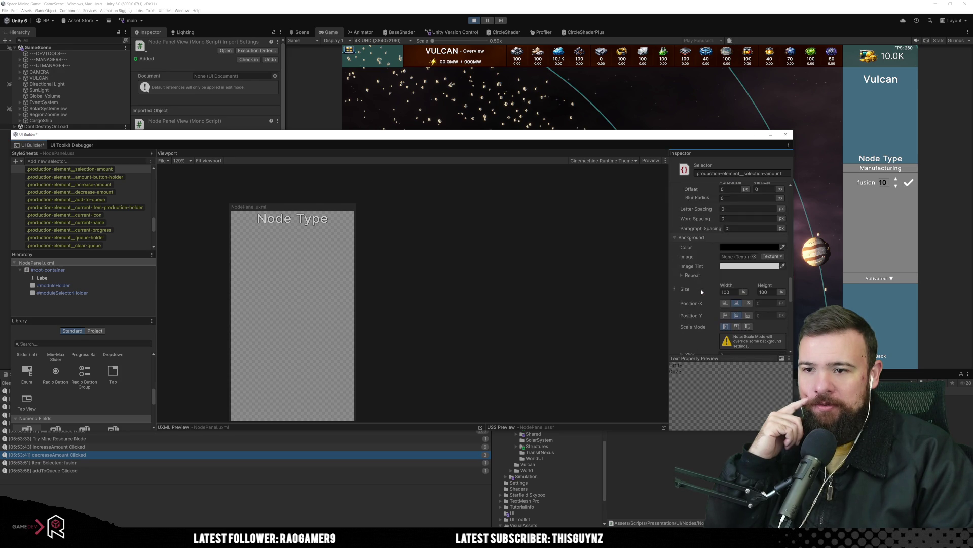
scroll(701, 292, "down", 3)
scroll(702, 292, "down", 3)
left_click(745, 274)
left_click(728, 283)
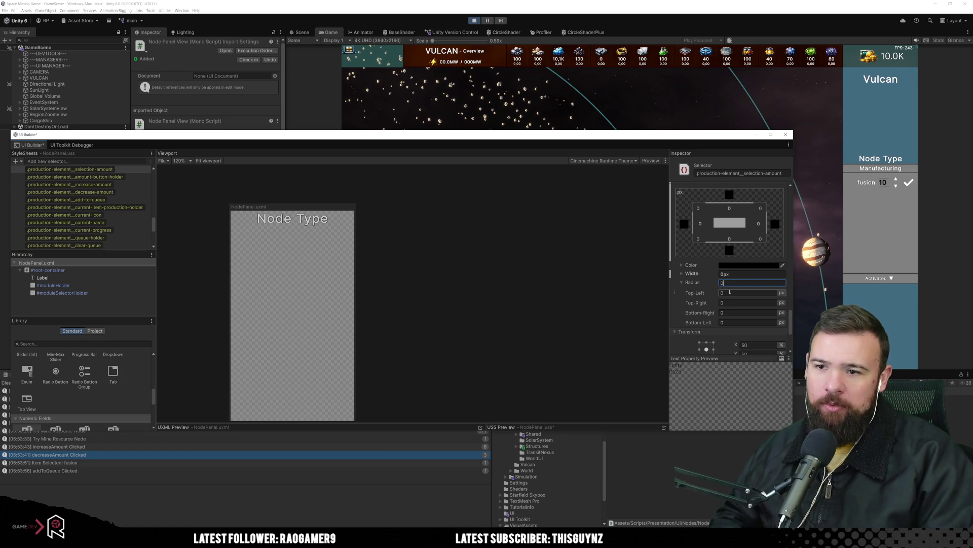
left_click(739, 274)
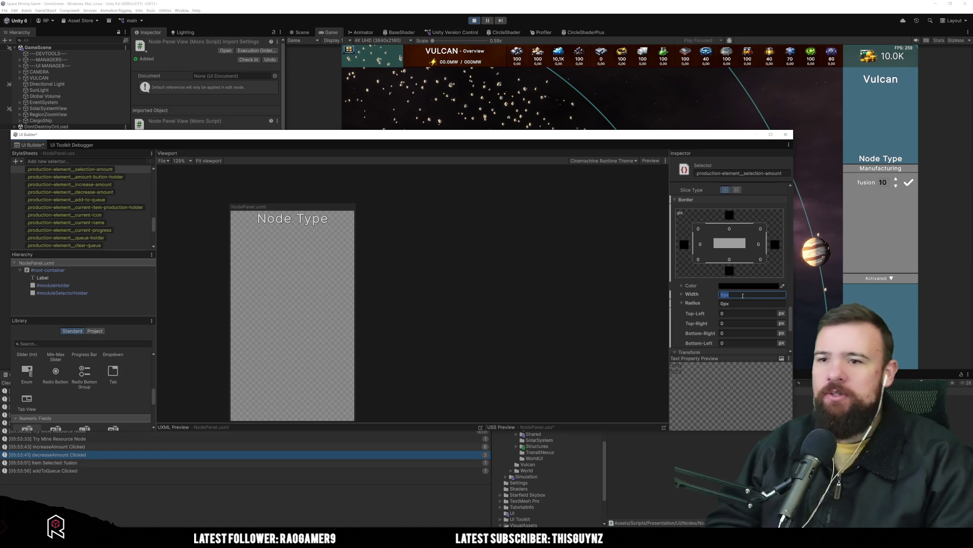
Step: Centre the amount field's child items and reset its self alignment to auto
scroll(743, 298, "up", 3)
scroll(743, 298, "up", 7)
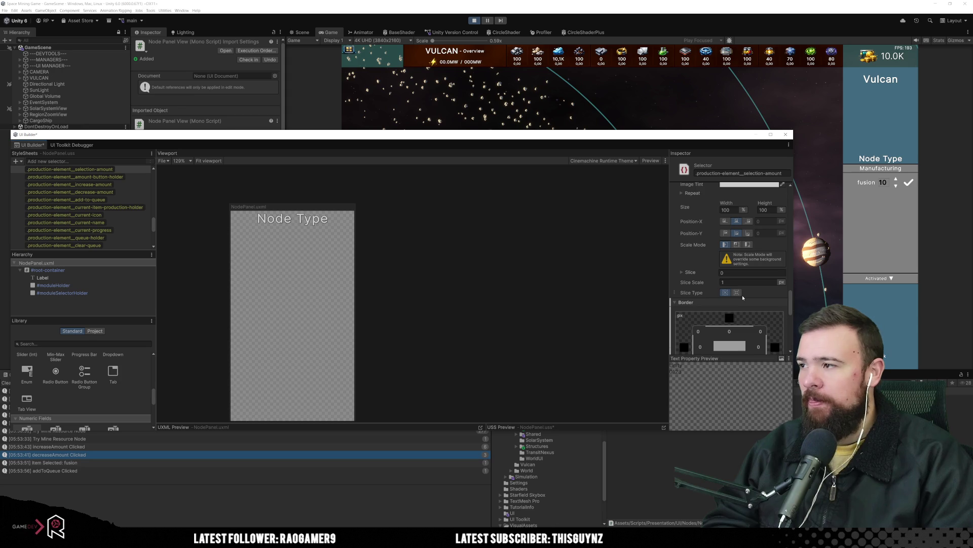
scroll(743, 298, "up", 10)
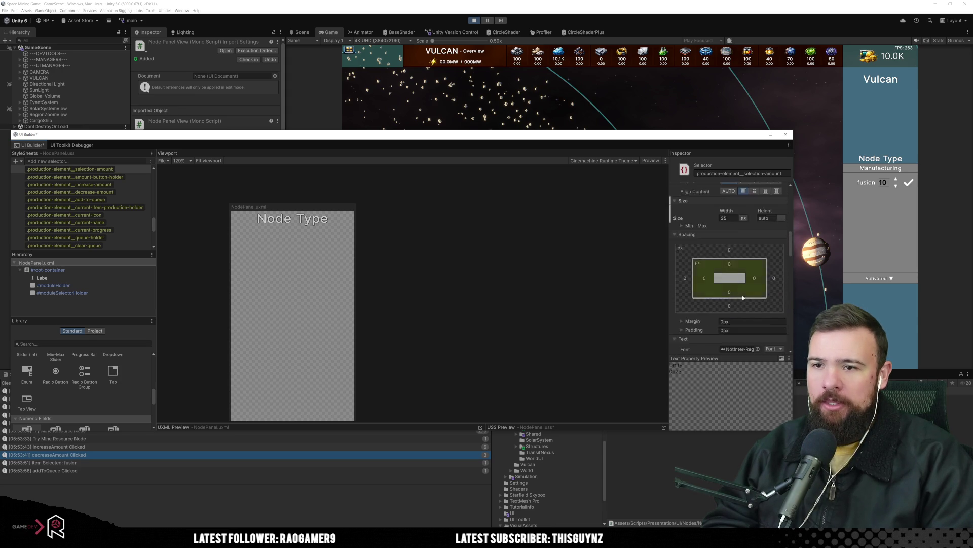
scroll(743, 298, "up", 4)
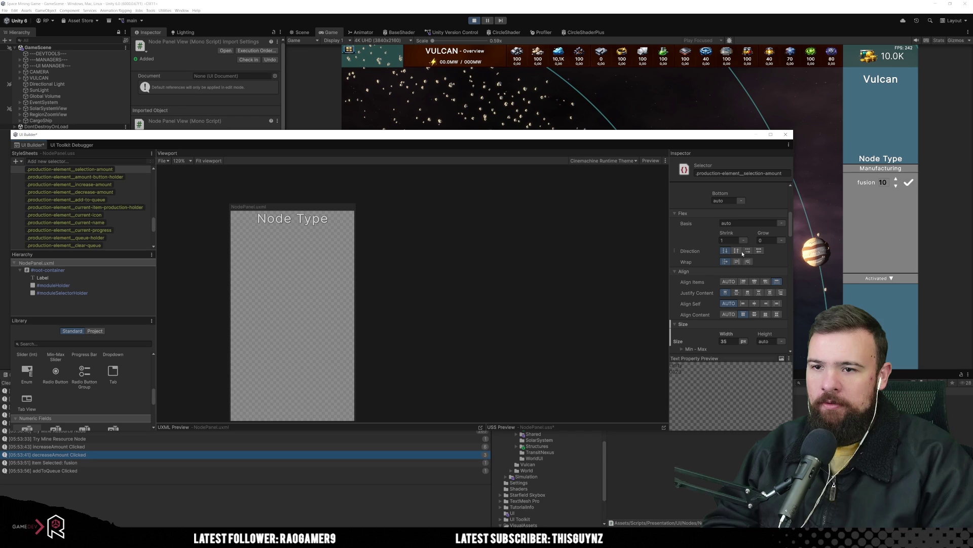
left_click(758, 282)
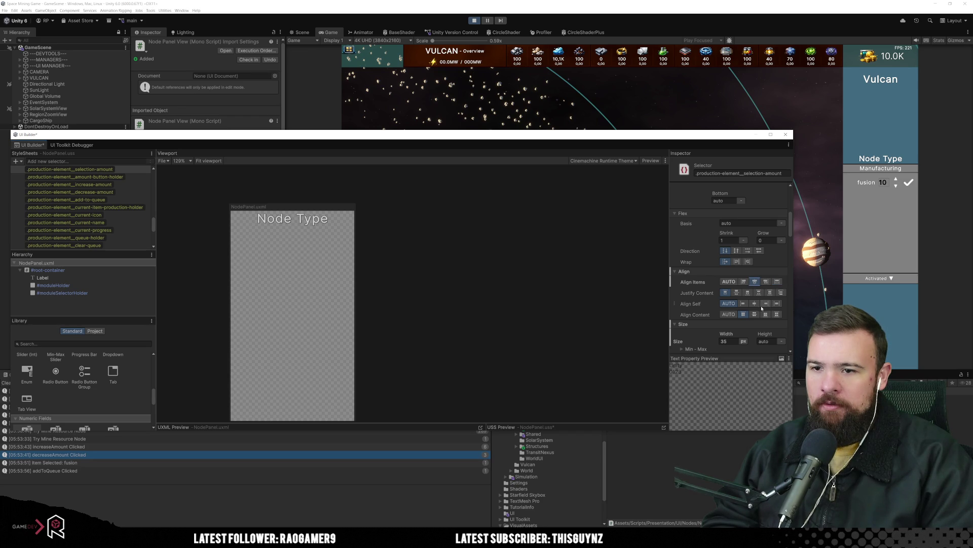
left_click(755, 304)
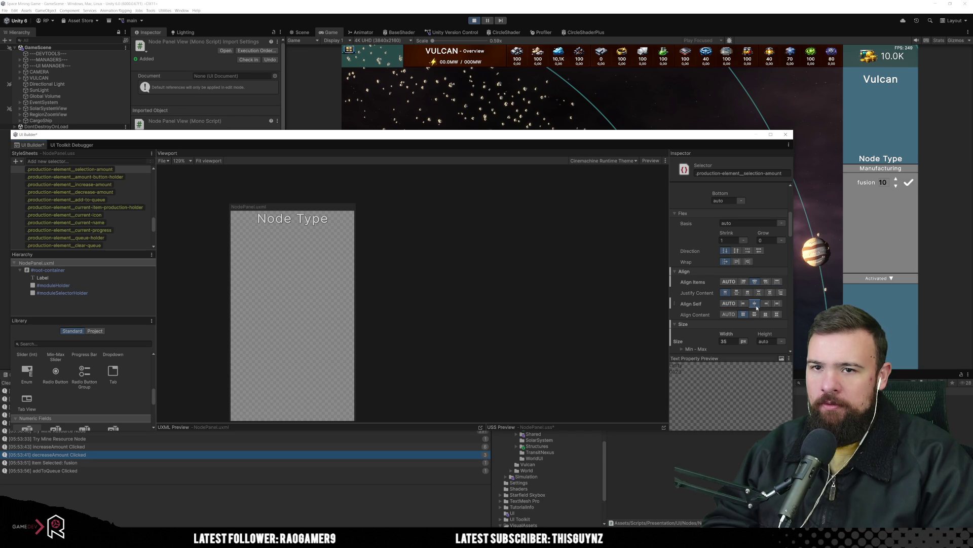
right_click(700, 305)
left_click(711, 332)
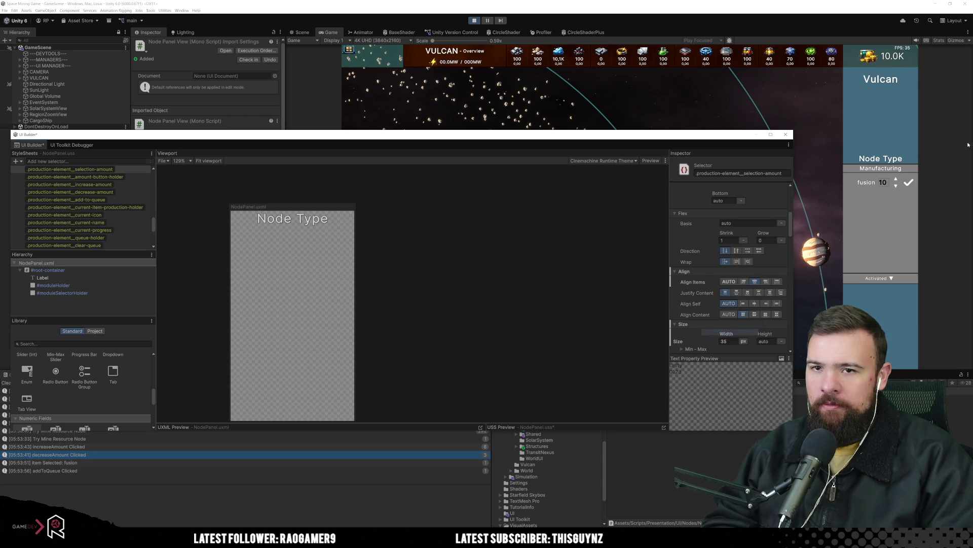
scroll(743, 293, "down", 3)
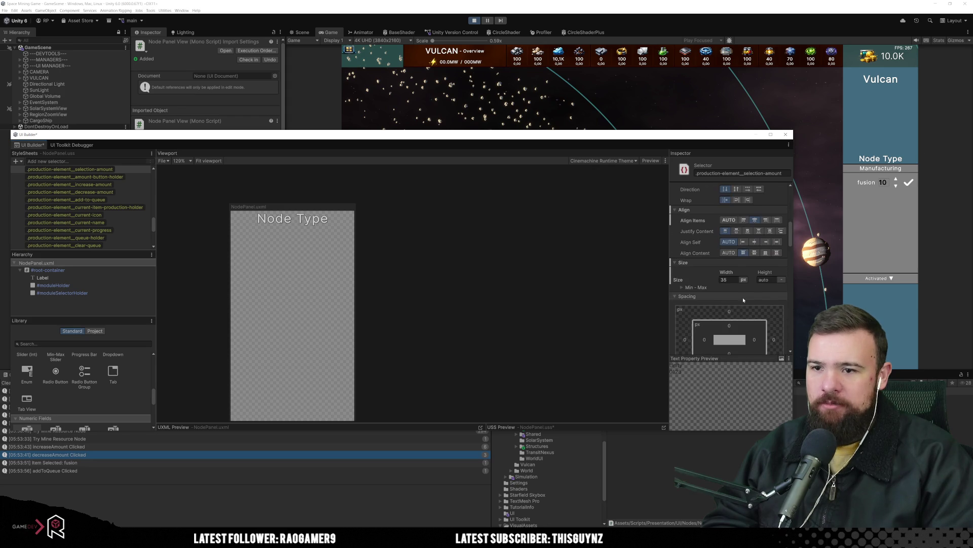
Step: Pick a light grey BCBCBC background colour for the selection-amount style in the colour picker
left_click(883, 184)
type("99")
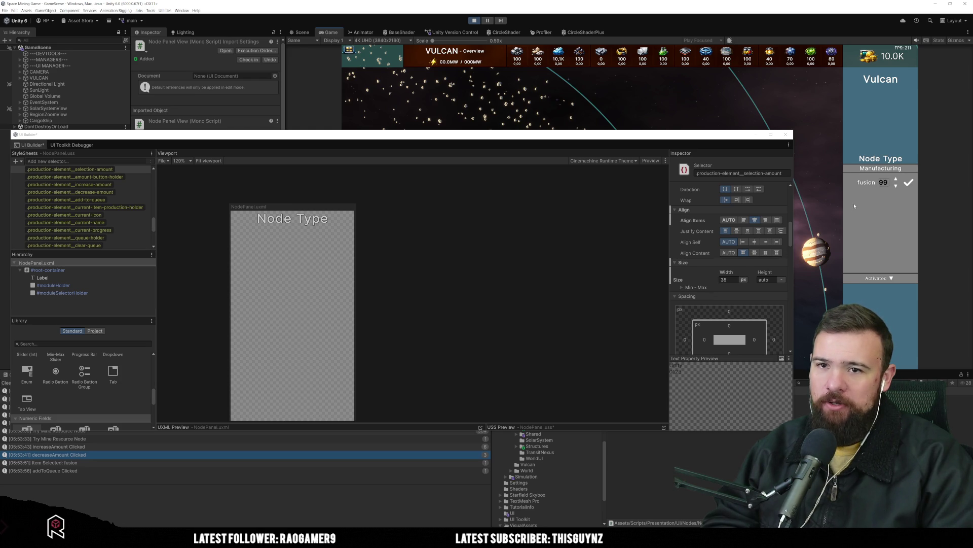
scroll(736, 274, "up", 3)
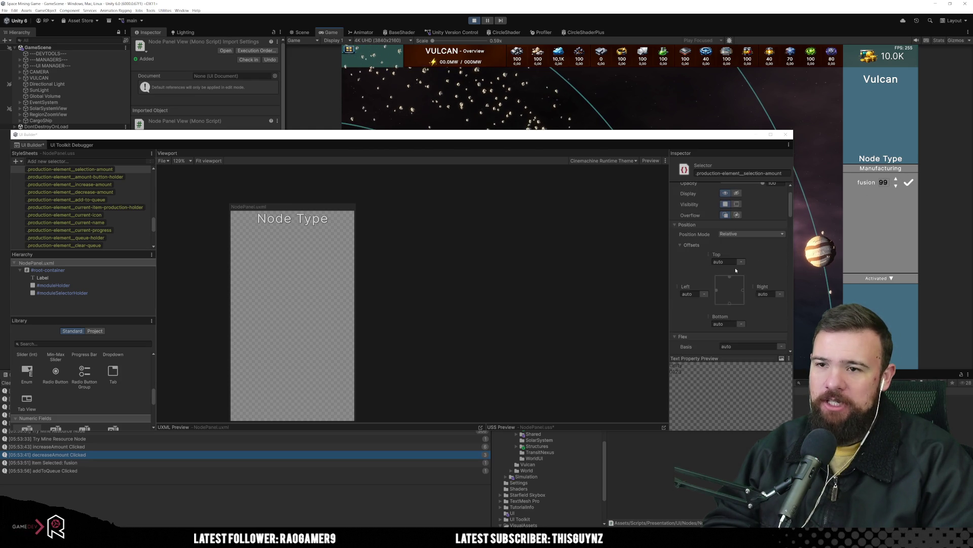
scroll(738, 269, "down", 1)
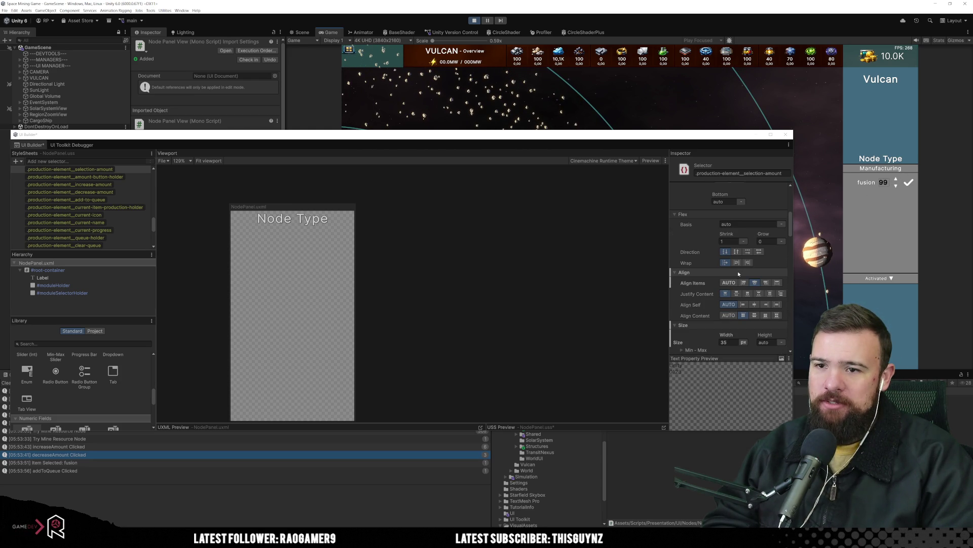
scroll(738, 274, "down", 2)
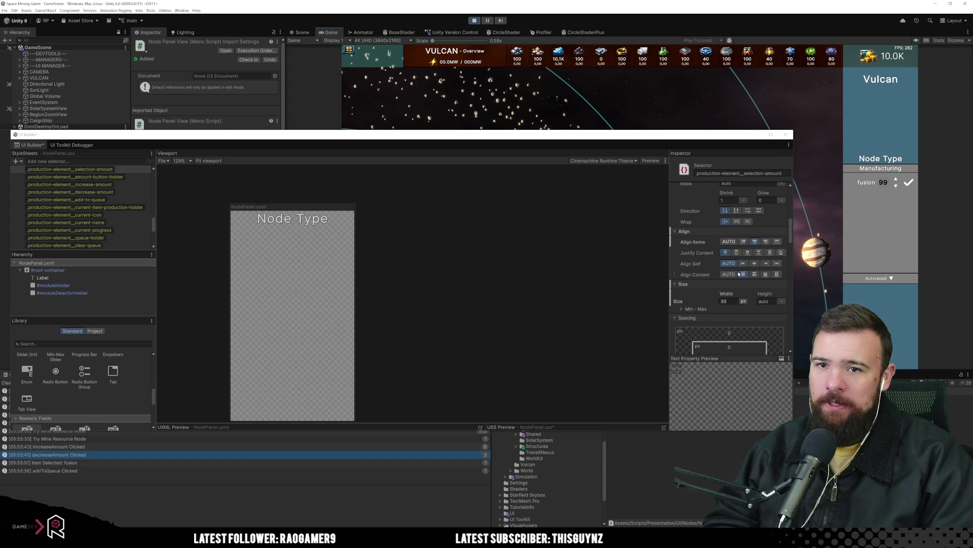
scroll(739, 273, "down", 12)
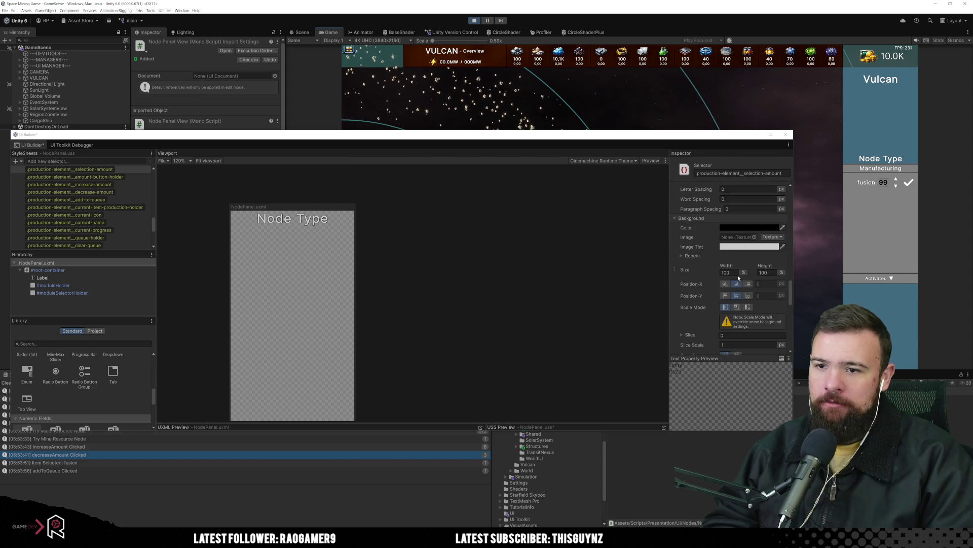
left_click(749, 228)
left_click(770, 288)
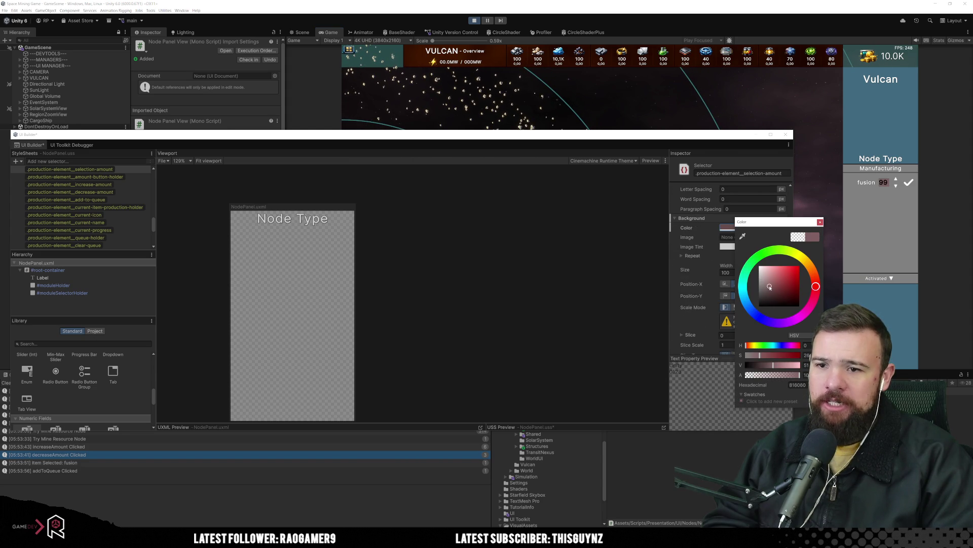
mouse_move(770, 288)
left_mouse_down()
mouse_move(794, 295)
mouse_move(731, 278)
left_mouse_up()
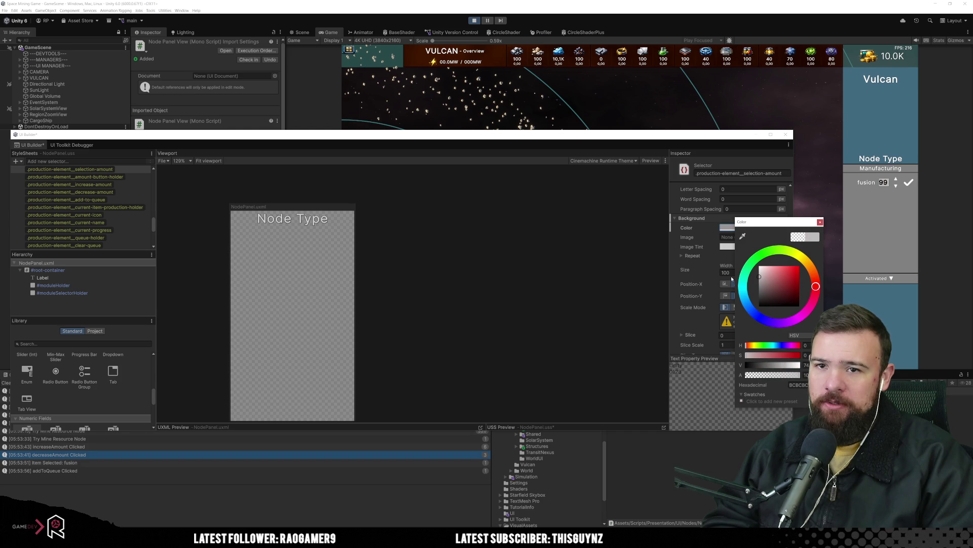
left_click(821, 222)
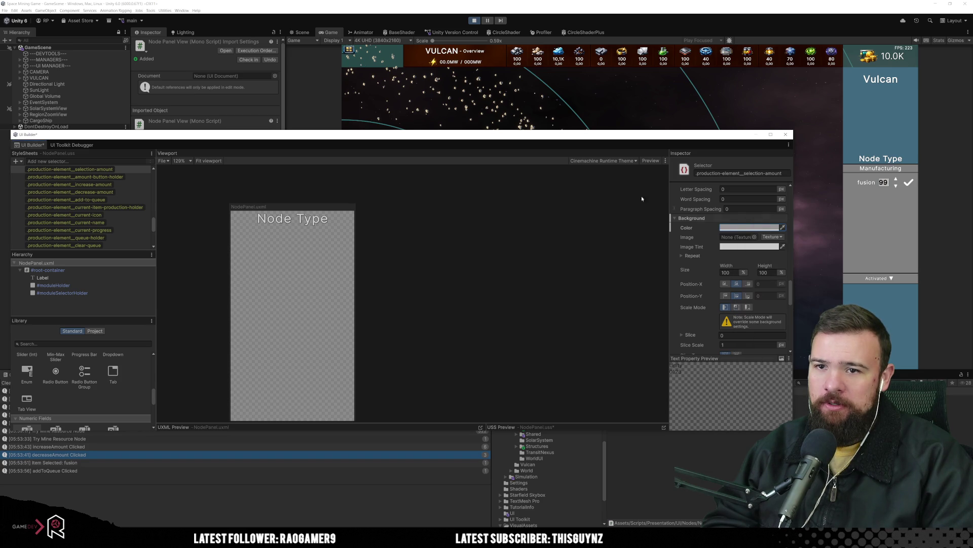
scroll(724, 278, "down", 3)
scroll(725, 284, "down", 5)
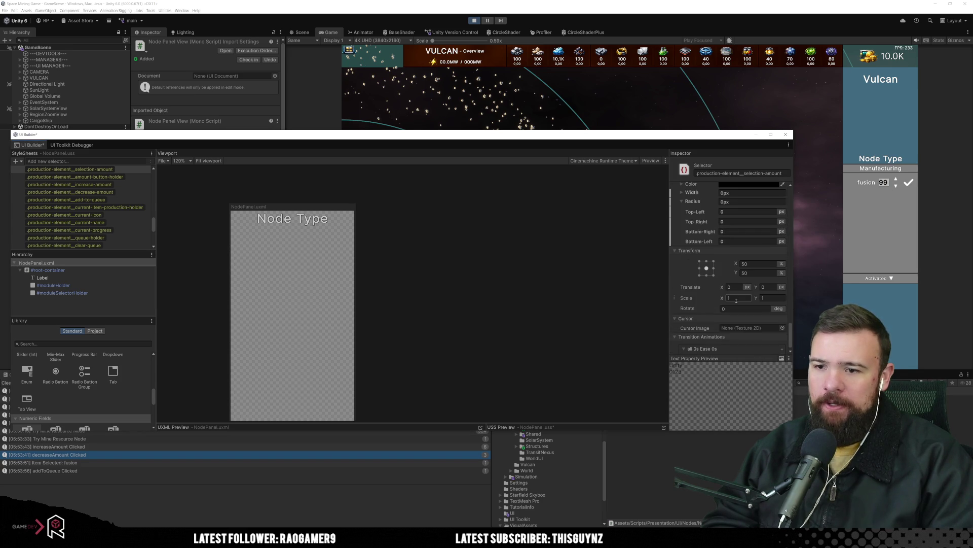
scroll(734, 307, "up", 4)
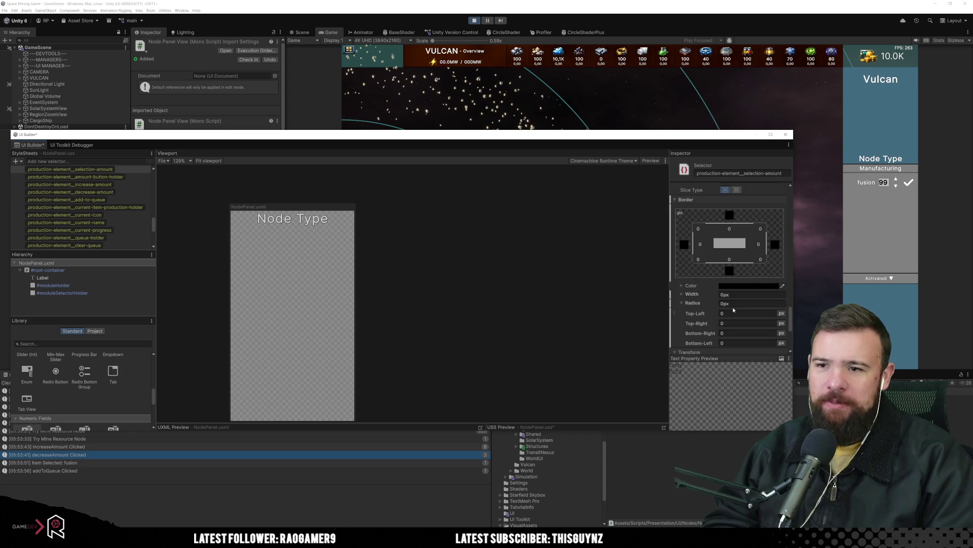
scroll(122, 224, "down", 5)
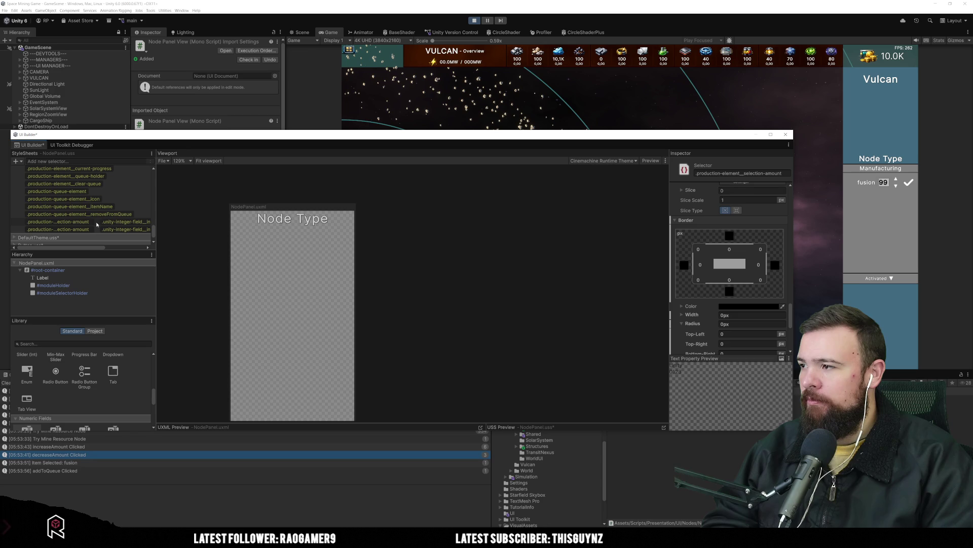
Step: Centre the amount input's items, content and self alignment
left_click(97, 222)
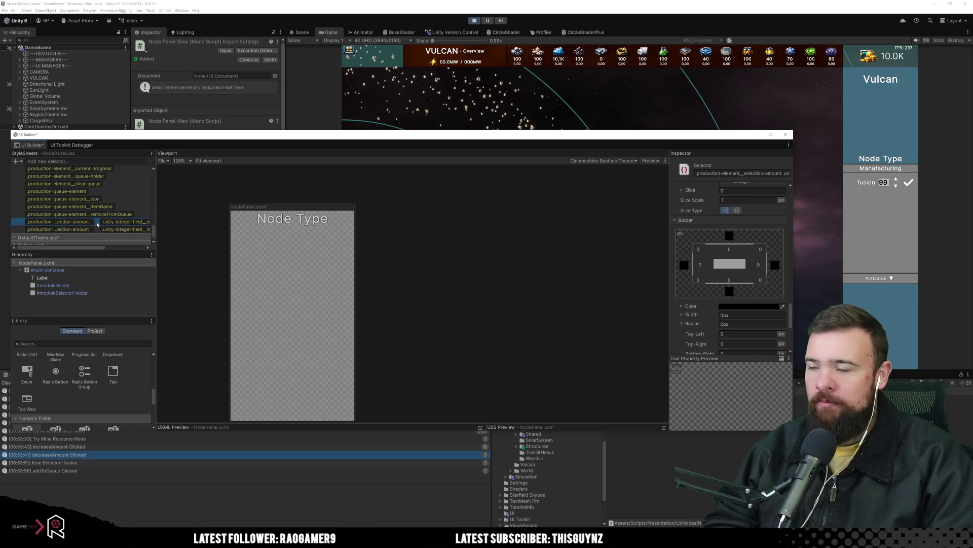
left_click(97, 229)
left_click_drag(97, 248, 135, 248)
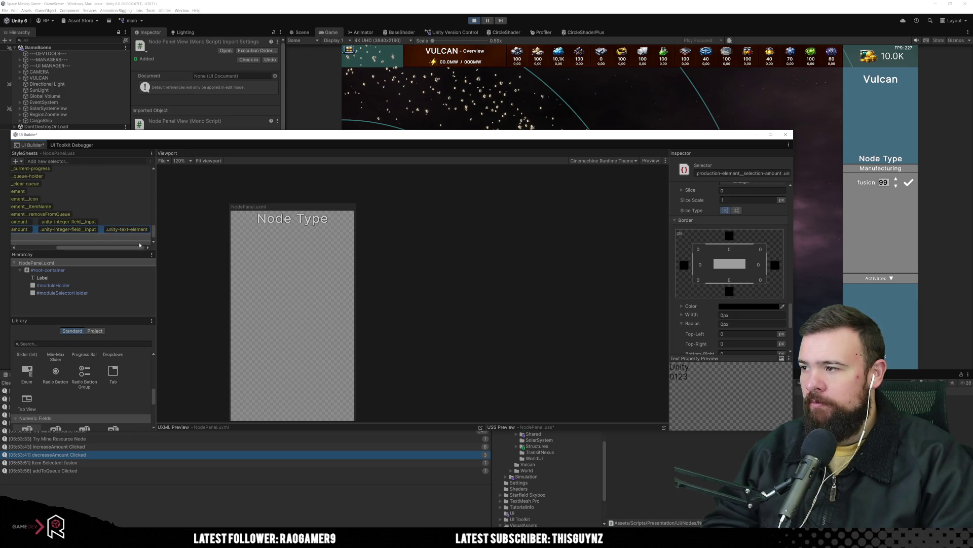
left_click(120, 223)
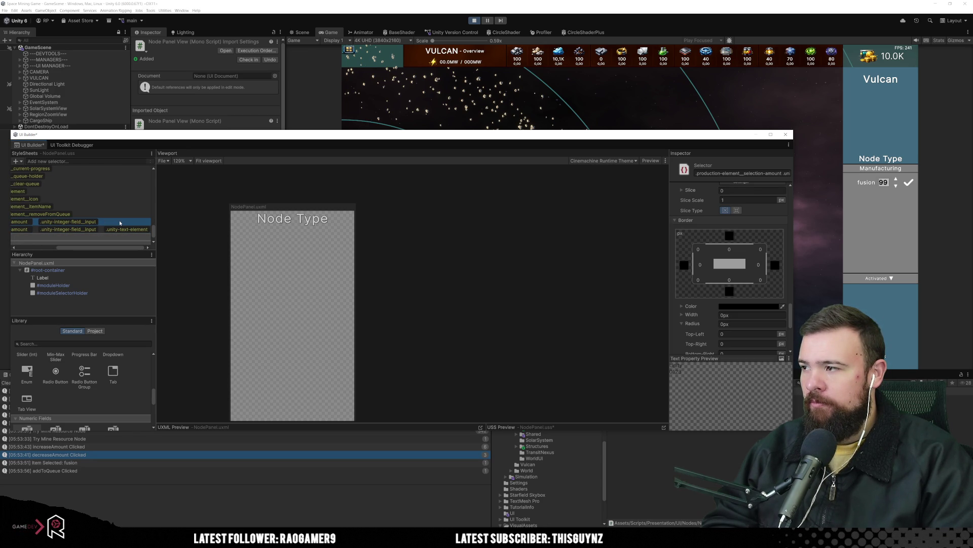
scroll(738, 299, "up", 5)
scroll(737, 298, "up", 10)
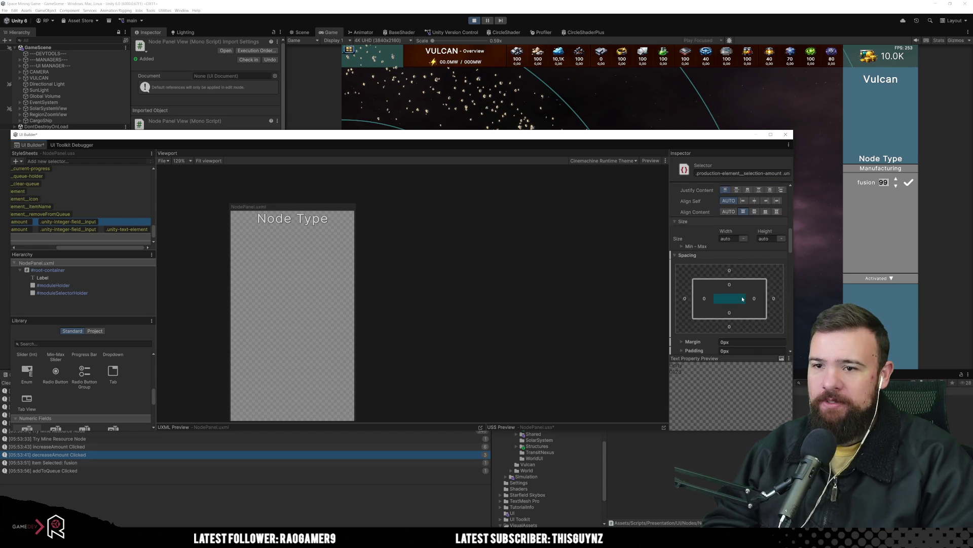
scroll(742, 299, "up", 3)
left_click(754, 241)
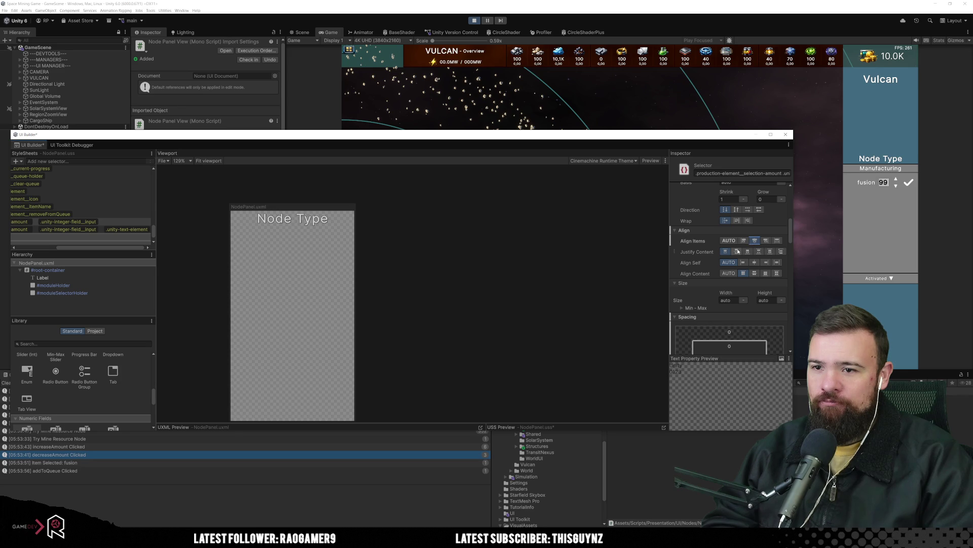
left_click(737, 251)
left_click(755, 264)
Step: Centre the text element's items, content and self, and open the UI debugger
left_click(122, 229)
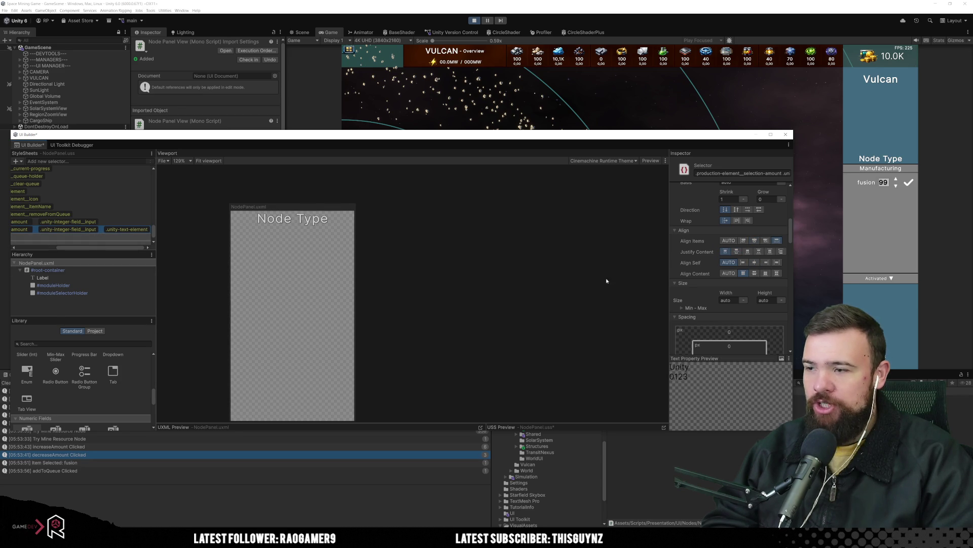
left_click(755, 241)
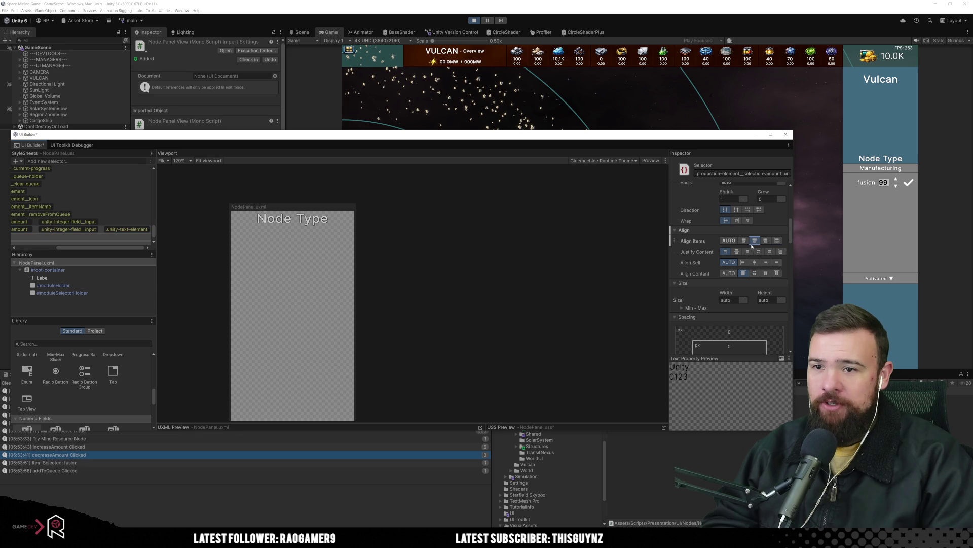
left_click(738, 252)
left_click(755, 262)
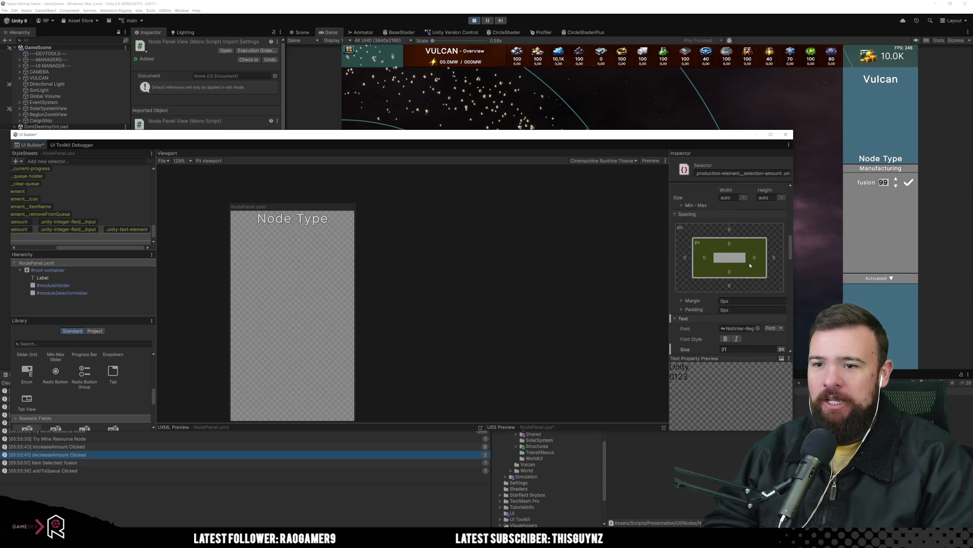
scroll(753, 264, "down", 5)
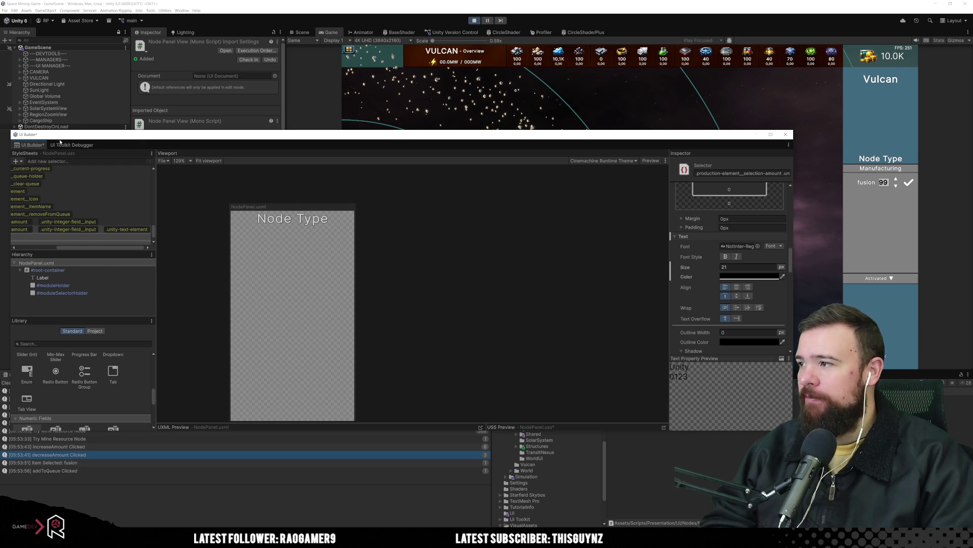
left_click(72, 145)
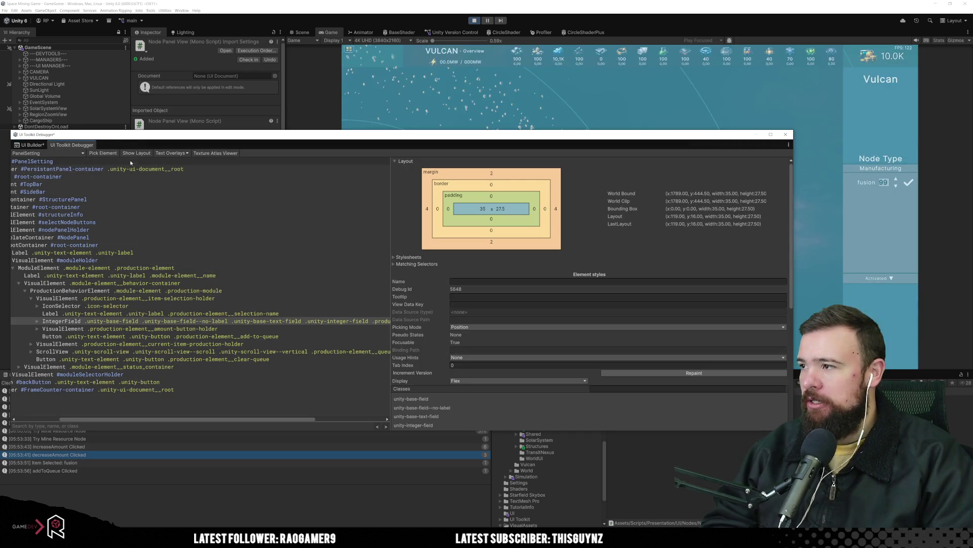
Step: Pick the amount field in the game and inspect its IntegerInput and TextElement
left_click(103, 152)
left_click(885, 186)
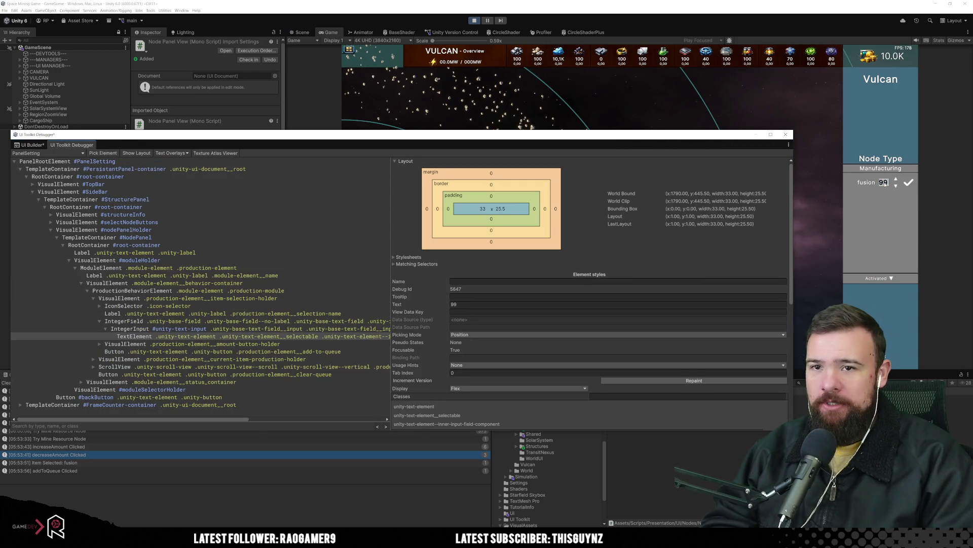
left_click(260, 331)
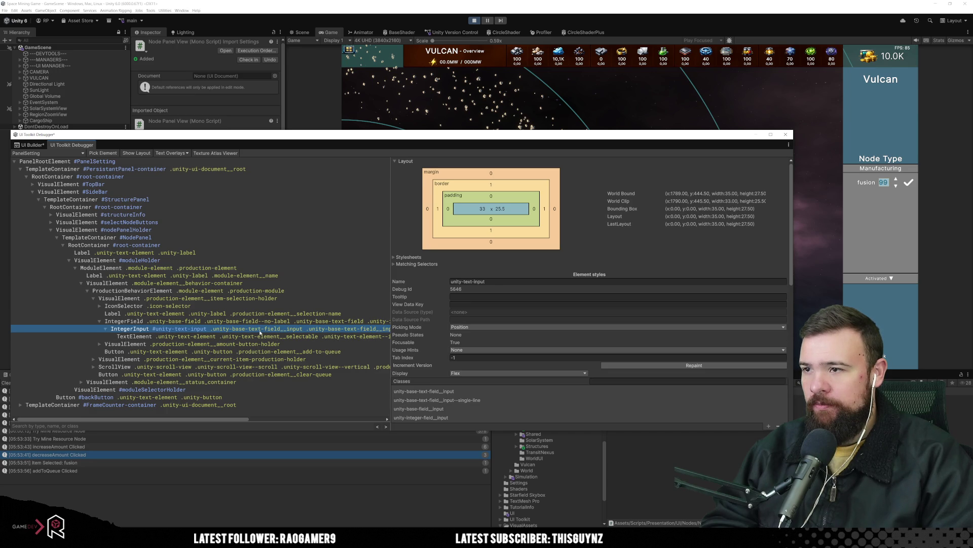
left_click(259, 336)
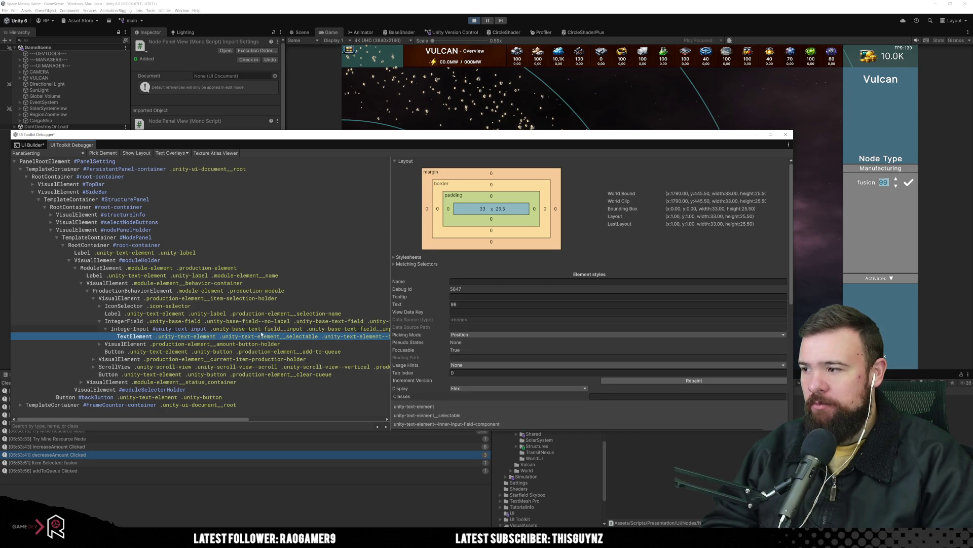
scroll(512, 299, "down", 3)
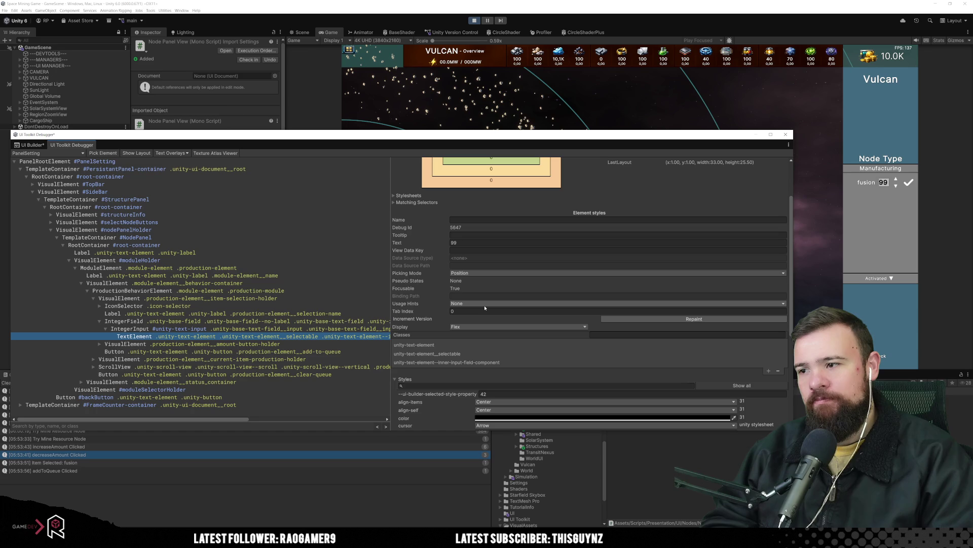
scroll(628, 326, "down", 4)
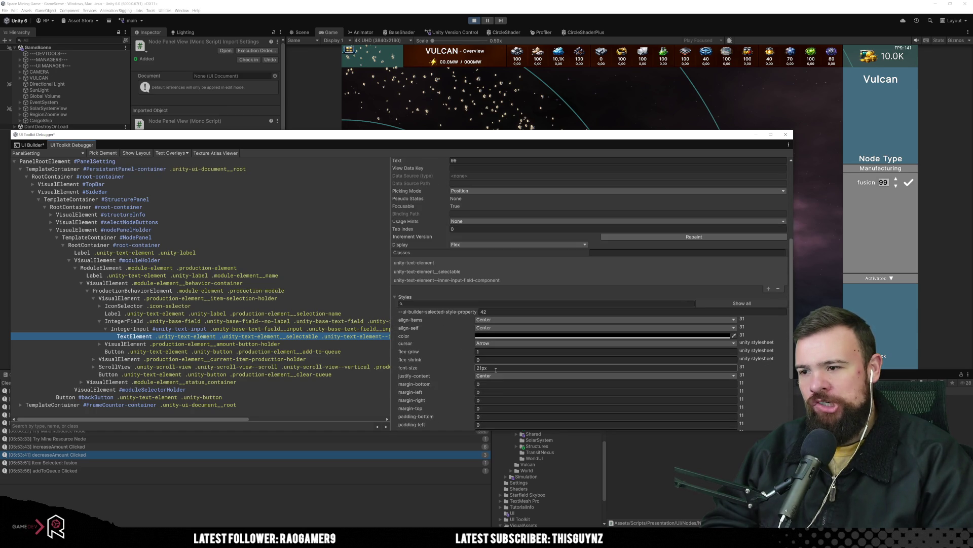
scroll(495, 370, "down", 2)
scroll(496, 371, "down", 2)
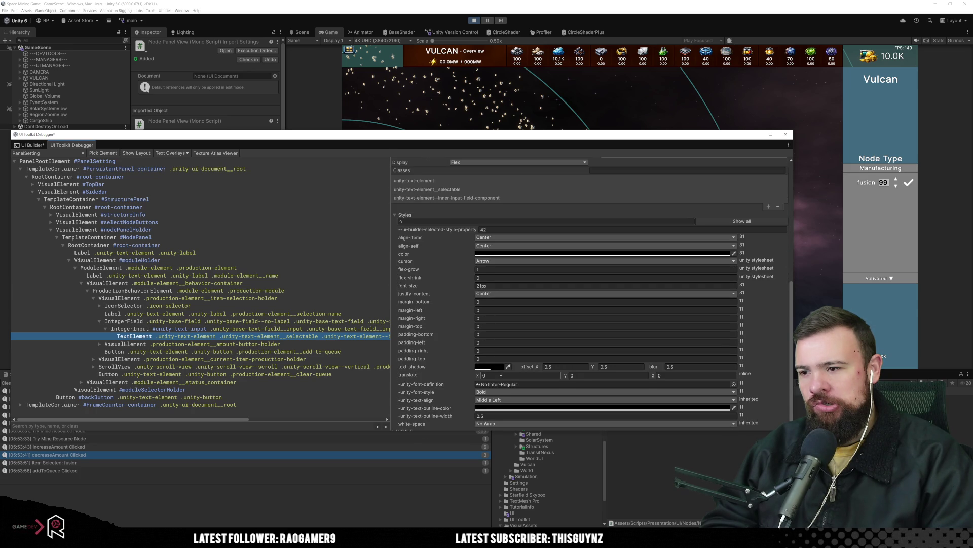
scroll(501, 374, "down", 1)
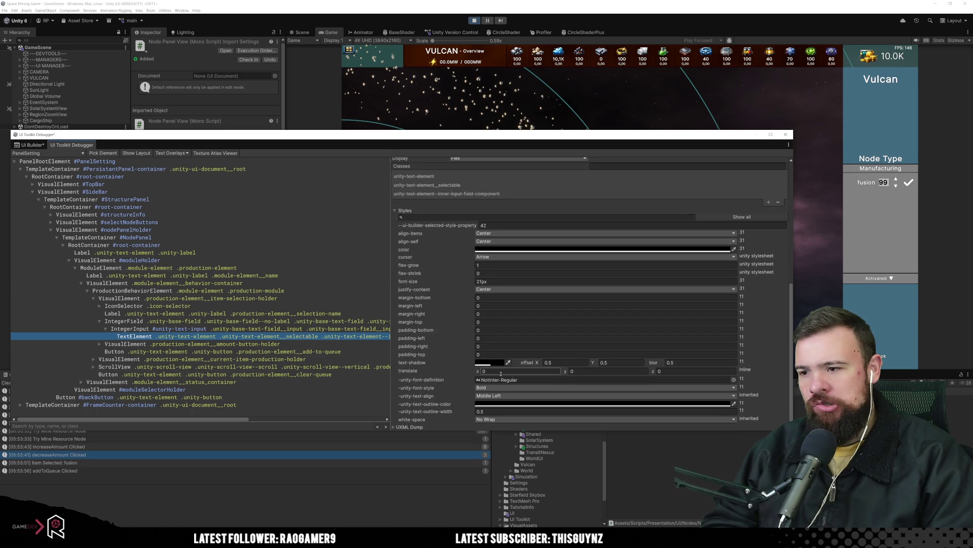
Step: Compare the IntegerField, IntegerInput and TextElement layouts and box-model styles
left_click(273, 329)
scroll(505, 338, "up", 1)
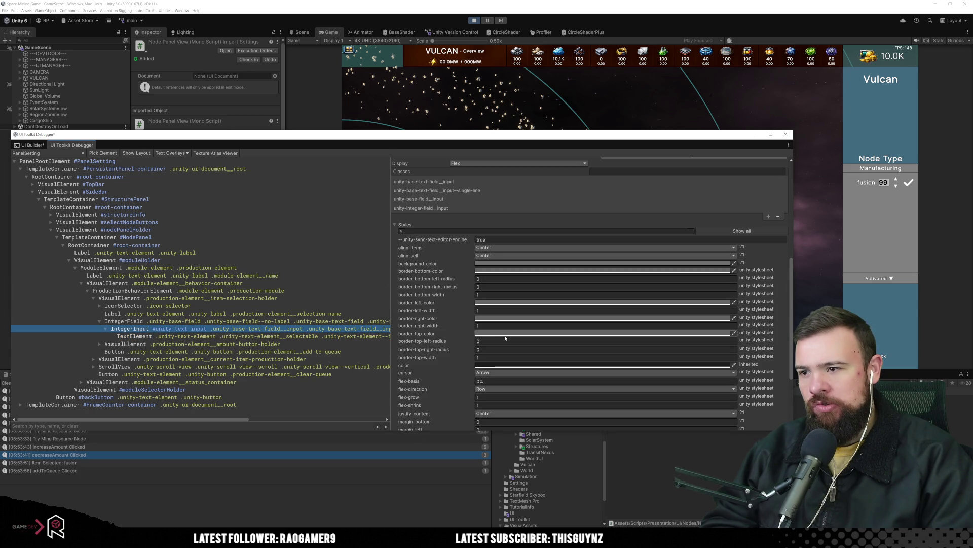
key("Down")
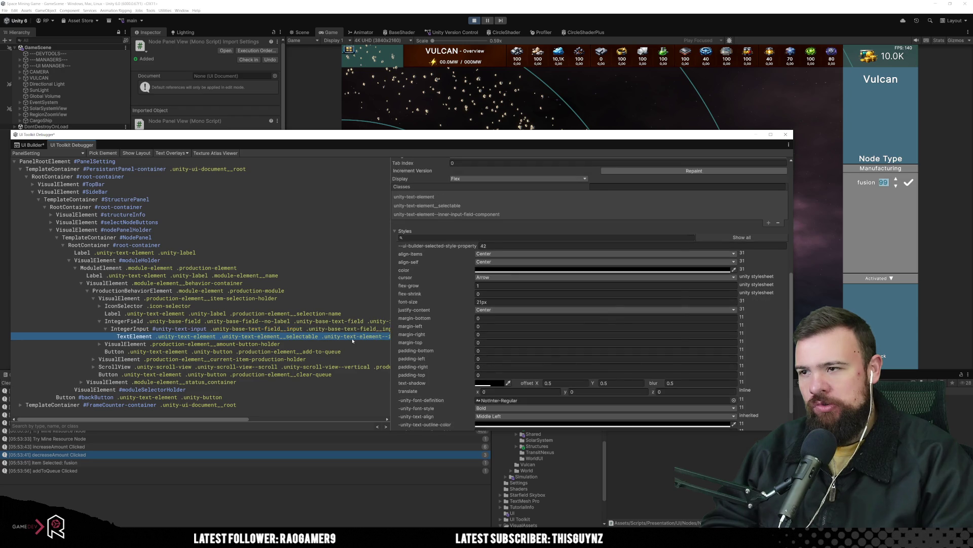
scroll(505, 345, "up", 3)
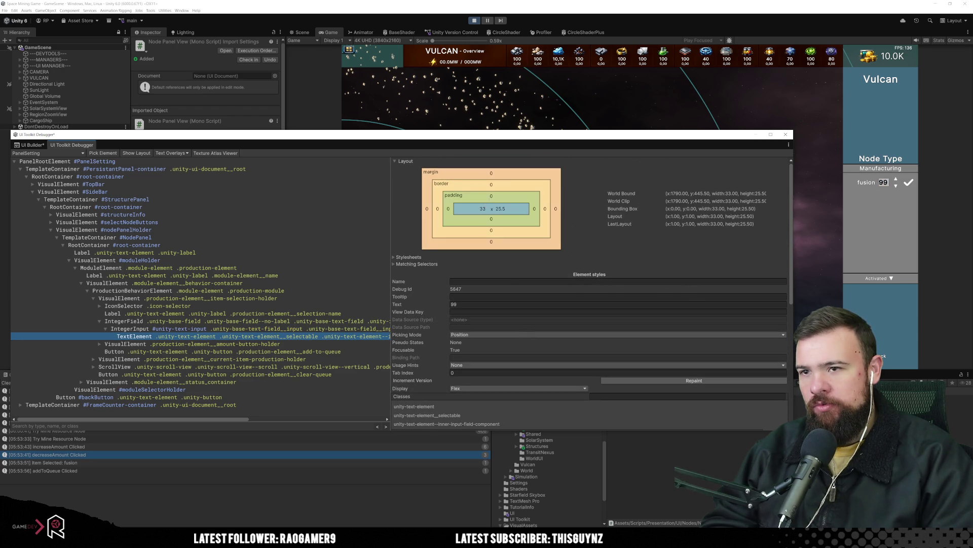
left_click(281, 322)
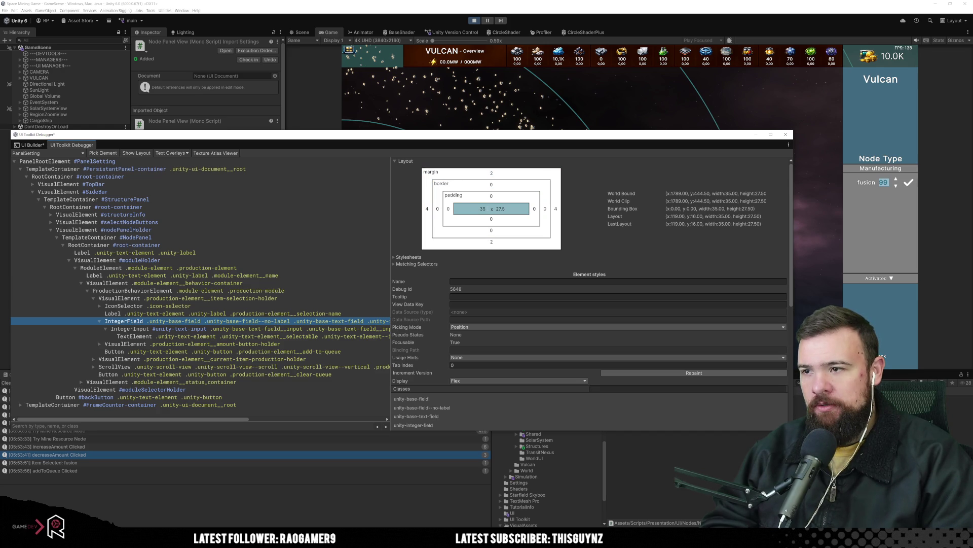
left_click(306, 329)
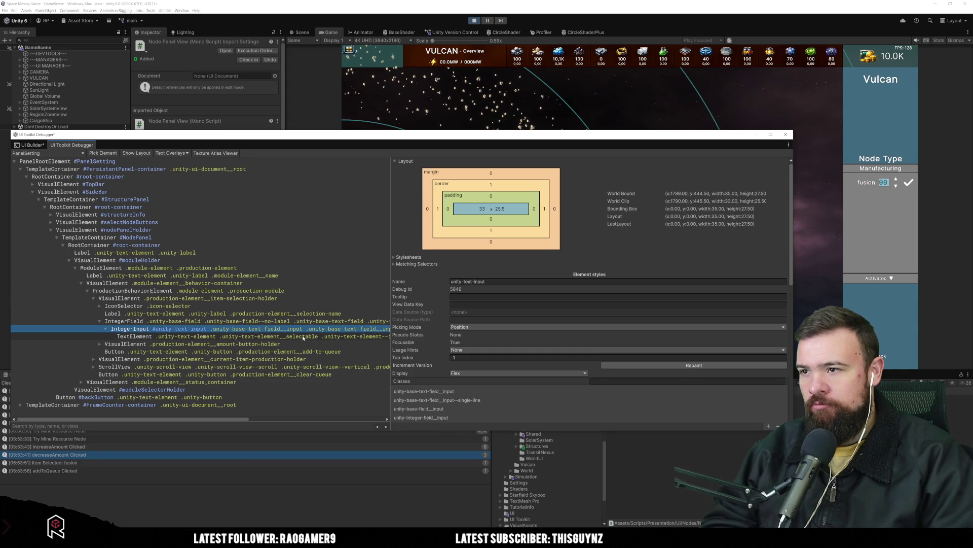
left_click(303, 337)
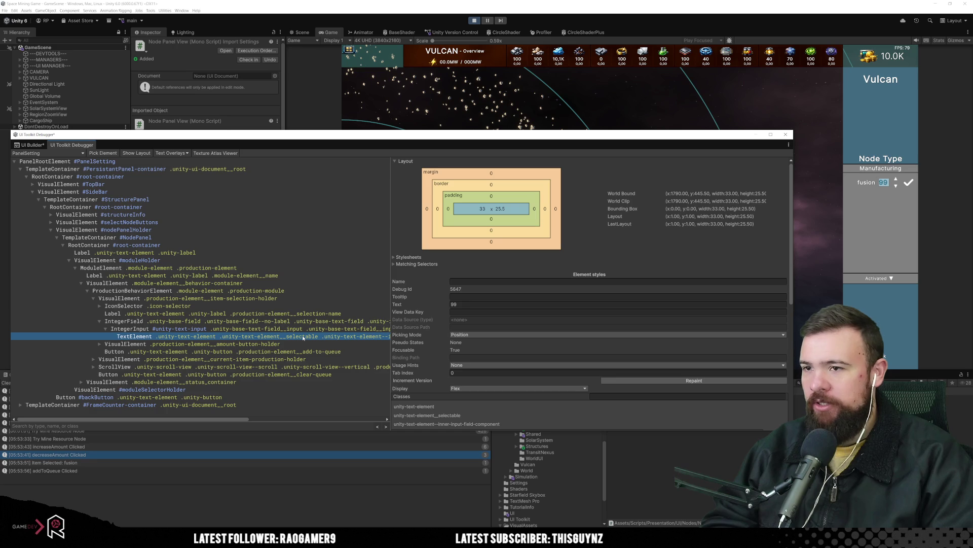
left_click(34, 147)
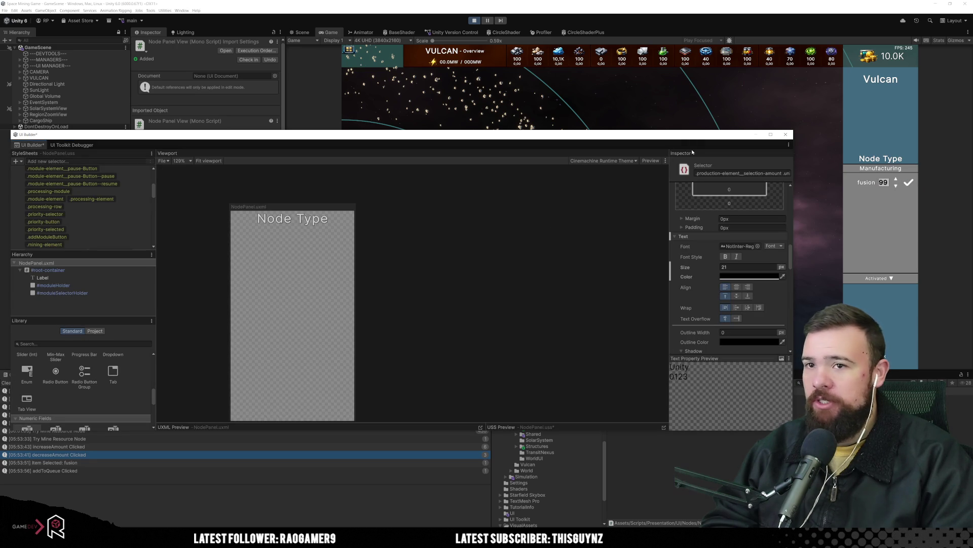
Step: Save the stylesheet, restart the game, and open the Vulcan node's Production panel
left_click(474, 20)
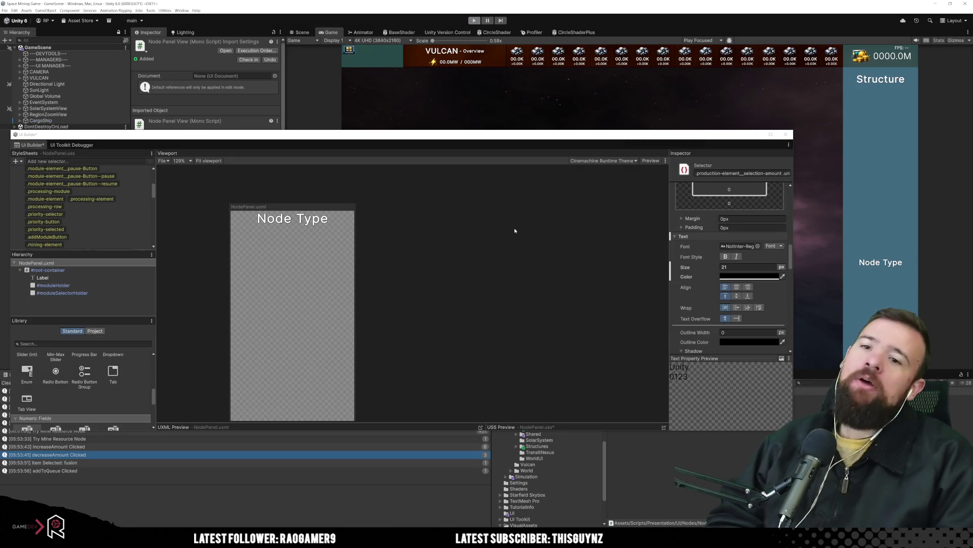
key("ctrl+s")
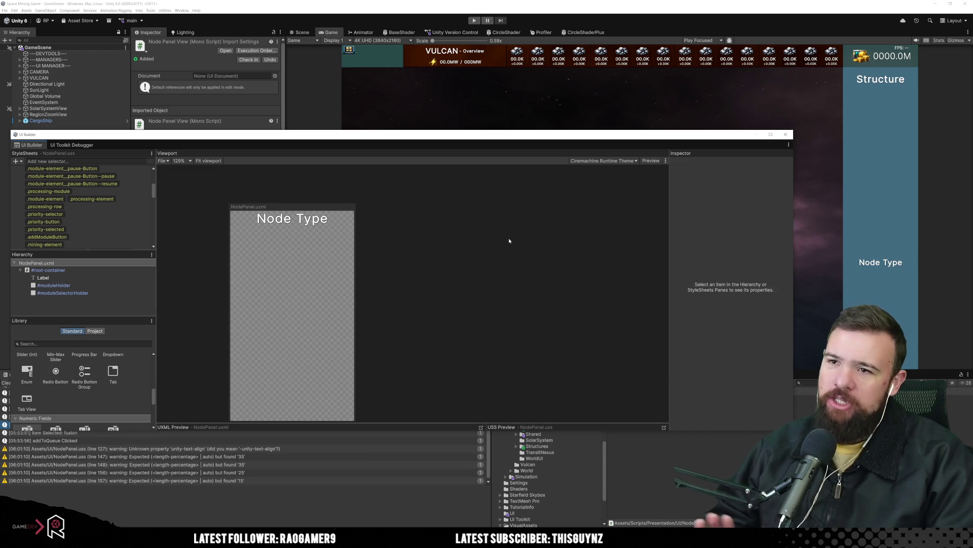
left_click(474, 21)
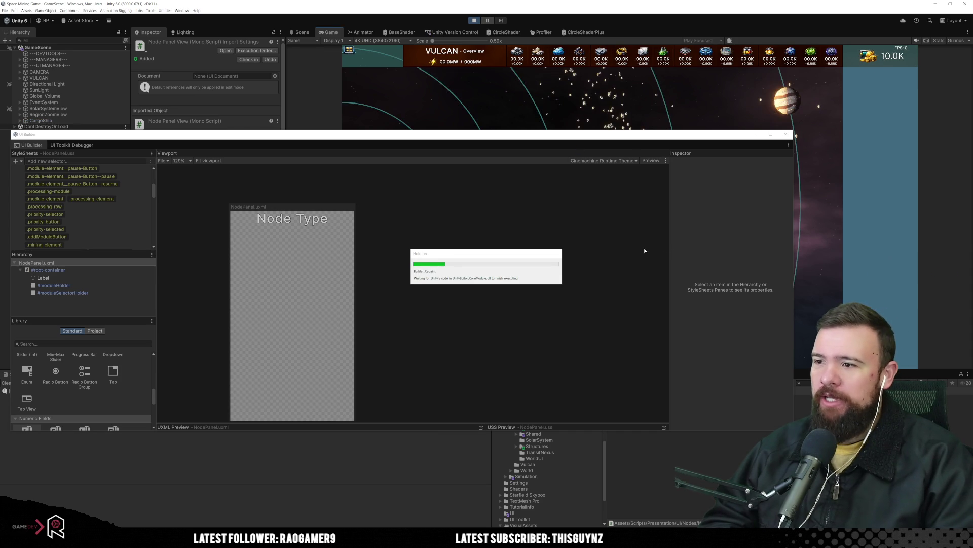
left_click_drag(524, 135, 571, 263)
left_click(435, 212)
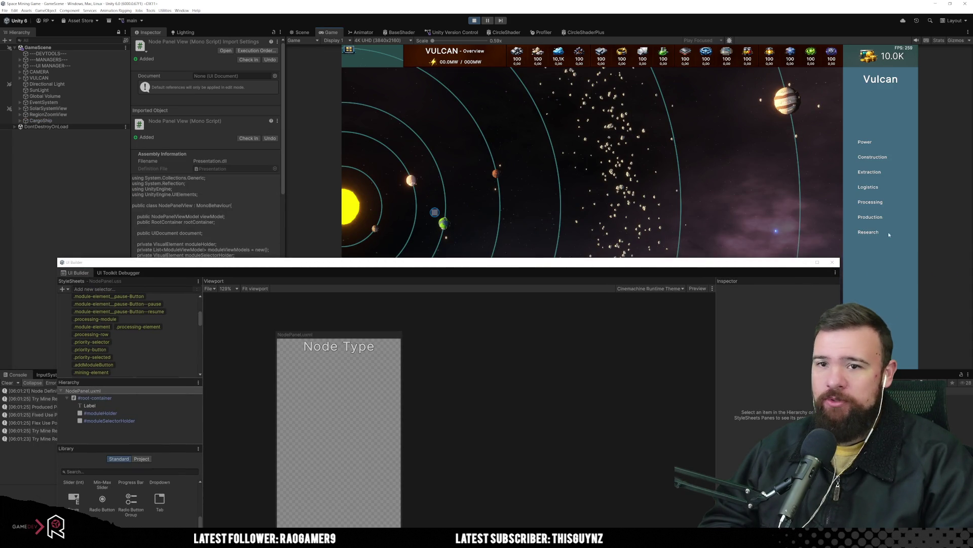
left_click(880, 218)
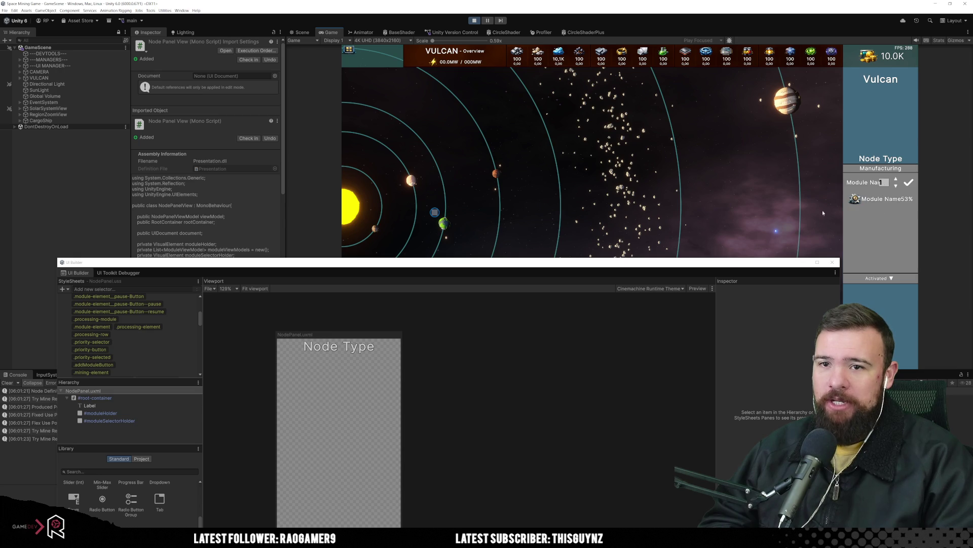
left_click_drag(728, 262, 702, 130)
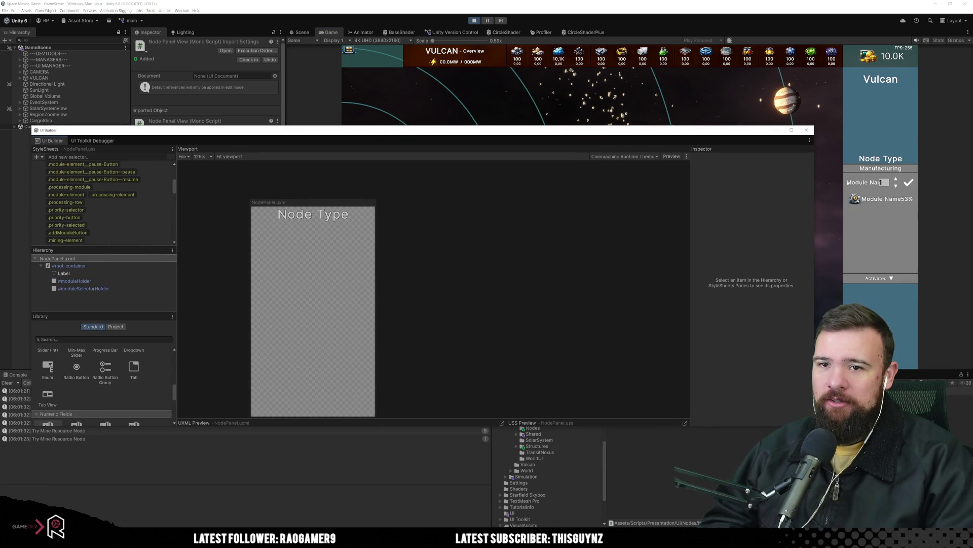
Step: Select surface_extraction from the Module Name dropdown beside the amount field
left_click(883, 183)
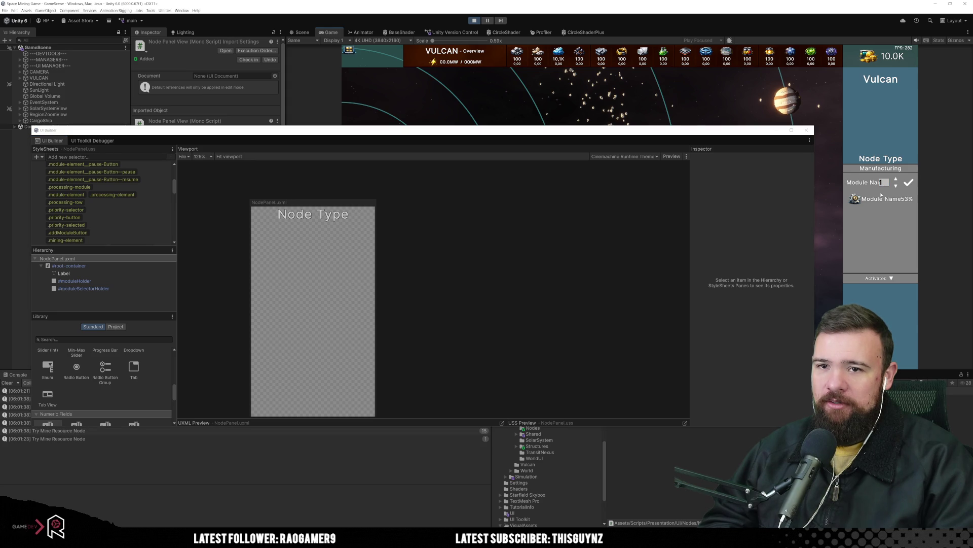
left_click(845, 181)
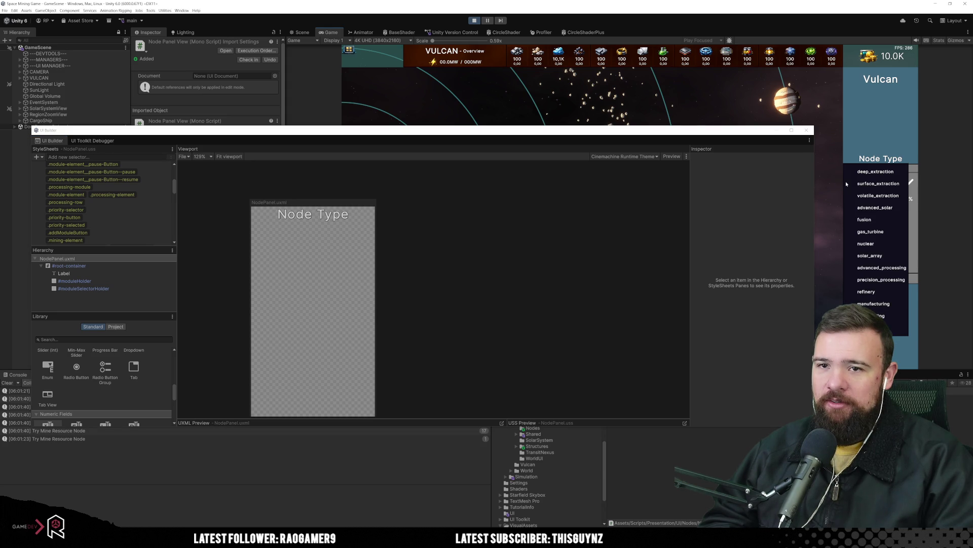
left_click(877, 214)
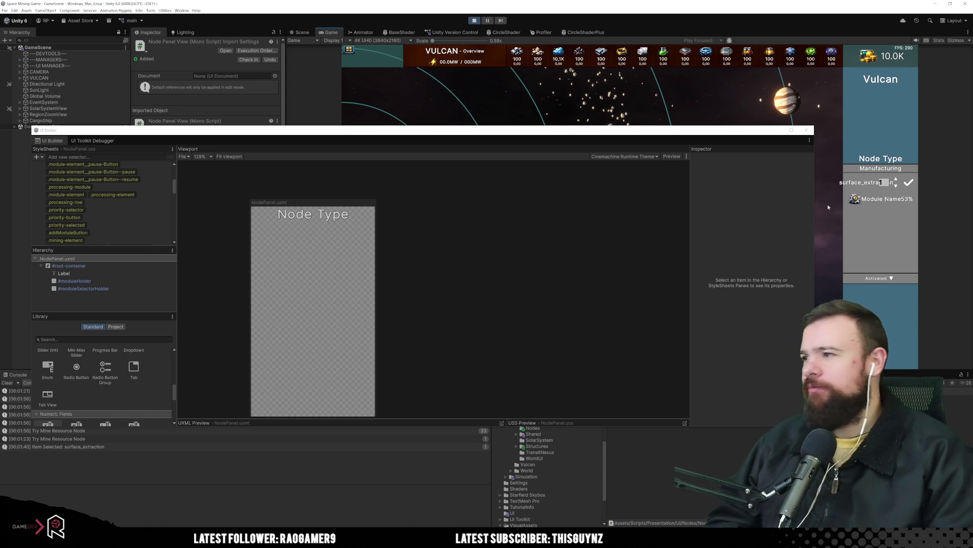
scroll(105, 214, "up", 3)
scroll(104, 212, "down", 10)
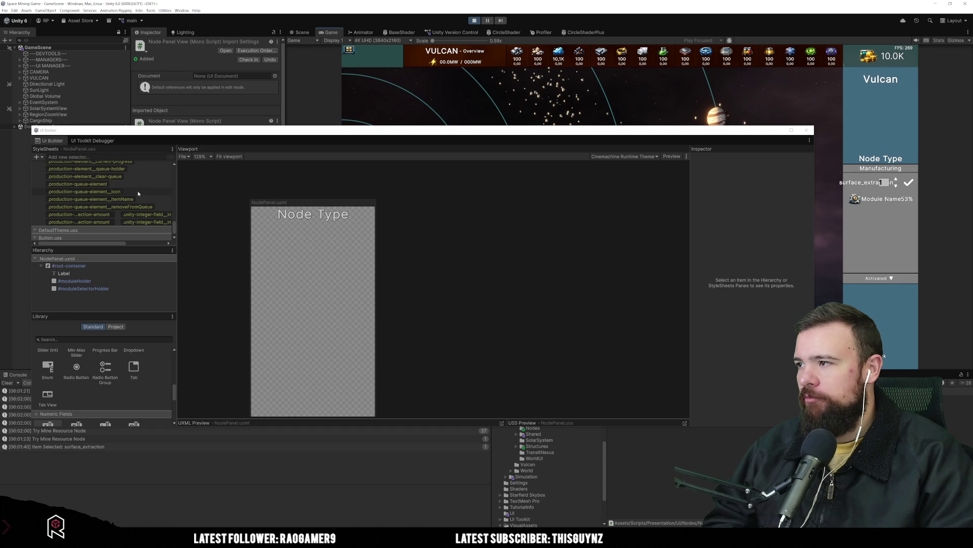
Step: Select the queue item name style and inspect the live surface_extraction label in the debugger
left_click(142, 200)
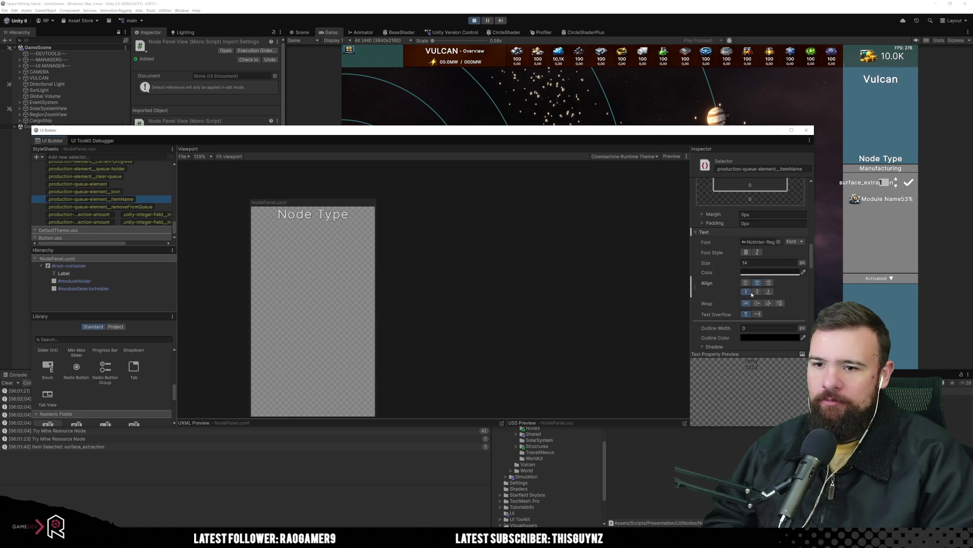
scroll(767, 274, "down", 3)
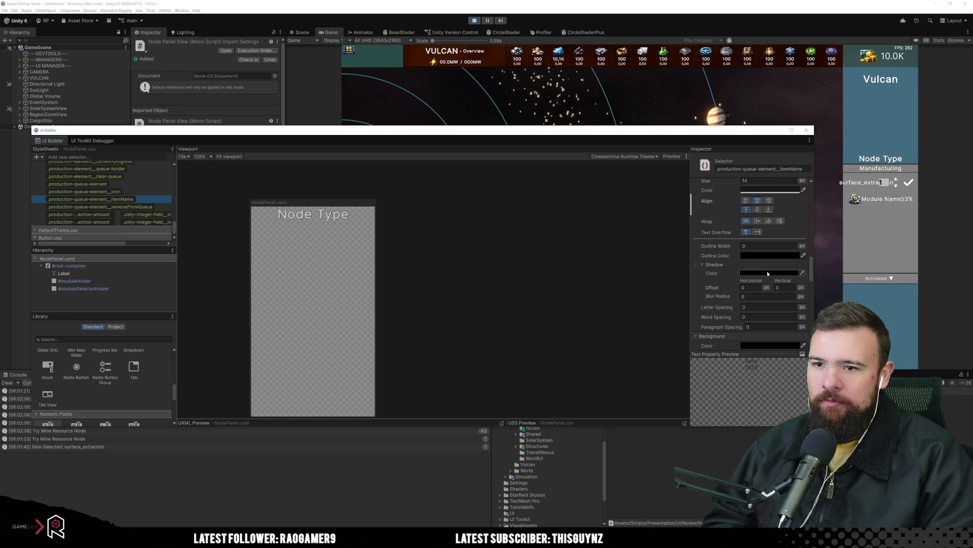
left_click(96, 141)
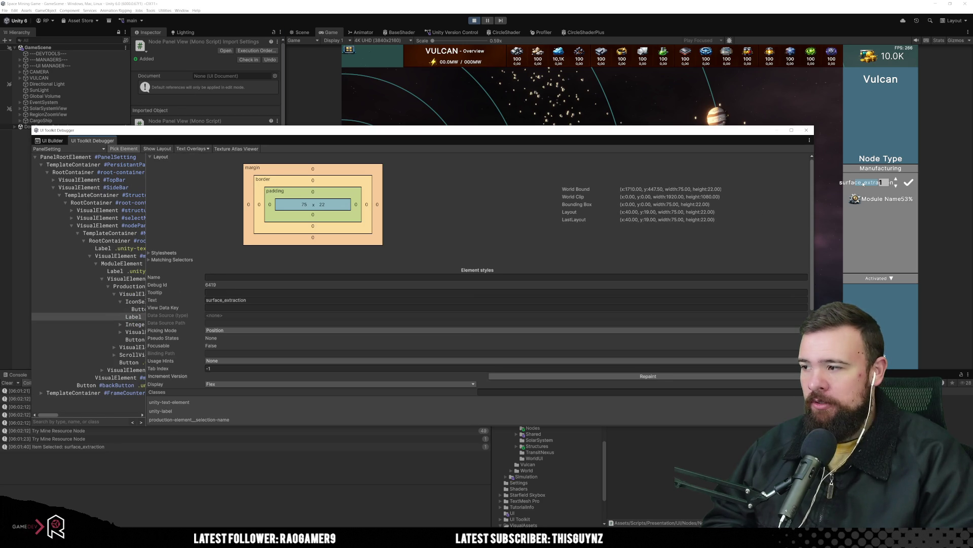
left_click(863, 184)
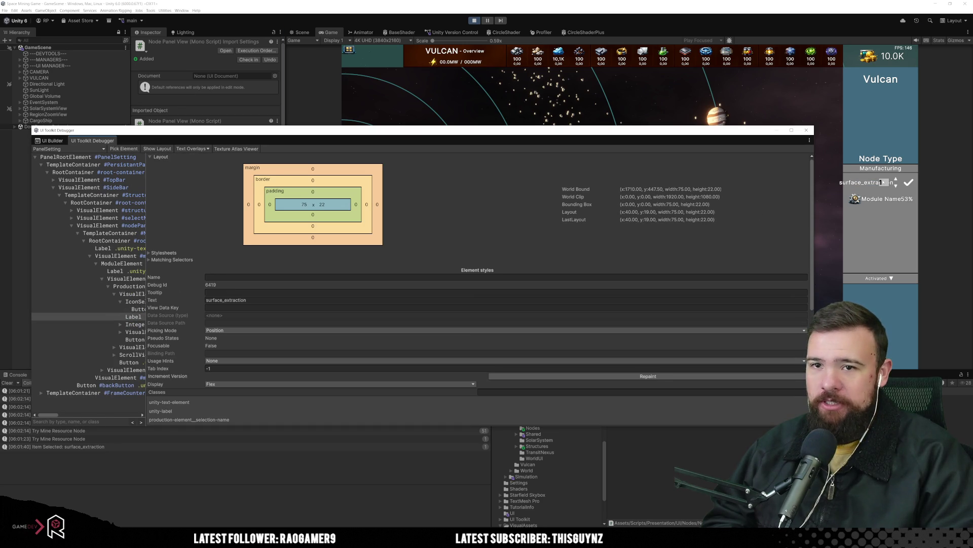
left_click(50, 140)
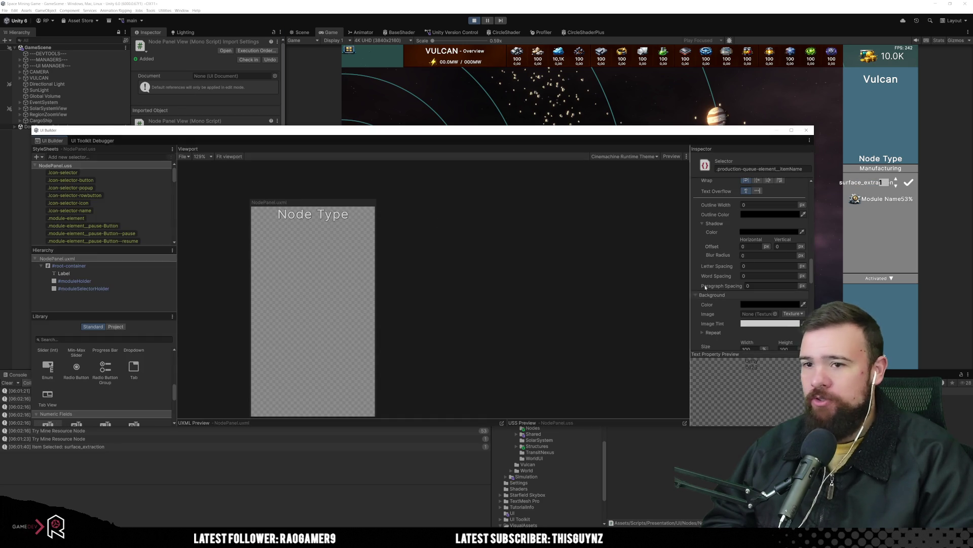
scroll(775, 251, "up", 1)
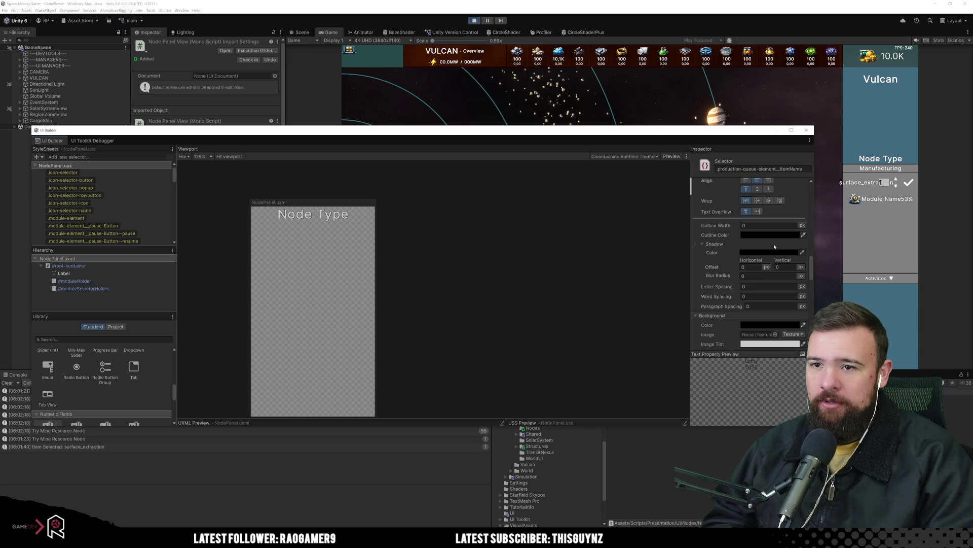
Step: Reset the item name's text wrapping and truncate long names with an ellipsis
left_click(778, 201)
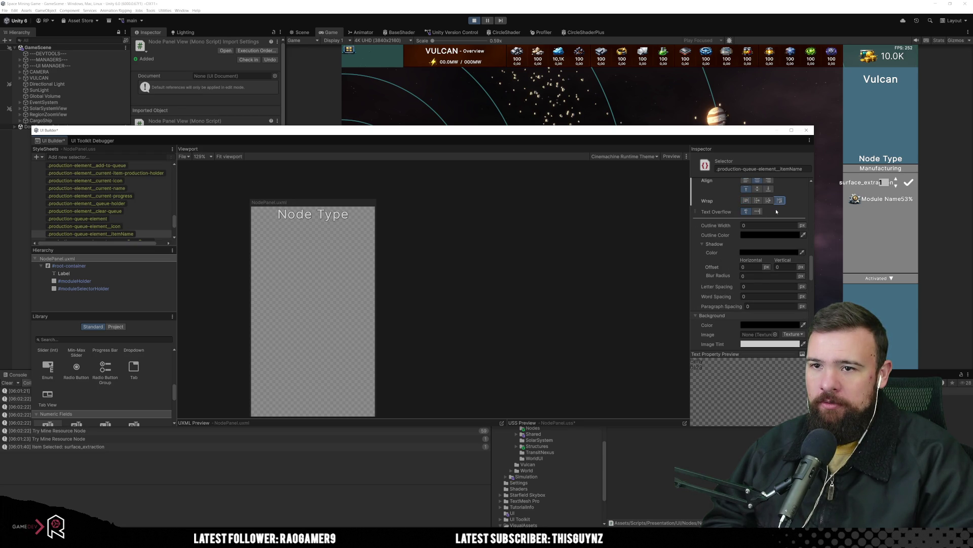
scroll(779, 219, "up", 2)
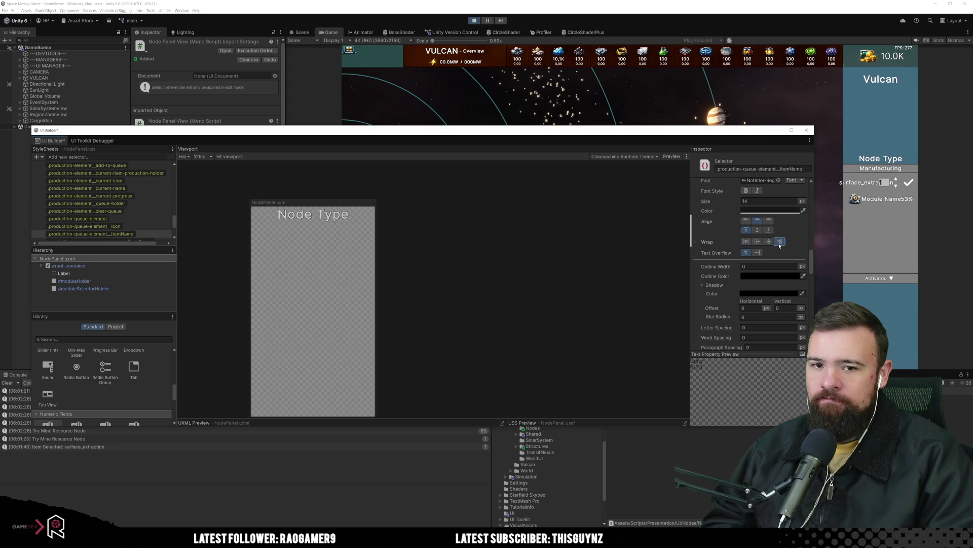
left_click(746, 241)
scroll(710, 264, "up", 1)
right_click(704, 267)
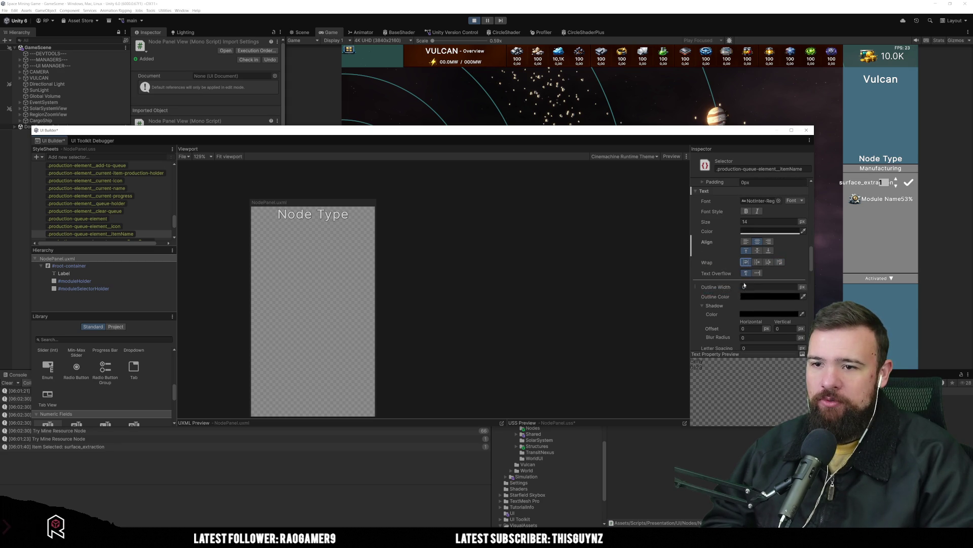
scroll(761, 284, "up", 2)
scroll(780, 294, "up", 7)
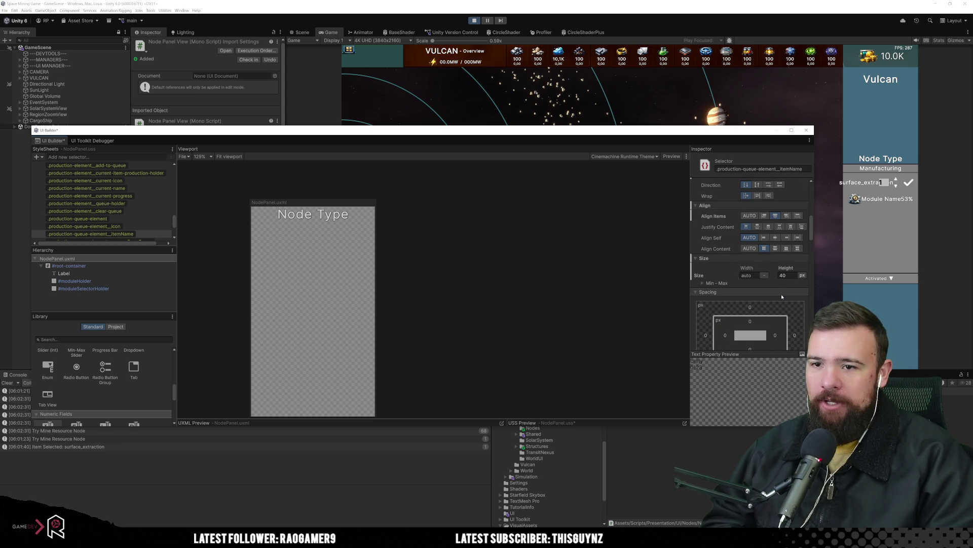
scroll(782, 295, "up", 2)
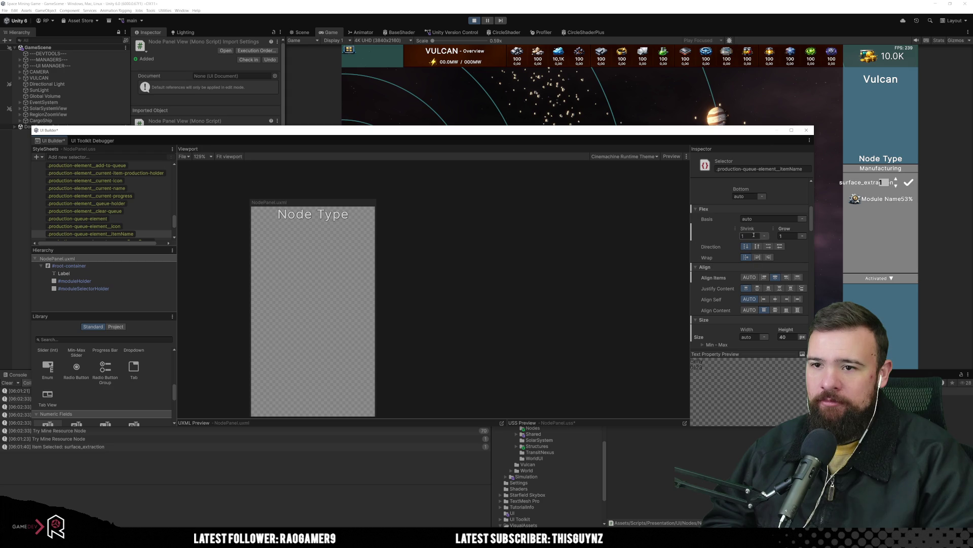
scroll(793, 236, "up", 2)
scroll(735, 235, "up", 2)
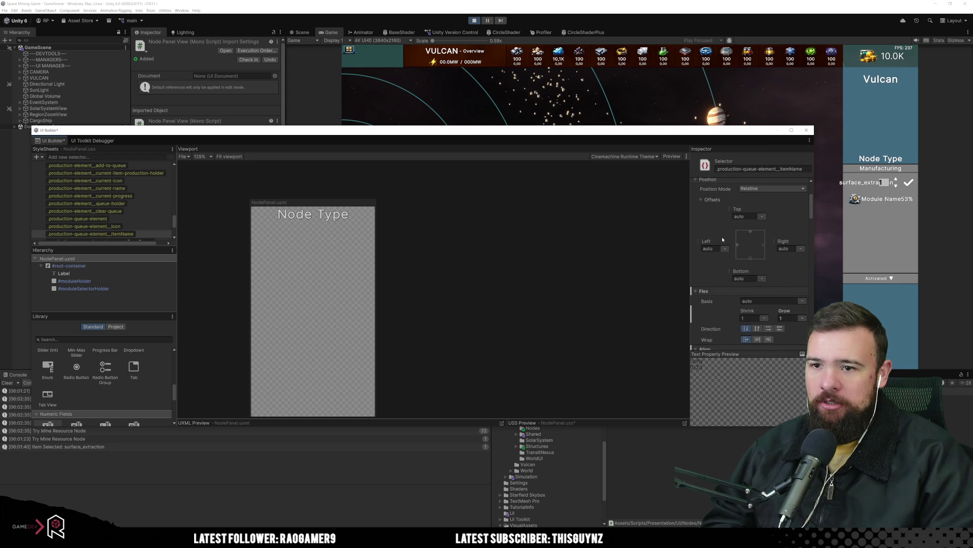
scroll(725, 239, "down", 4)
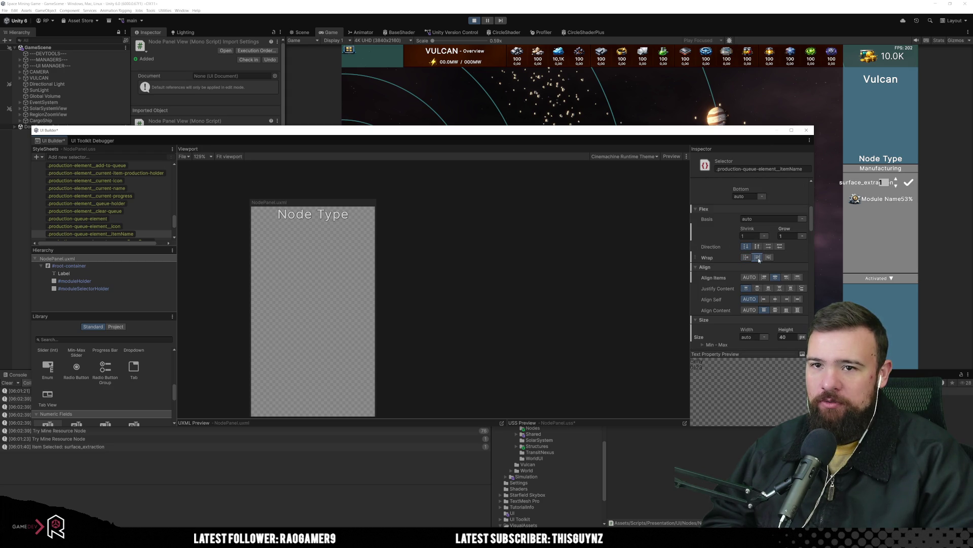
scroll(759, 259, "down", 10)
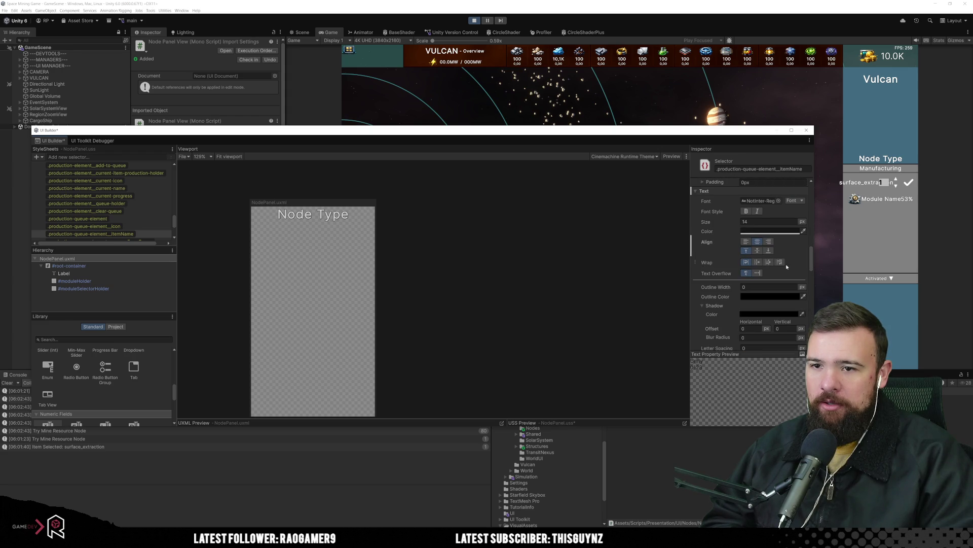
left_click(757, 273)
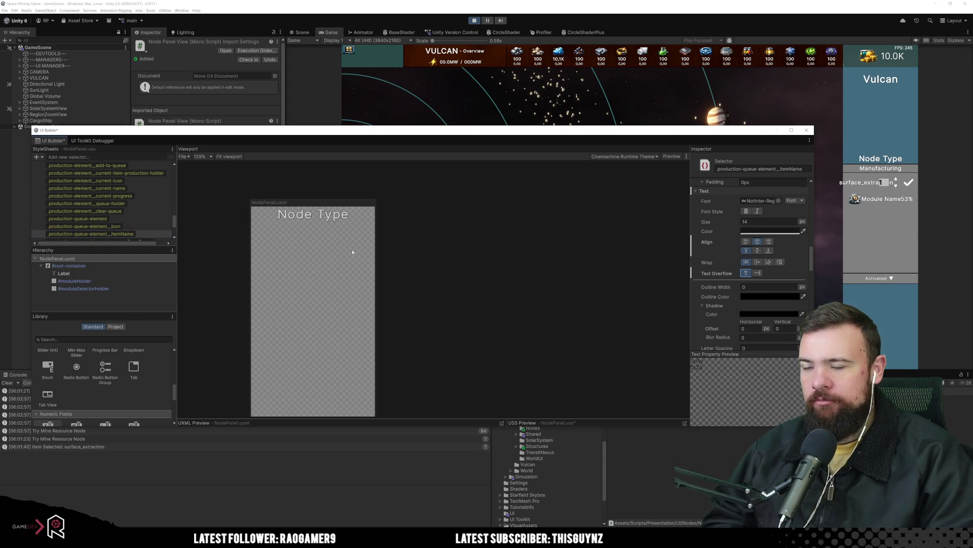
Step: Add surface_extraction to the production queue in the running game
left_click(857, 185)
scroll(780, 257, "down", 5)
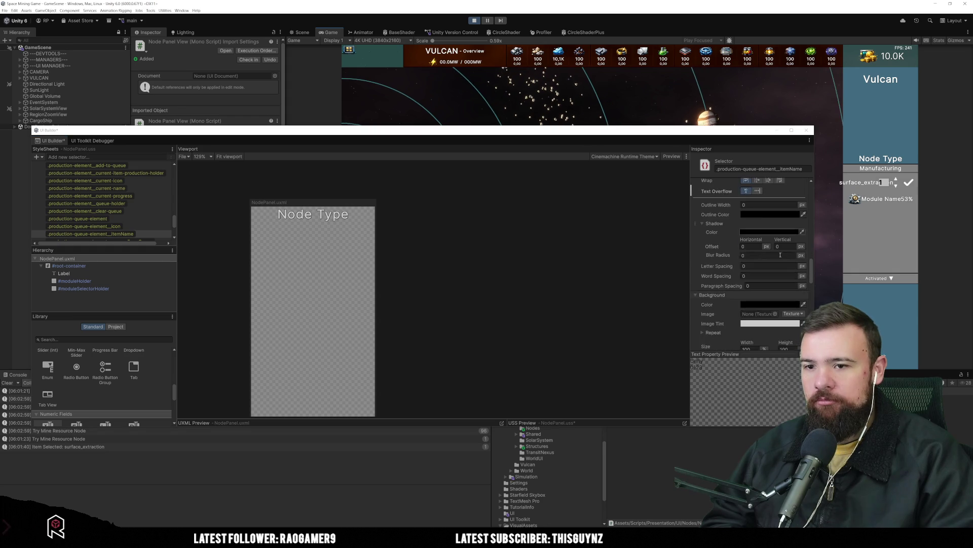
scroll(780, 257, "down", 3)
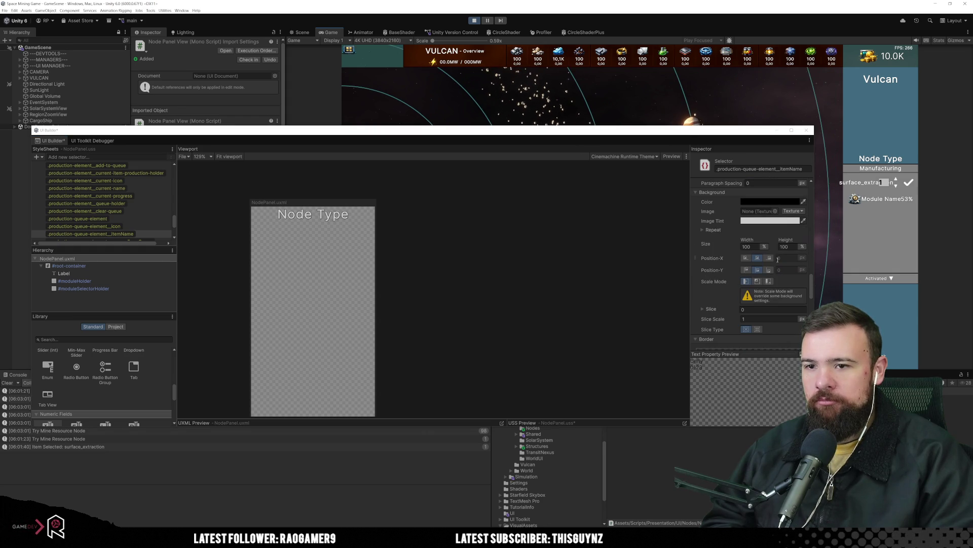
left_click(910, 183)
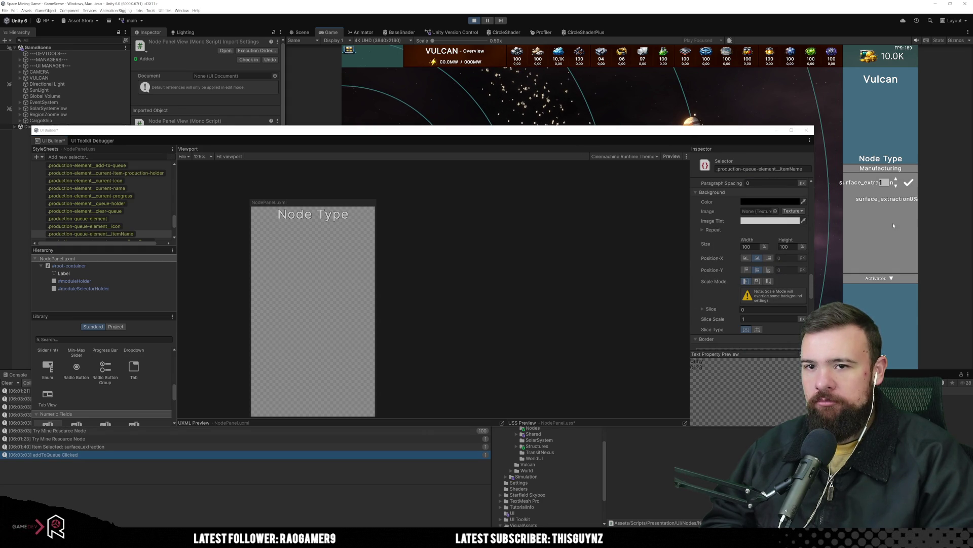
left_click(843, 183)
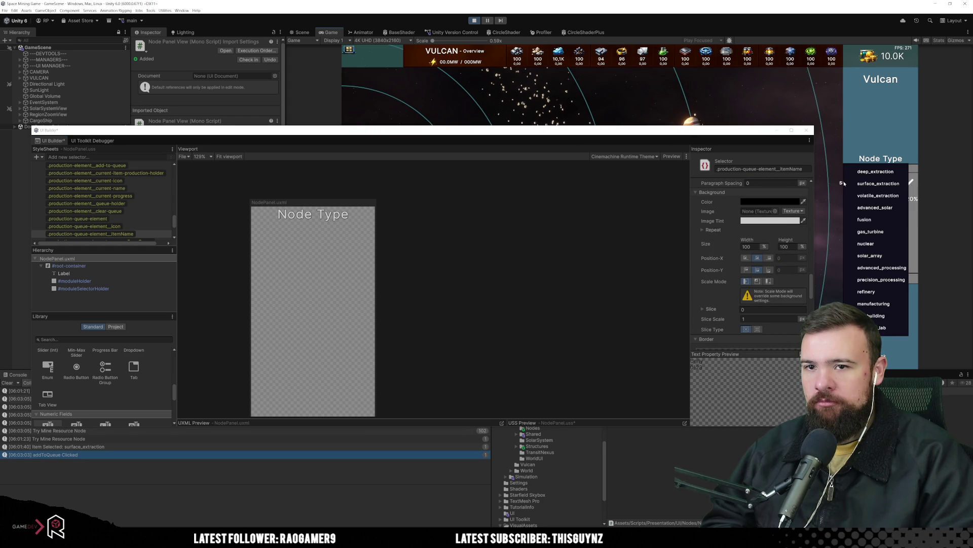
left_click(807, 131)
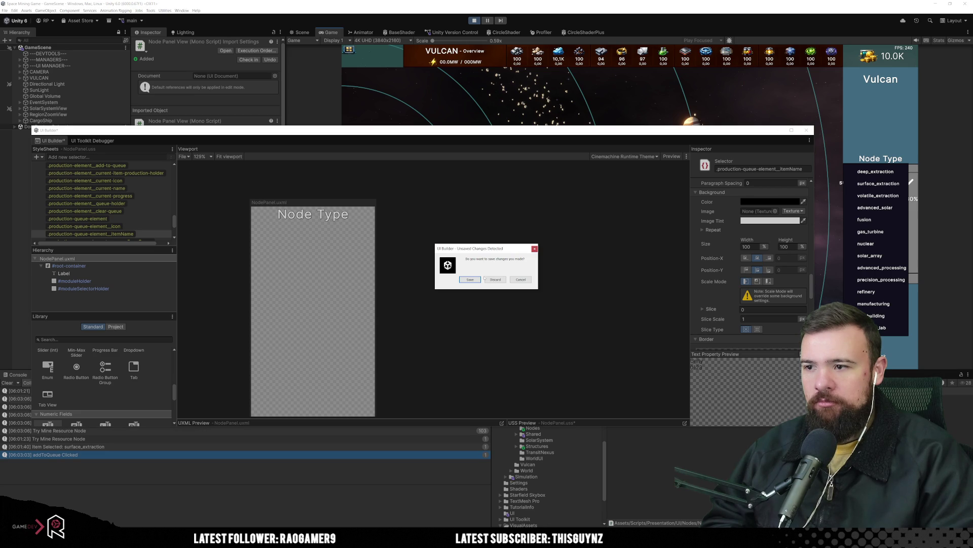
left_click(520, 279)
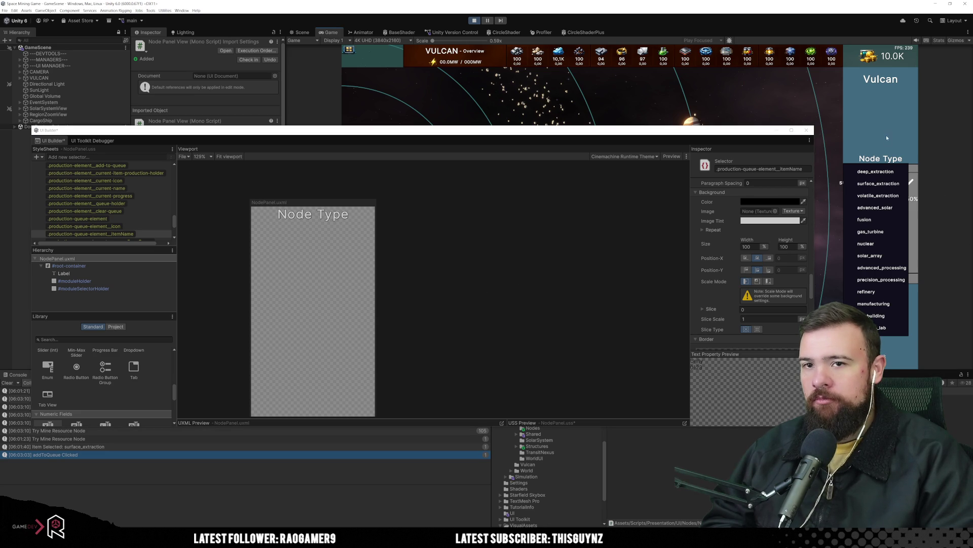
left_click(895, 351)
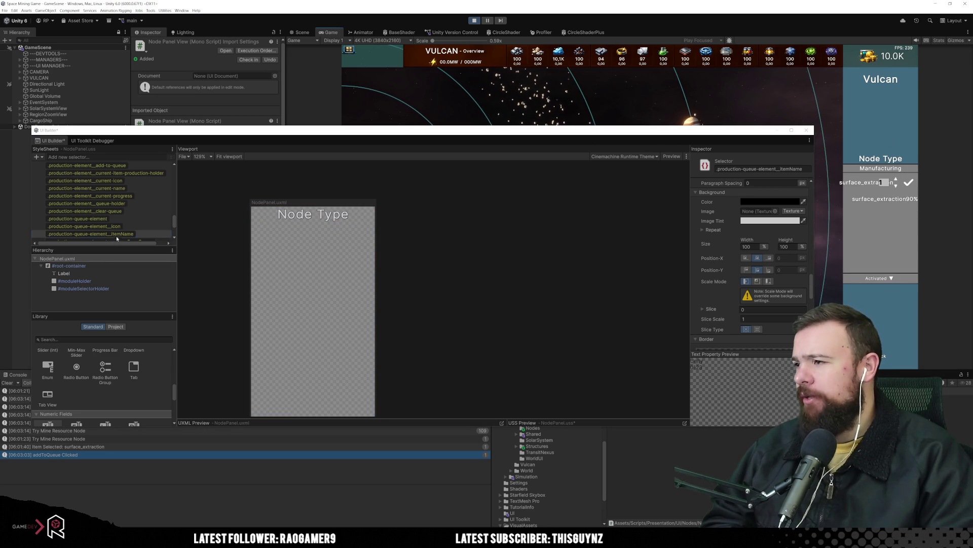
Step: Give the .production-queue-element__icon rule a dull red background colour
left_click(134, 232)
scroll(134, 231, "down", 2)
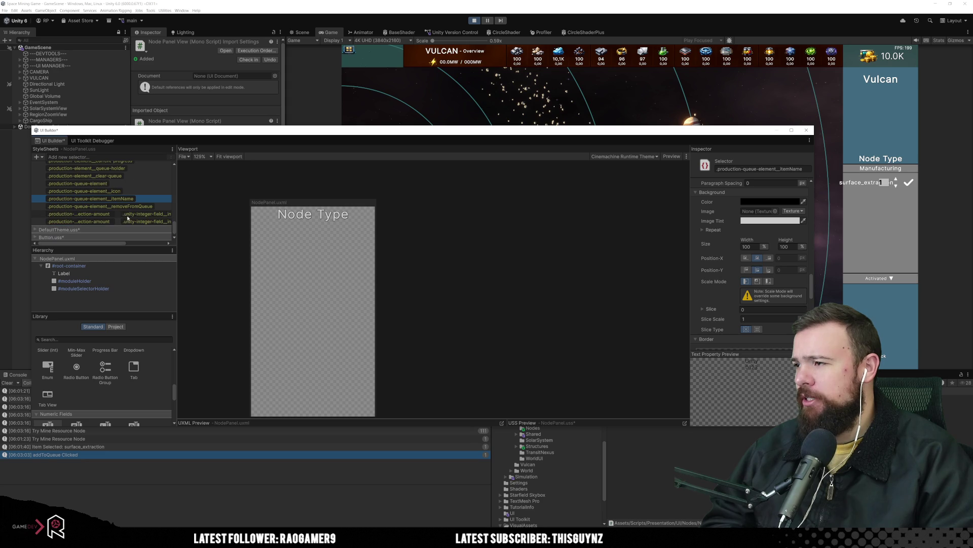
left_click(138, 192)
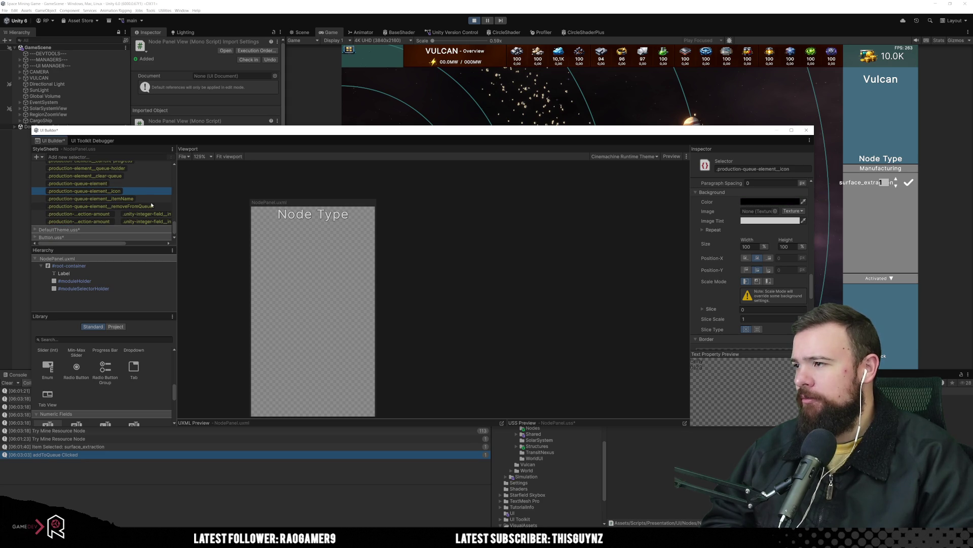
scroll(728, 253, "up", 1)
left_click(759, 223)
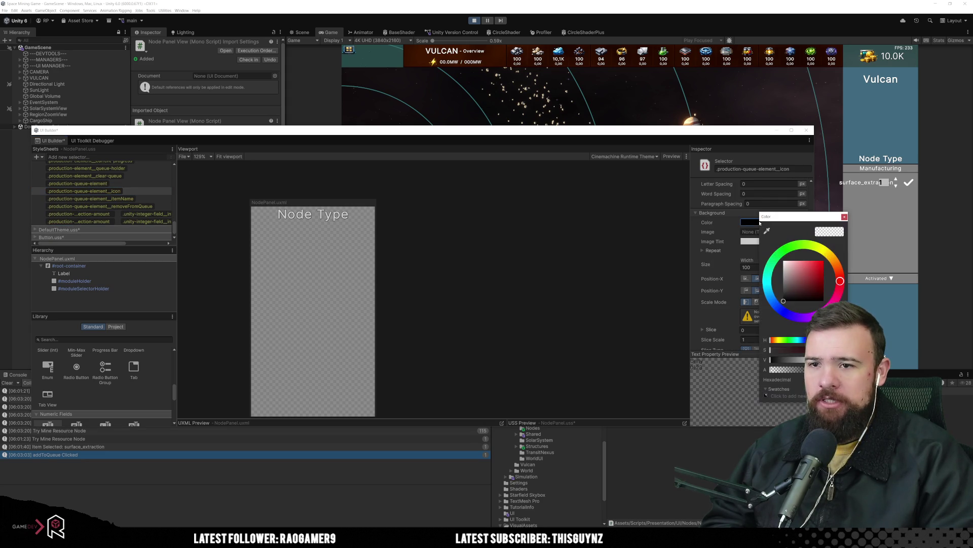
left_click(801, 282)
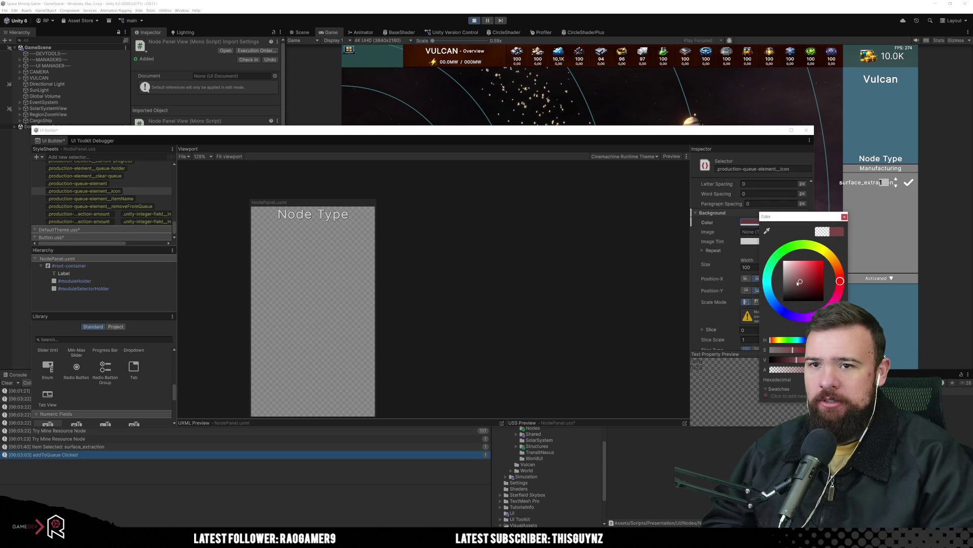
left_click(845, 217)
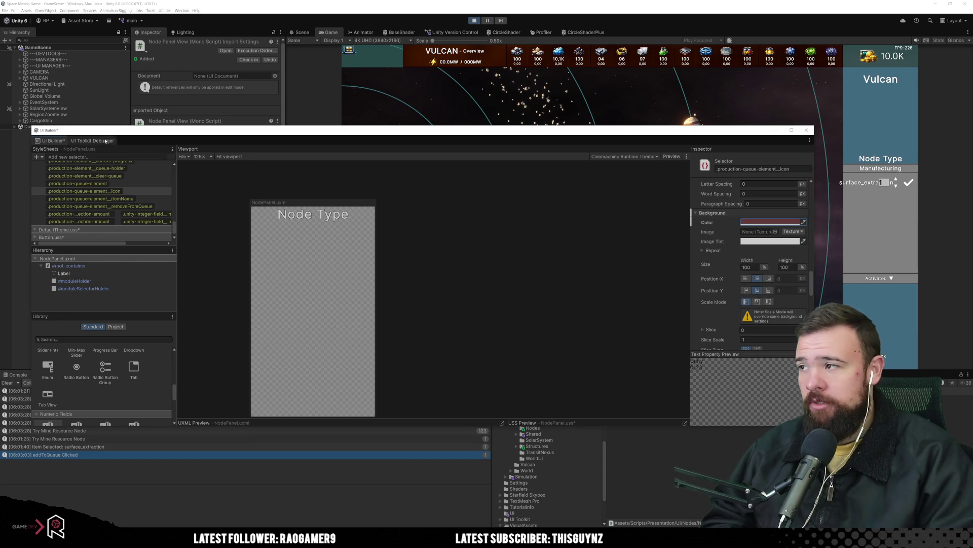
left_click(93, 140)
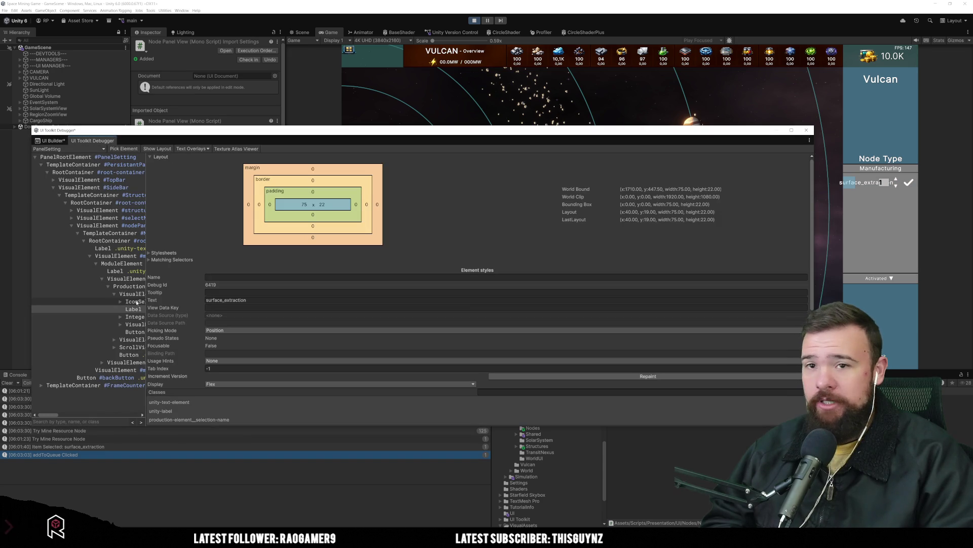
Step: In the UI Toolkit Debugger, select the live IconSelector and try a muted greyish-red text colour
left_click(134, 302)
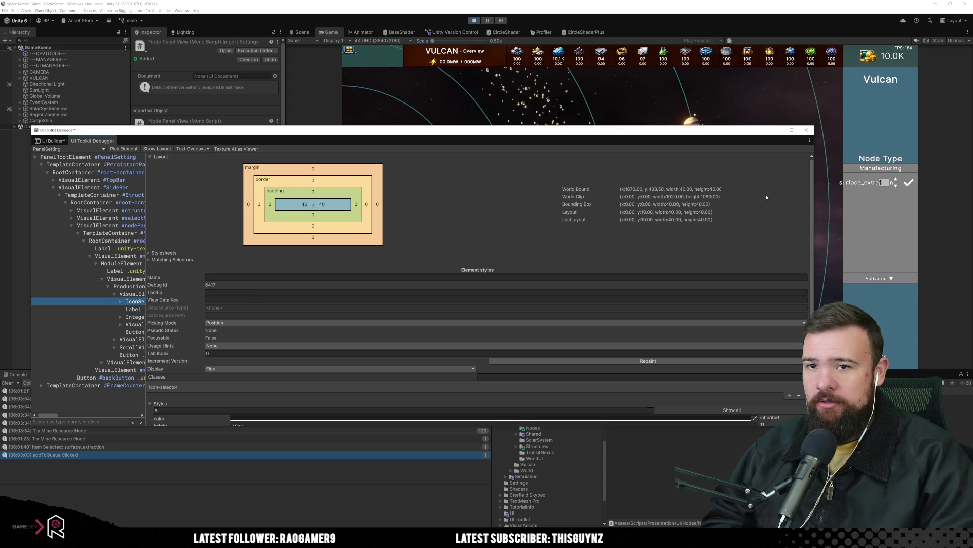
scroll(406, 247, "down", 1)
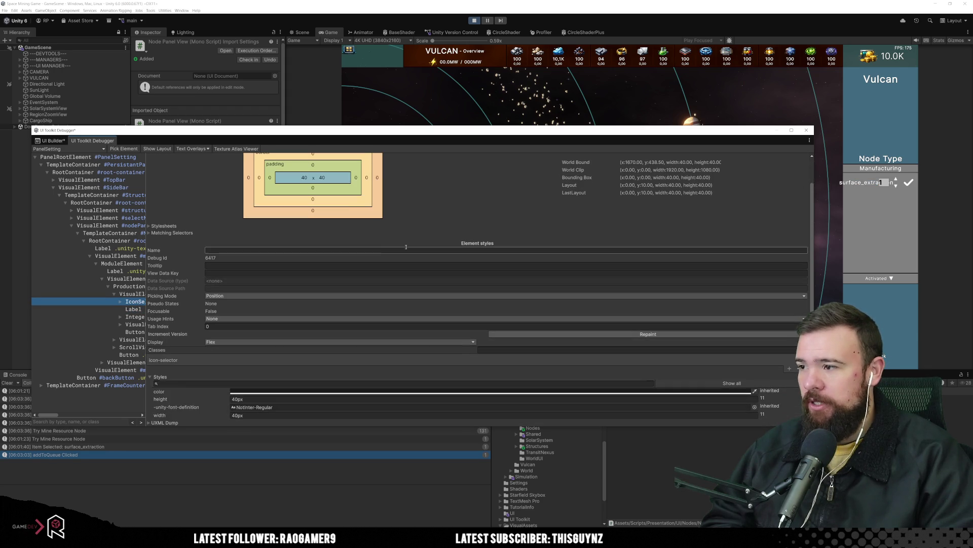
left_click(293, 392)
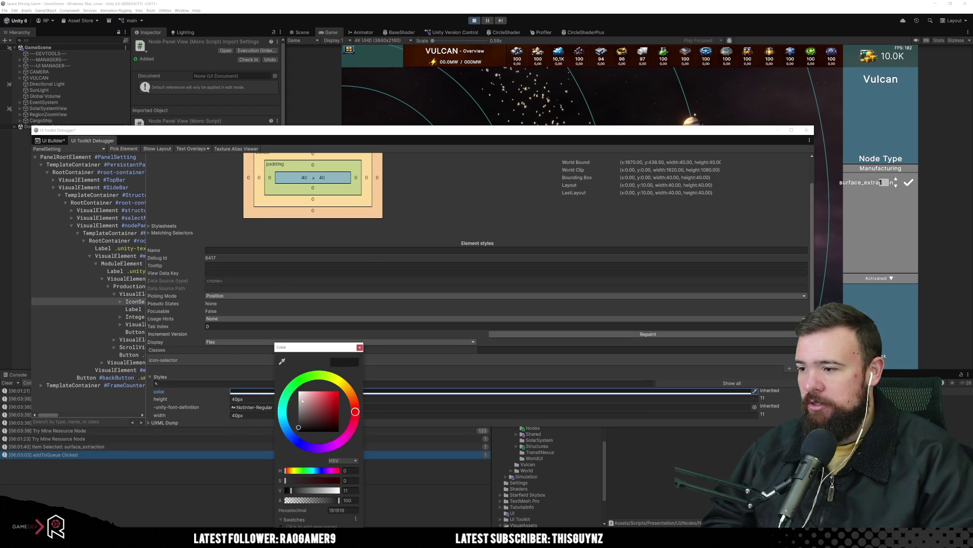
left_click(314, 410)
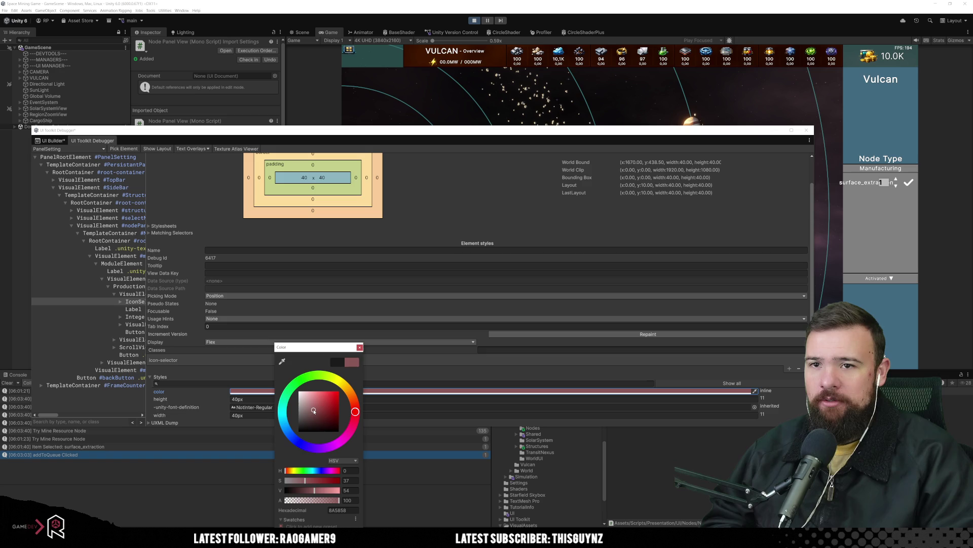
left_click(321, 424)
left_click_drag(310, 419, 305, 405)
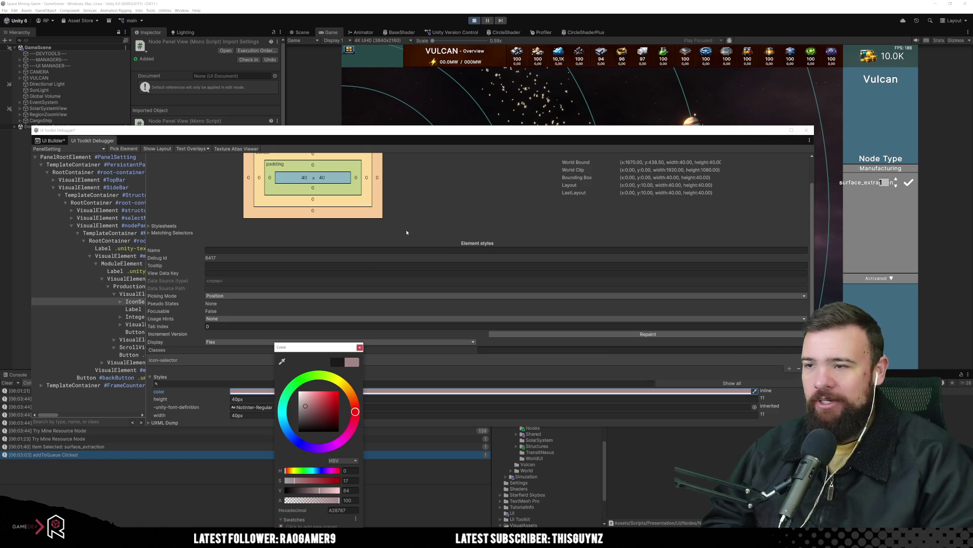
Step: In the UI Builder, select the .production-queue-element__icon style rule in NodePanel.uss
left_click(51, 141)
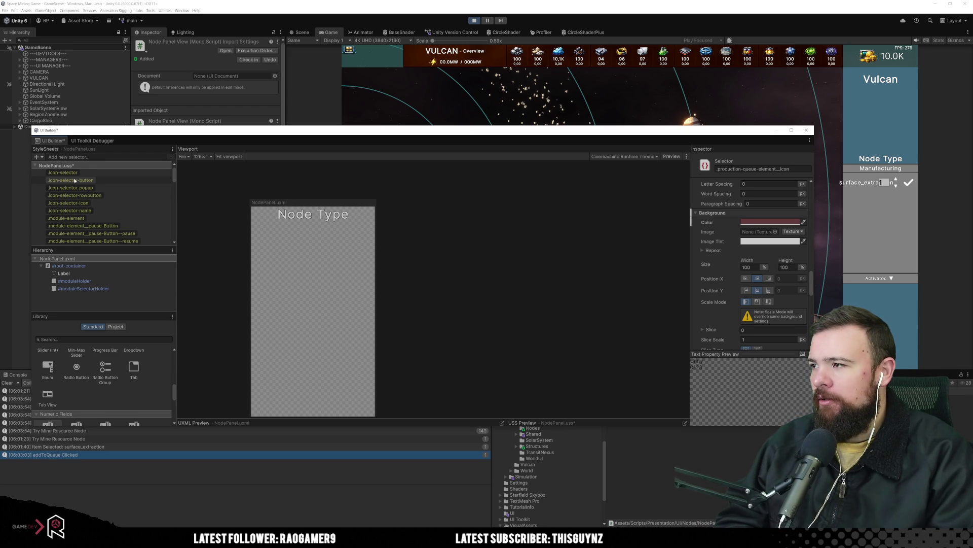
scroll(150, 200, "down", 10)
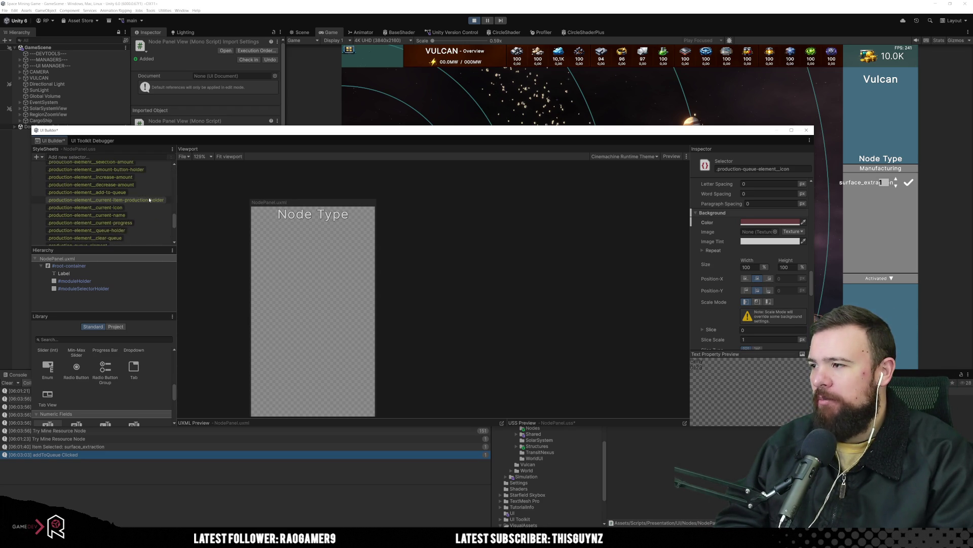
scroll(149, 200, "down", 5)
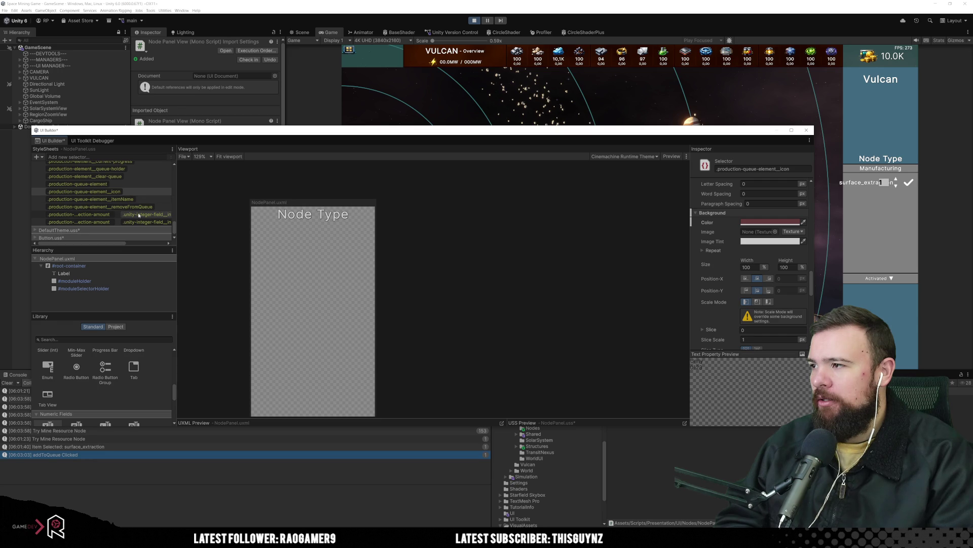
left_click(142, 192)
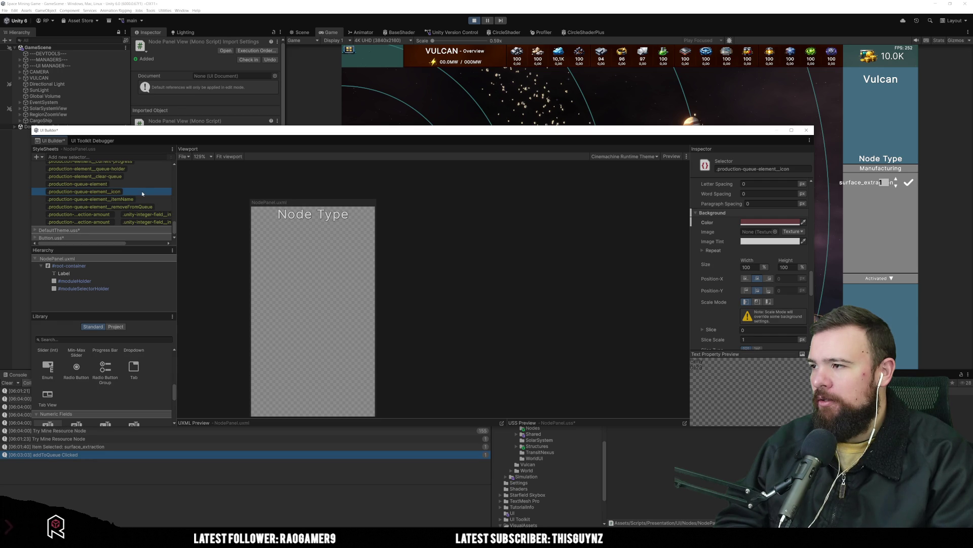
Step: In the Debugger, widen the element tree, expand IconSelector and inspect its child Button's styles
left_click(93, 140)
left_click(143, 301)
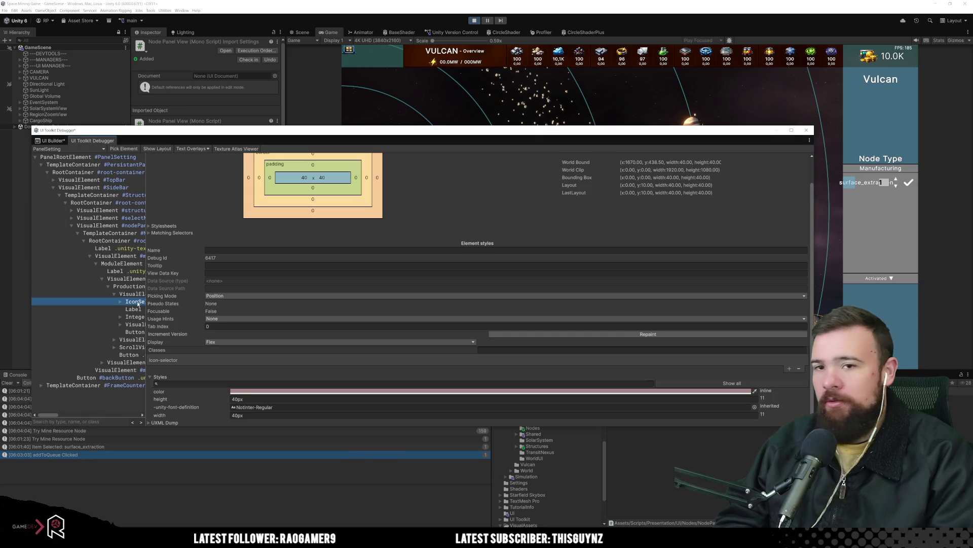
left_click_drag(146, 301, 314, 301)
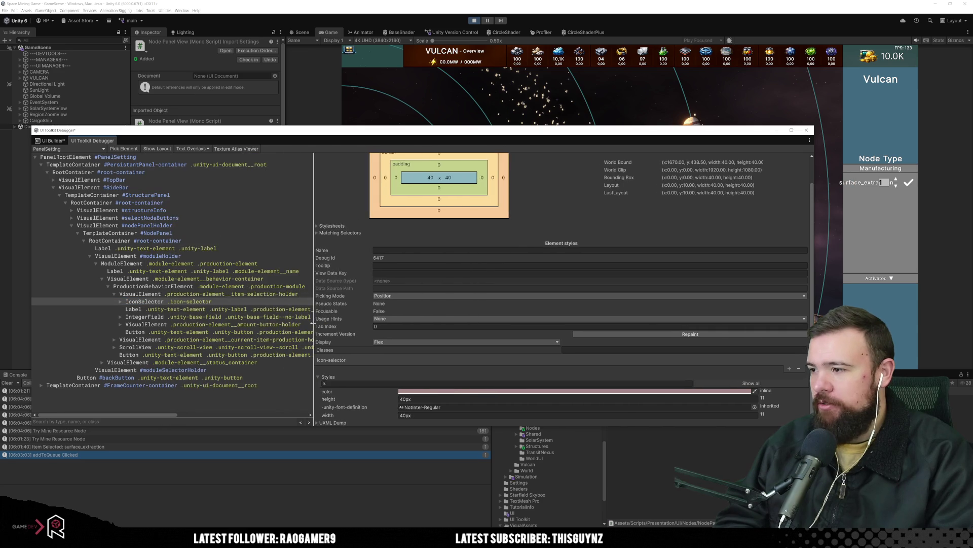
left_click(121, 302)
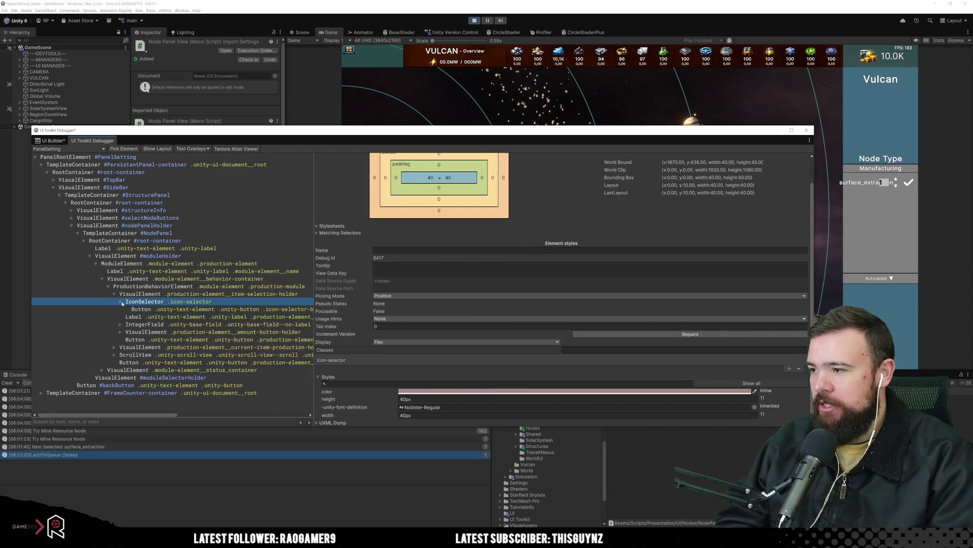
left_click(193, 309)
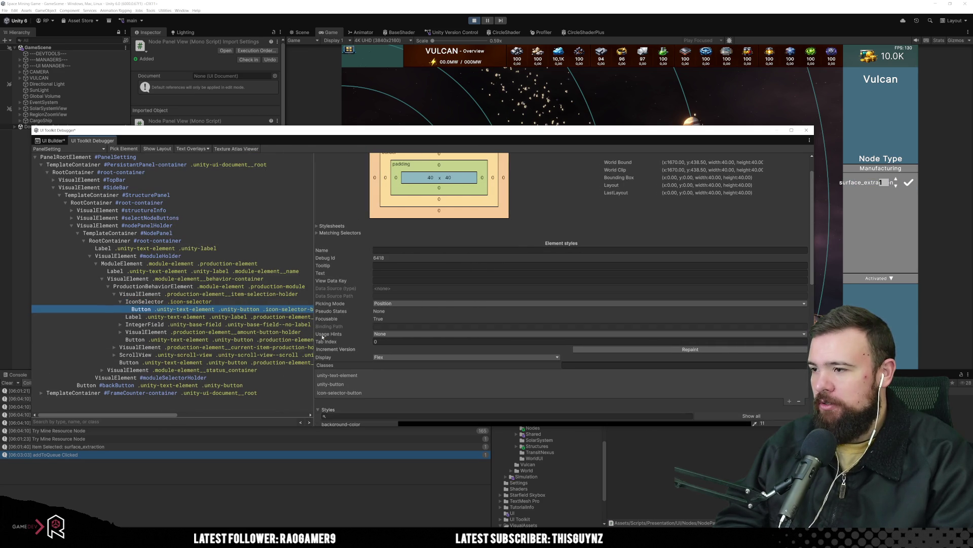
mouse_move(164, 417)
left_mouse_down()
mouse_move(200, 413)
mouse_move(187, 414)
left_mouse_up()
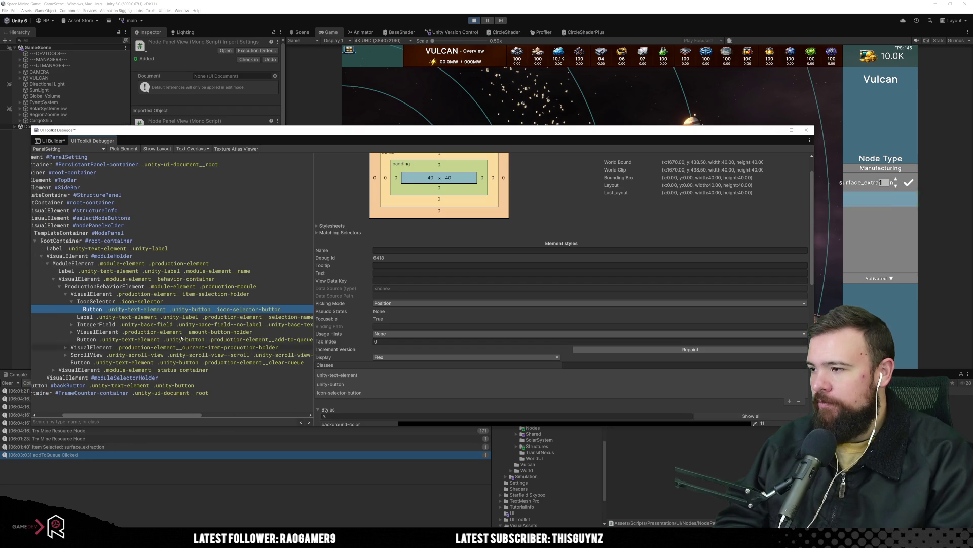
Step: Reselect the IconSelector, then return to the UI Builder with nothing selected in the viewport
left_click(174, 305)
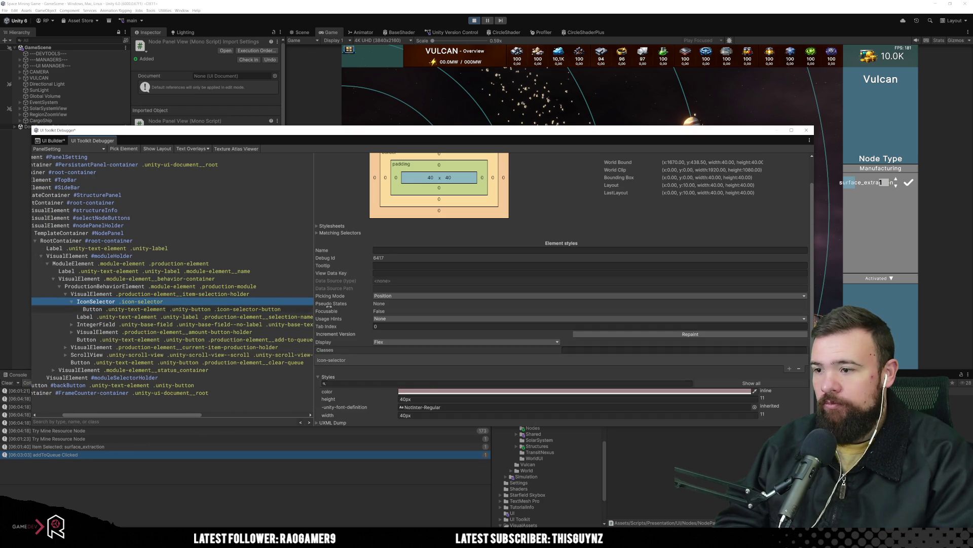
scroll(410, 417, "up", 2)
scroll(411, 417, "down", 2)
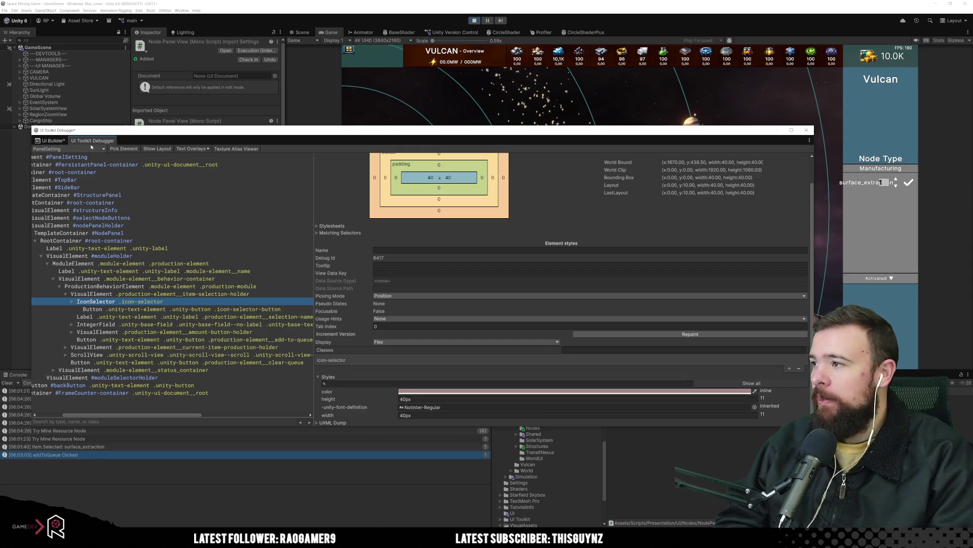
left_click(53, 141)
left_click(455, 254)
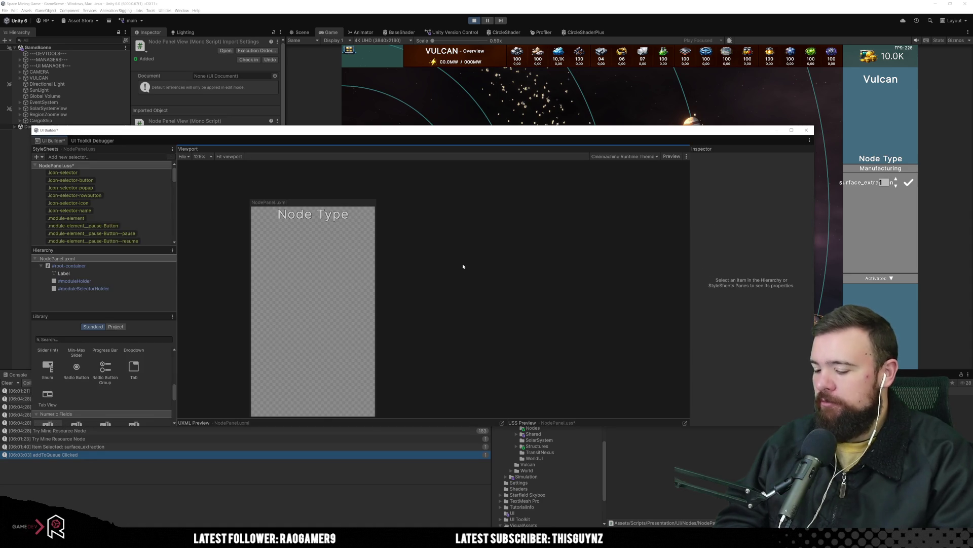
Step: Save the stylesheet changes, stop the running game, and return to the UI Builder
key("ctrl+s")
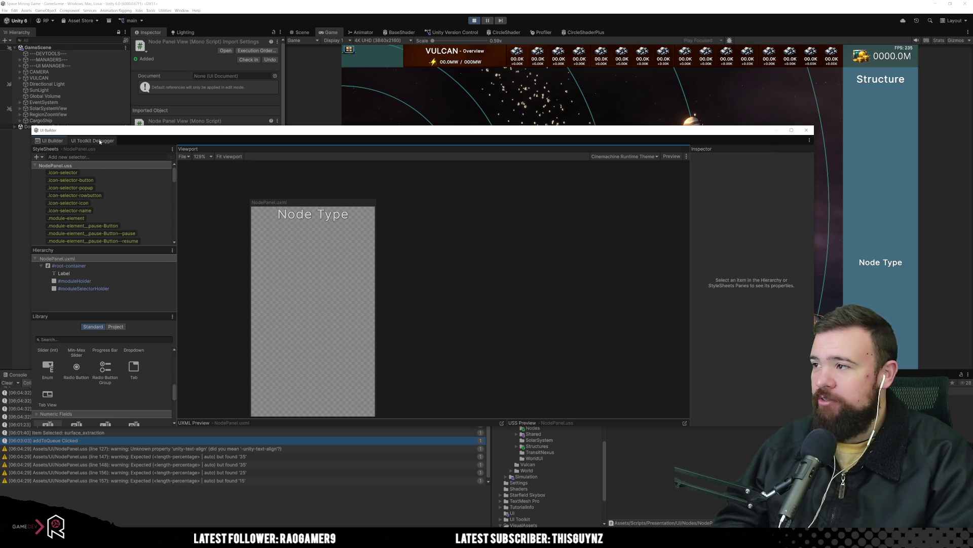
left_click(109, 142)
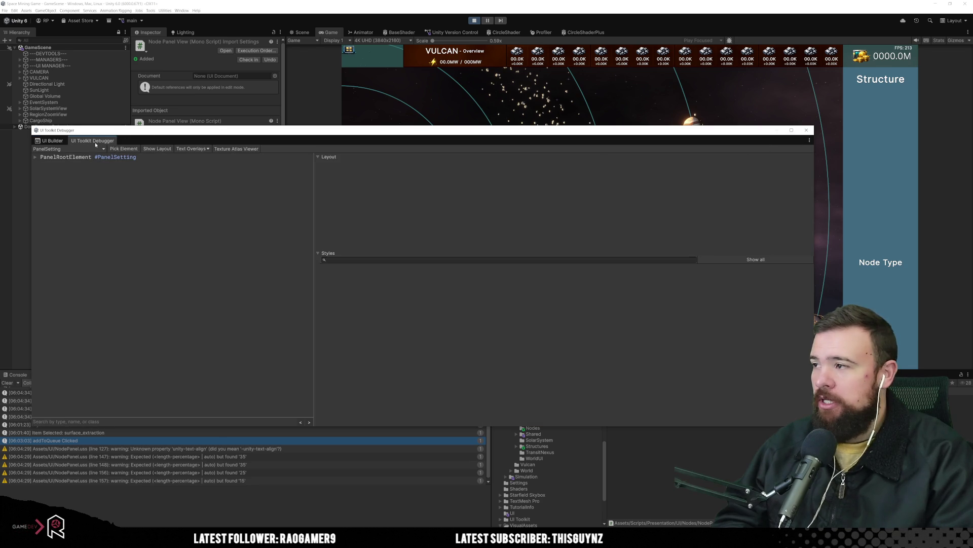
left_click(470, 21)
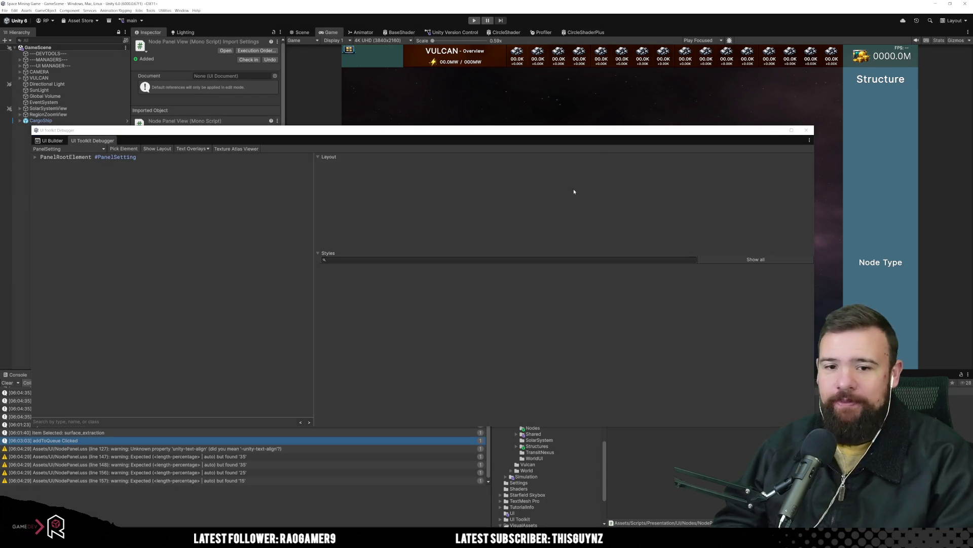
left_click(51, 141)
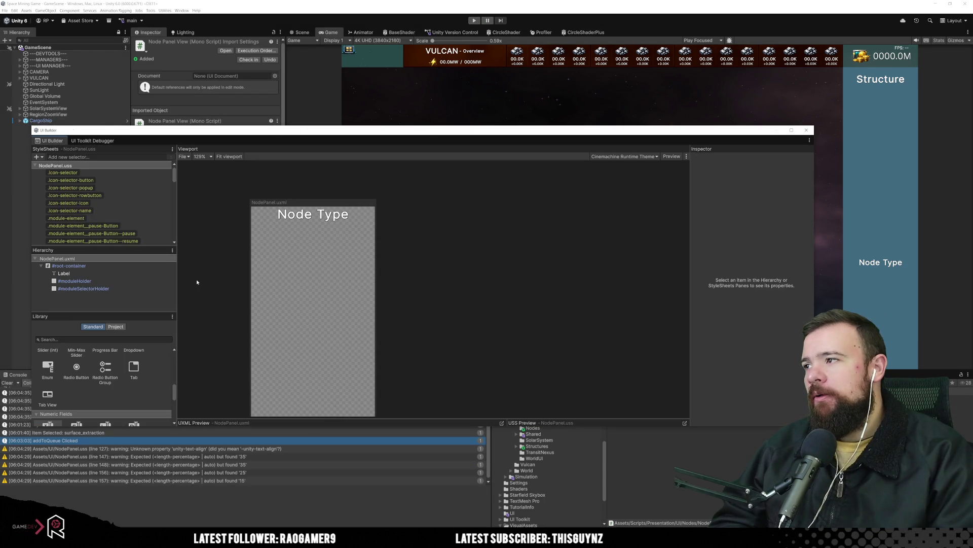
Step: Move the UI Builder window up, stretch it to the screen bottom, and select the node panel root
mouse_move(349, 135)
left_mouse_down()
mouse_move(461, 89)
mouse_move(384, 71)
left_mouse_up()
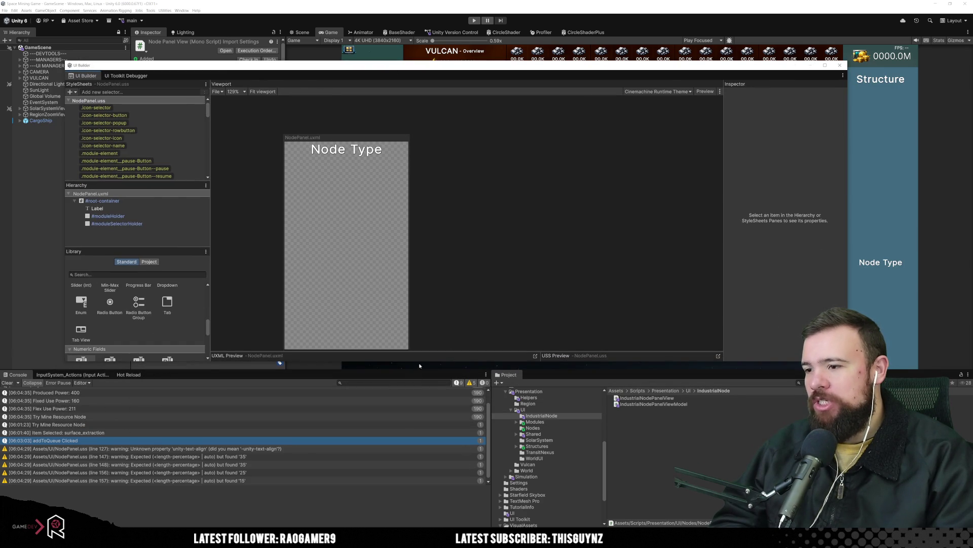
left_click_drag(418, 363, 425, 390)
double_click(425, 390)
left_click(321, 294)
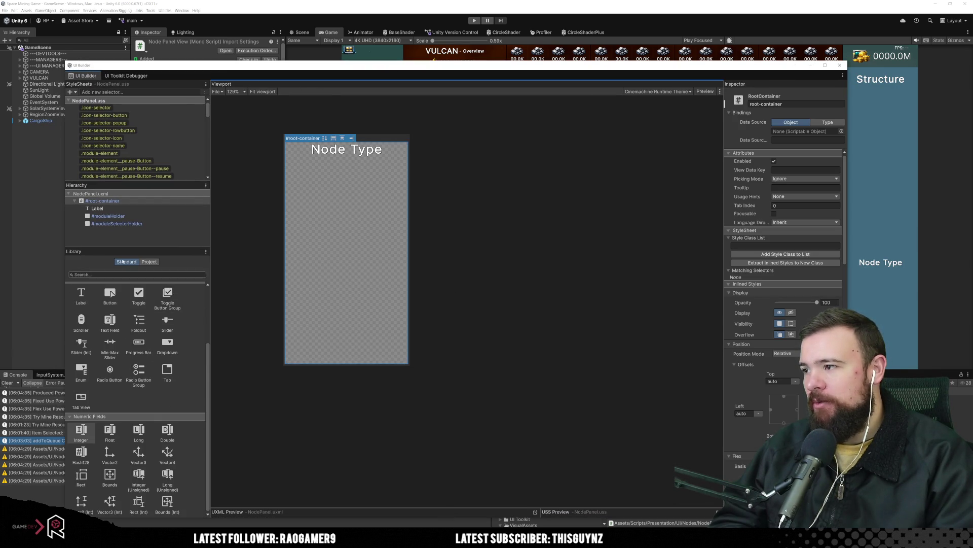
scroll(108, 146, "down", 10)
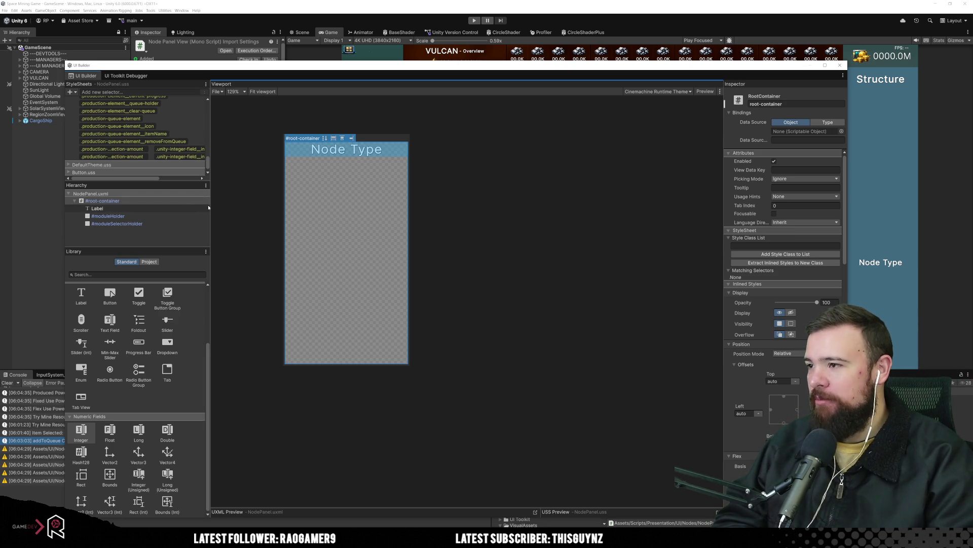
Step: Widen the left pane, open the selection-amount integer input selector, and drag in an Integer Field
mouse_move(208, 207)
left_mouse_down()
mouse_move(327, 225)
mouse_move(275, 232)
left_mouse_up()
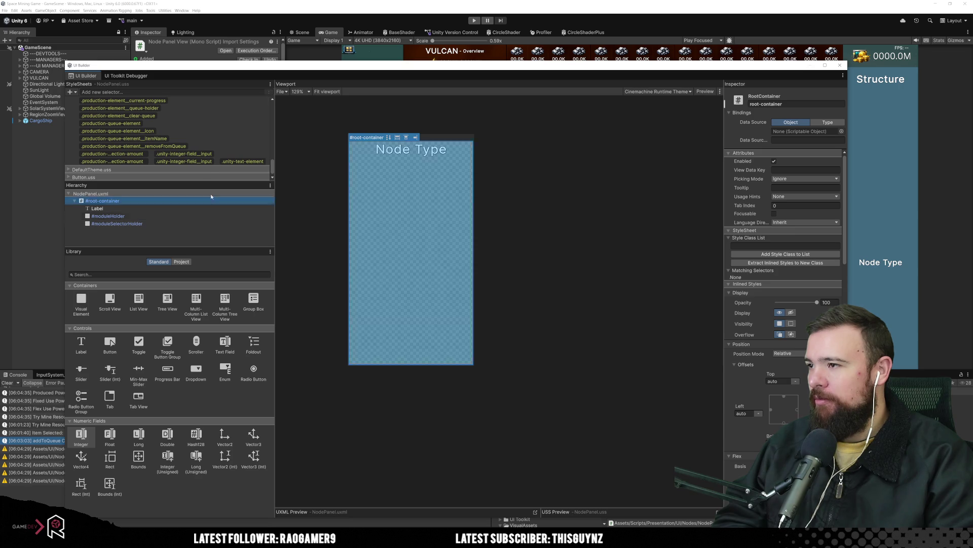
left_click(225, 154)
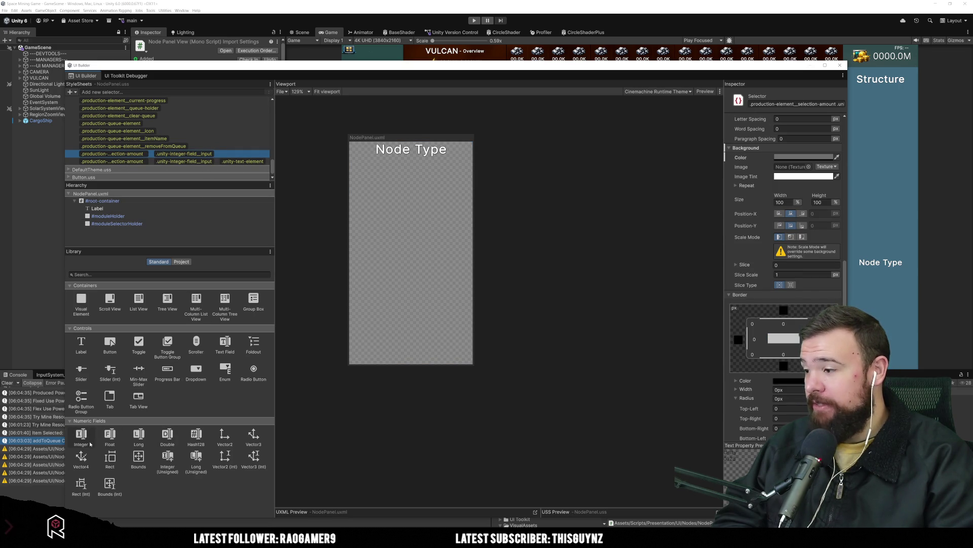
mouse_move(81, 435)
left_mouse_down()
mouse_move(402, 260)
mouse_move(397, 267)
left_mouse_up()
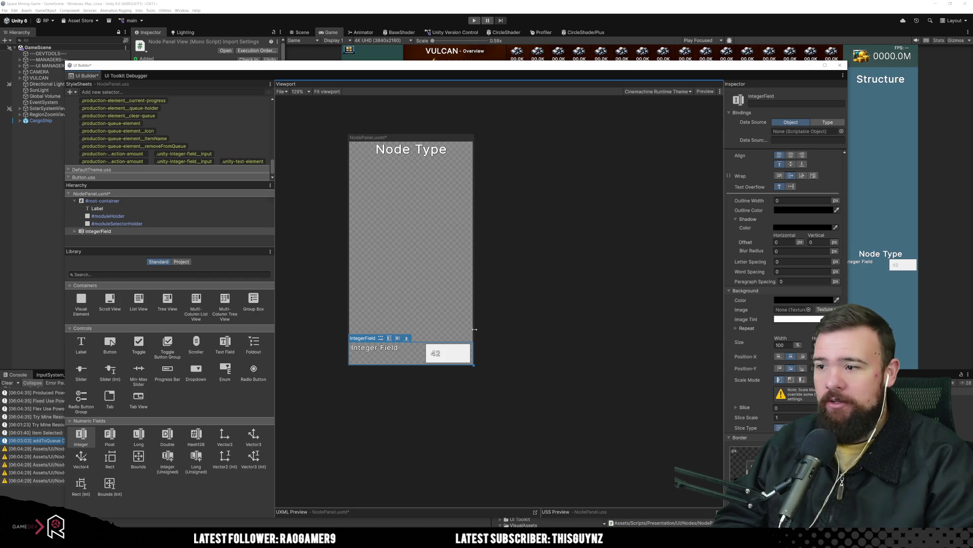
Step: Select the new Integer Field and unset its Label attribute
left_click(373, 348)
scroll(731, 261, "up", 5)
scroll(731, 261, "up", 10)
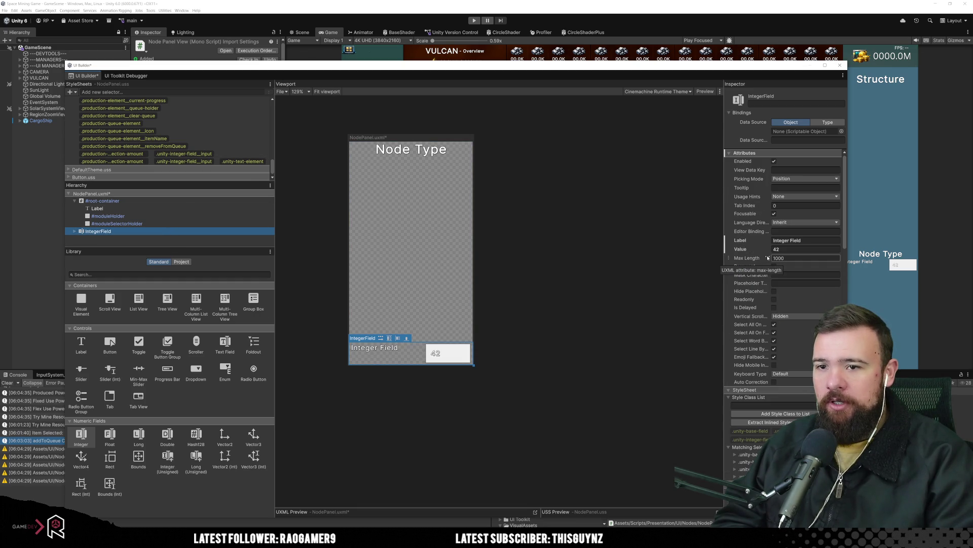
right_click(750, 240)
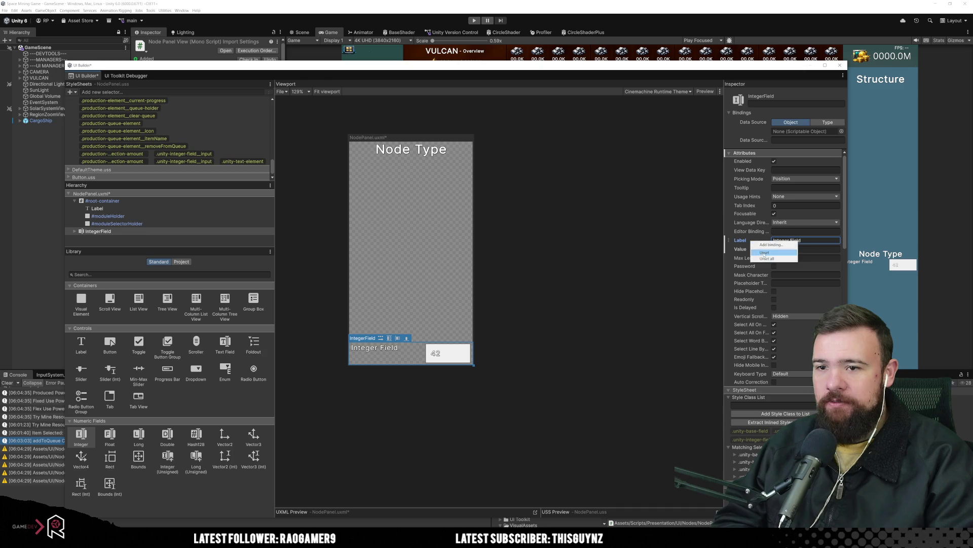
left_click(765, 253)
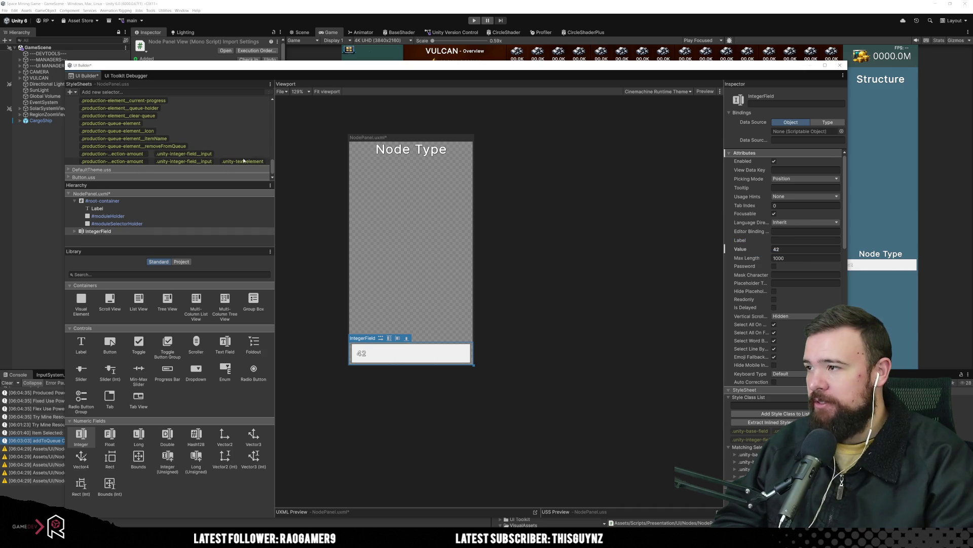
Step: Duplicate the selection-amount input selector and rename the copy to .unity-integer-field__input
left_click(198, 154)
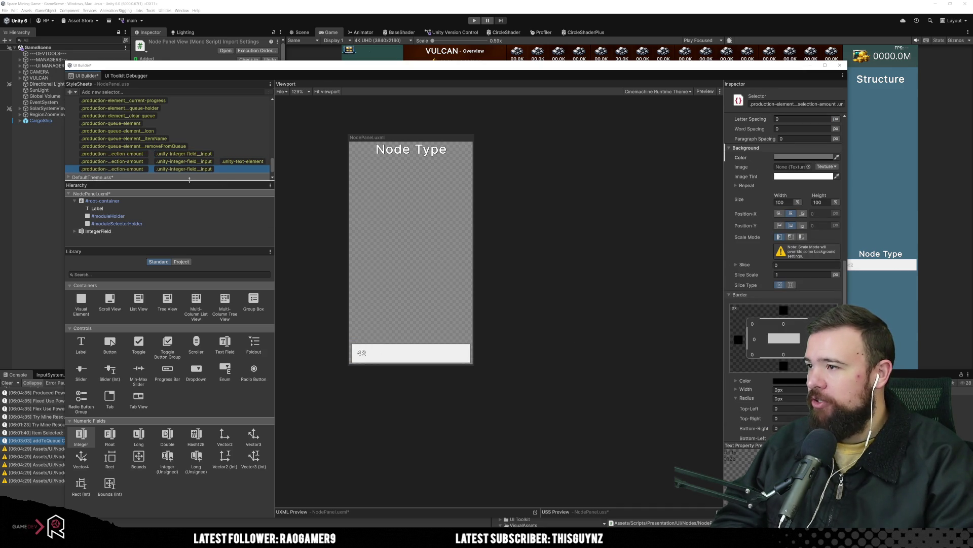
key("ctrl+d")
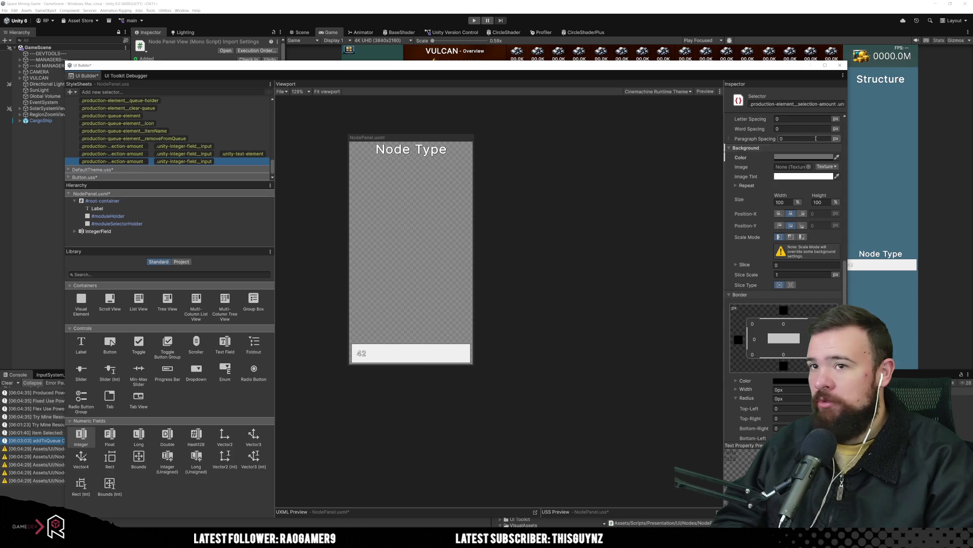
left_click(765, 104)
left_click_drag(724, 114, 619, 114)
left_click(735, 104)
left_click(735, 104)
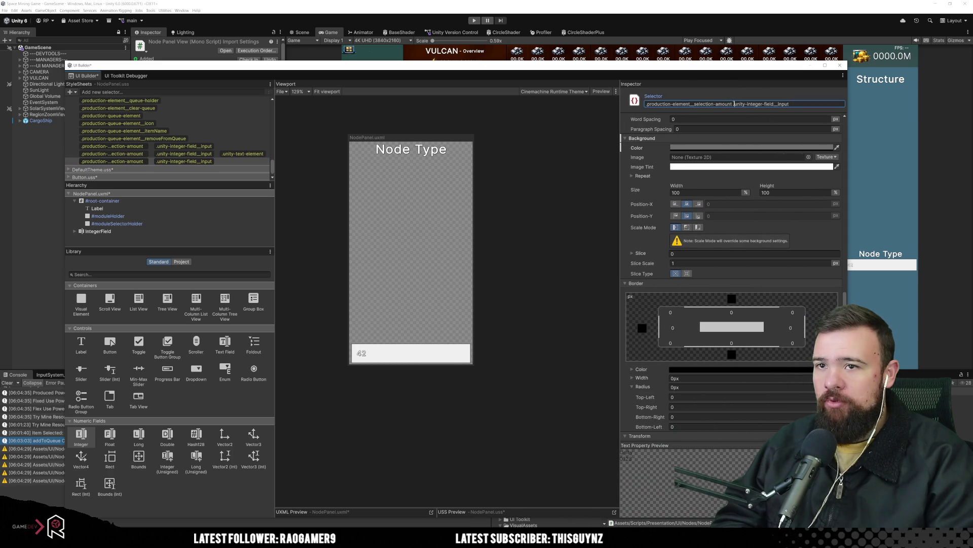
key("BackSpace")
key("BackSpace")
key("BackSpace")
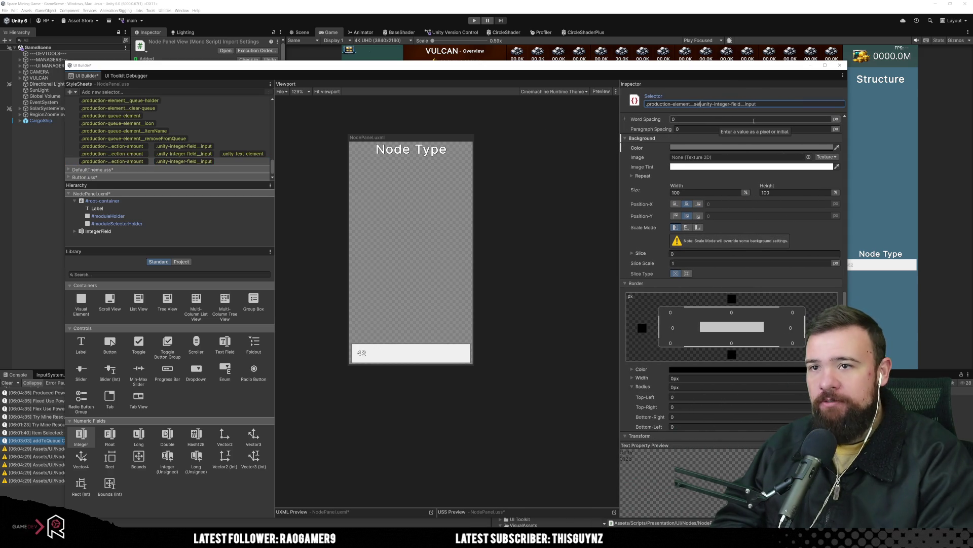
left_click(560, 168)
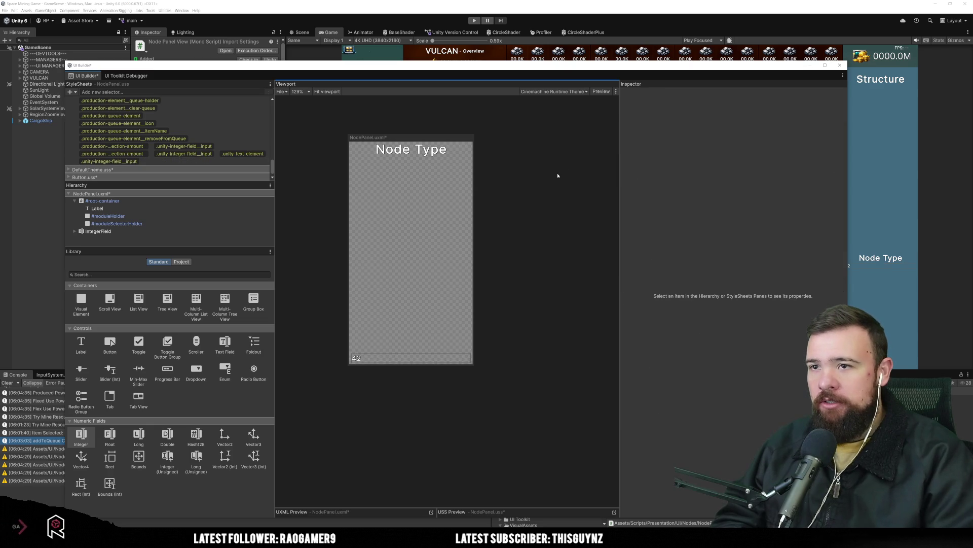
Step: Duplicate the selection-amount text-element selector as .unity-integer-field__input .unity-text-element
left_click(185, 154)
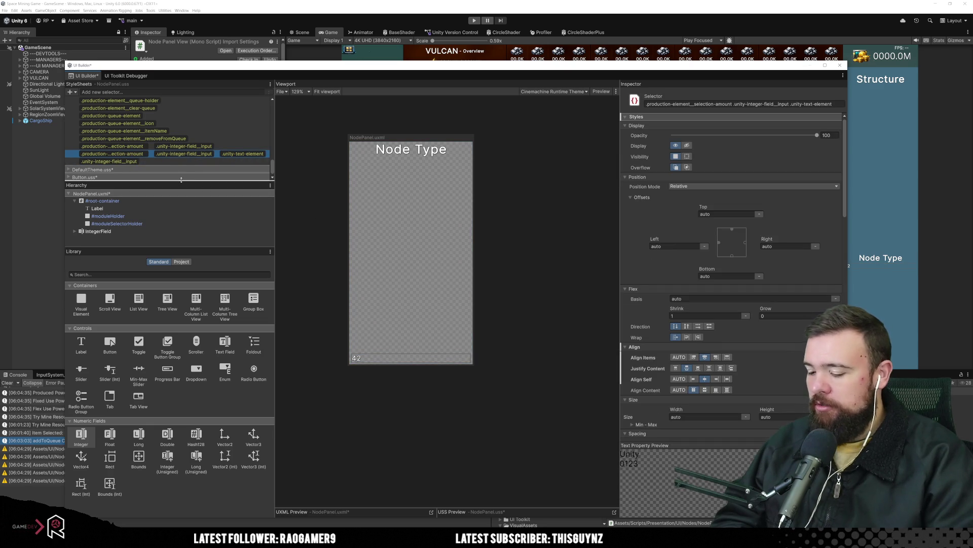
key("ctrl+d")
left_click(647, 104)
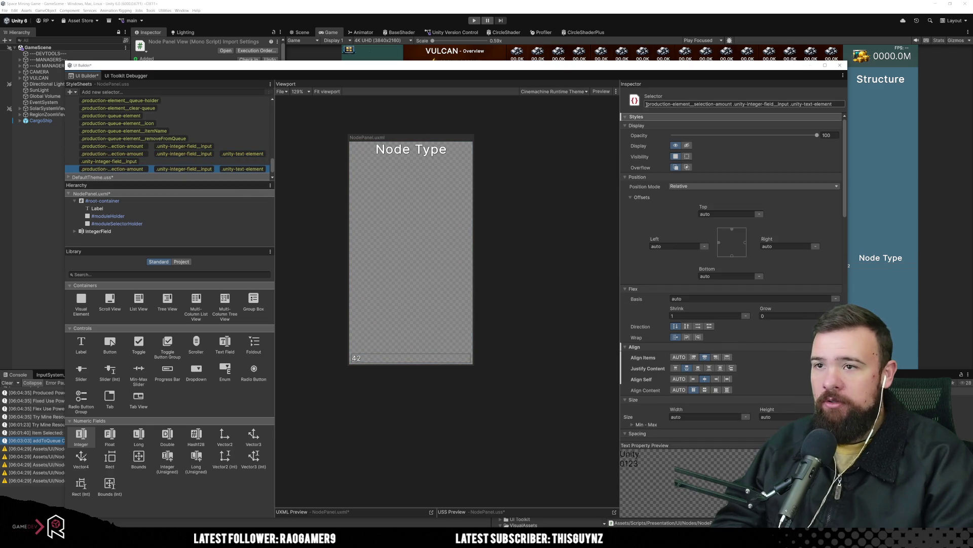
left_click_drag(670, 104, 763, 104)
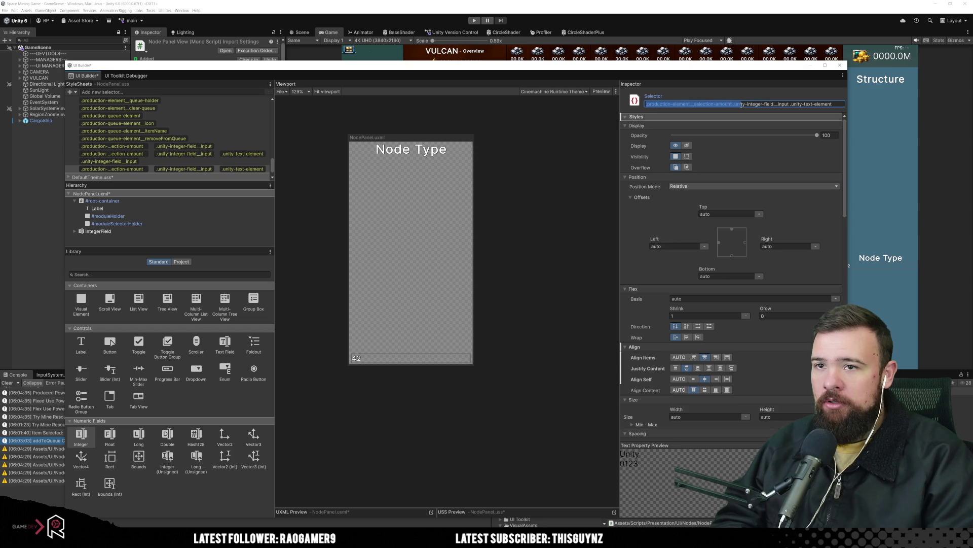
key("BackSpace")
key("Return")
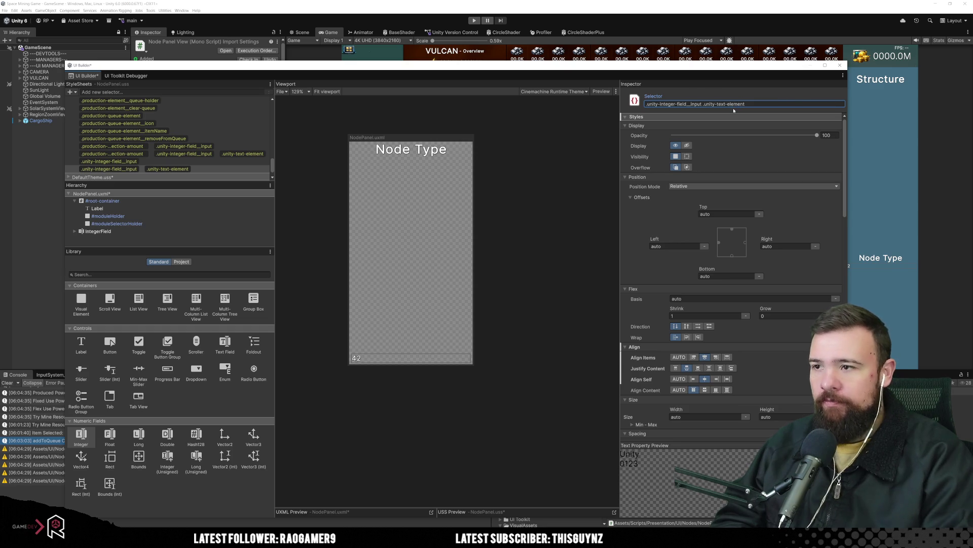
left_click(550, 243)
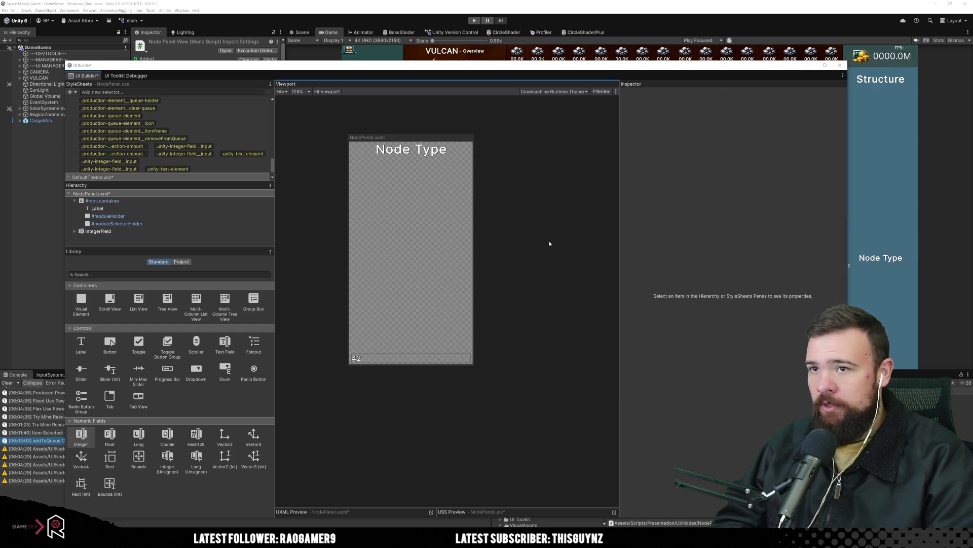
left_click(214, 169)
left_click(214, 162)
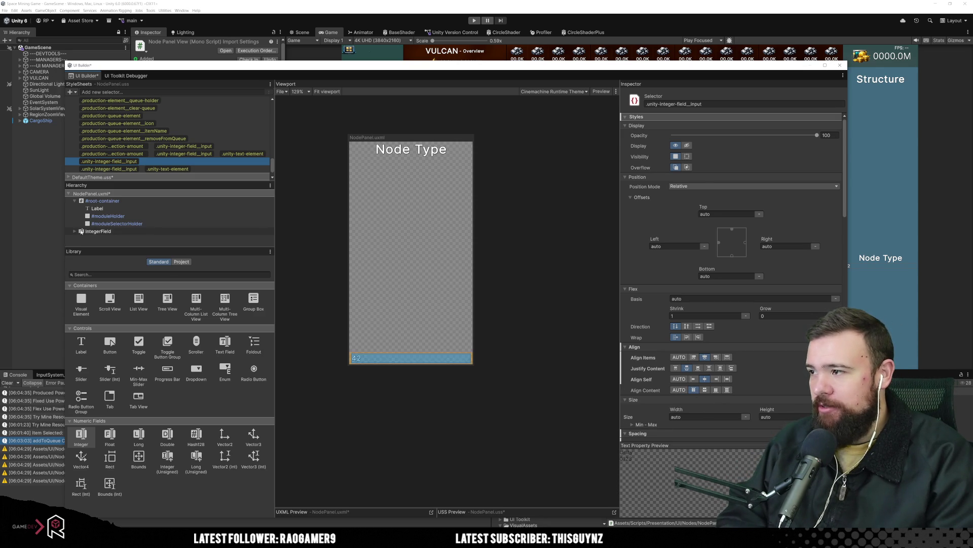
Step: Give the Integer Field inline width and height of 40px and a 2px margin on every side
left_click(426, 359)
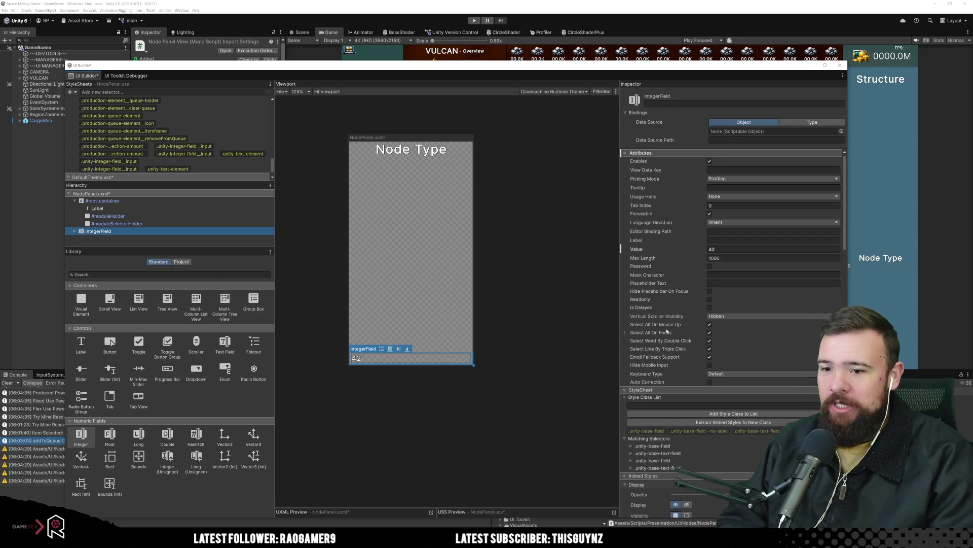
scroll(686, 316, "down", 8)
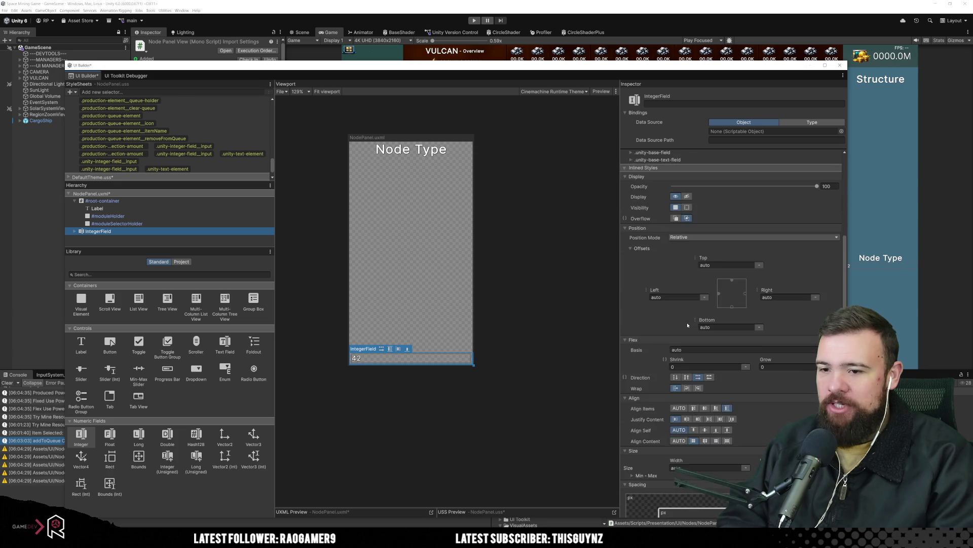
scroll(690, 330, "down", 4)
left_click(715, 364)
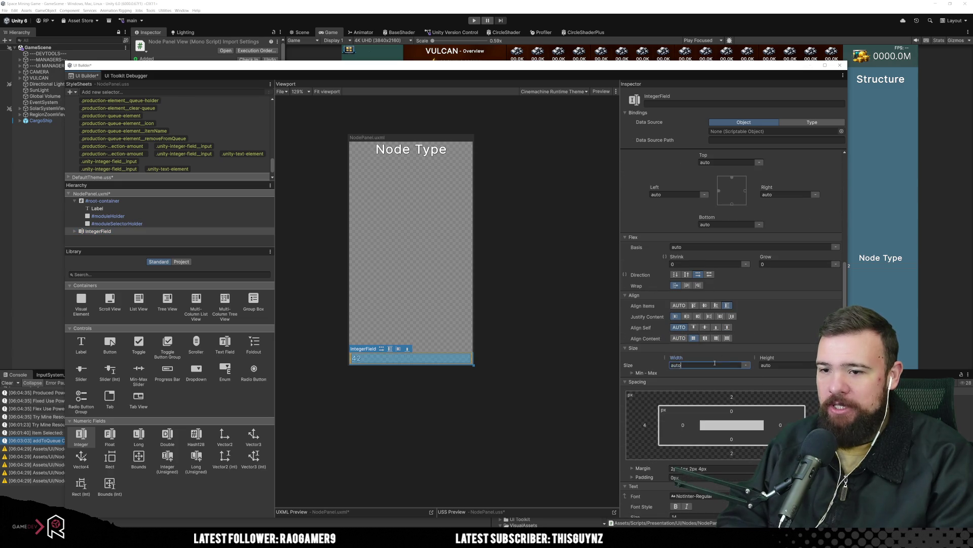
type("4040")
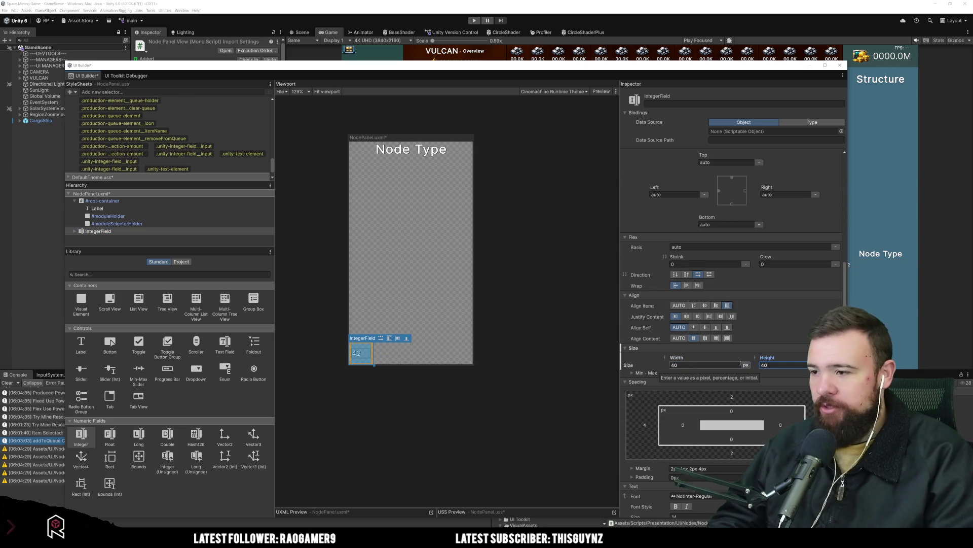
scroll(747, 374, "down", 5)
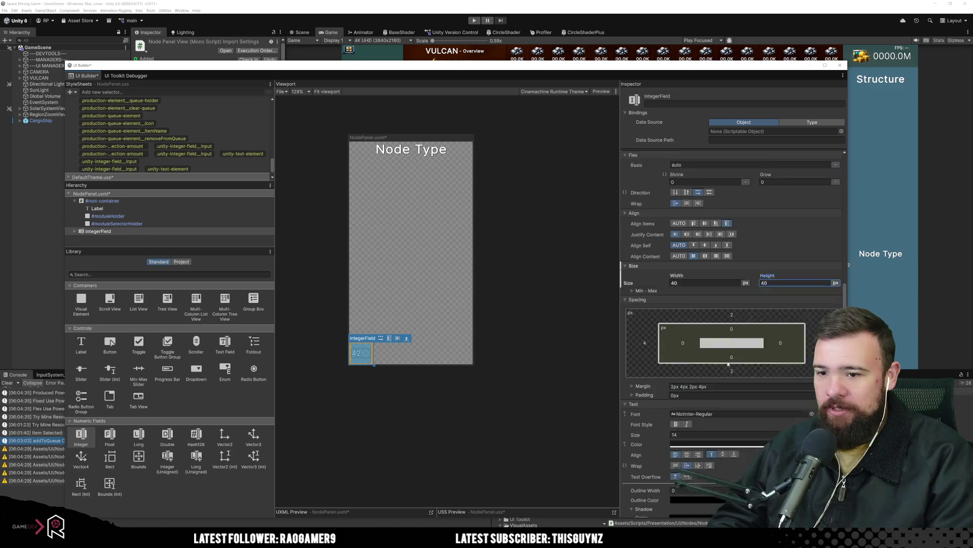
left_click(725, 368)
type("22")
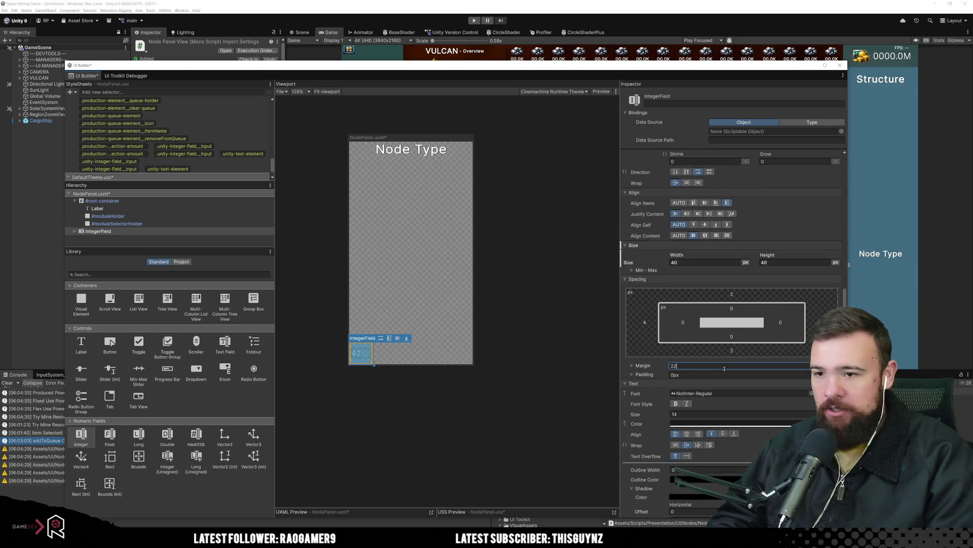
key("Return")
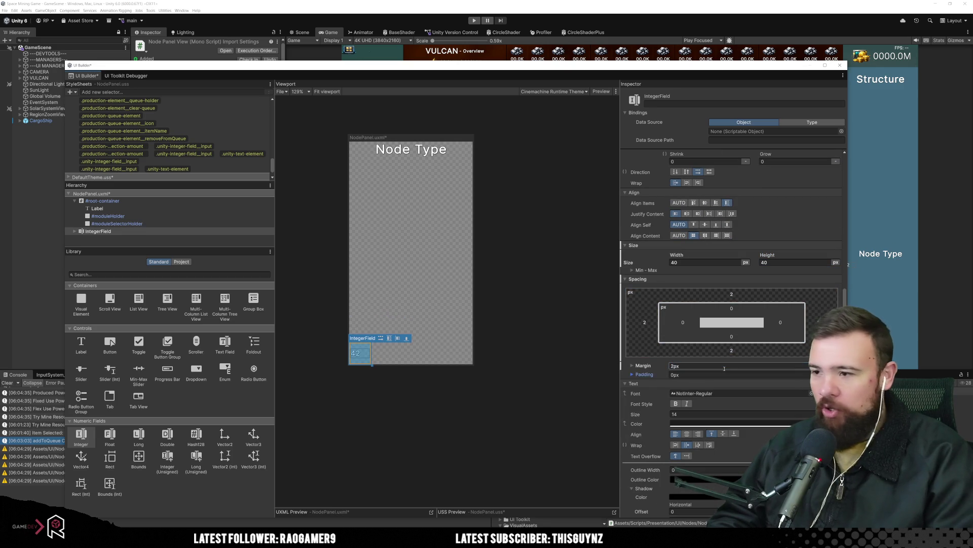
left_click(532, 373)
scroll(350, 356, "up", 1)
scroll(350, 357, "up", 6)
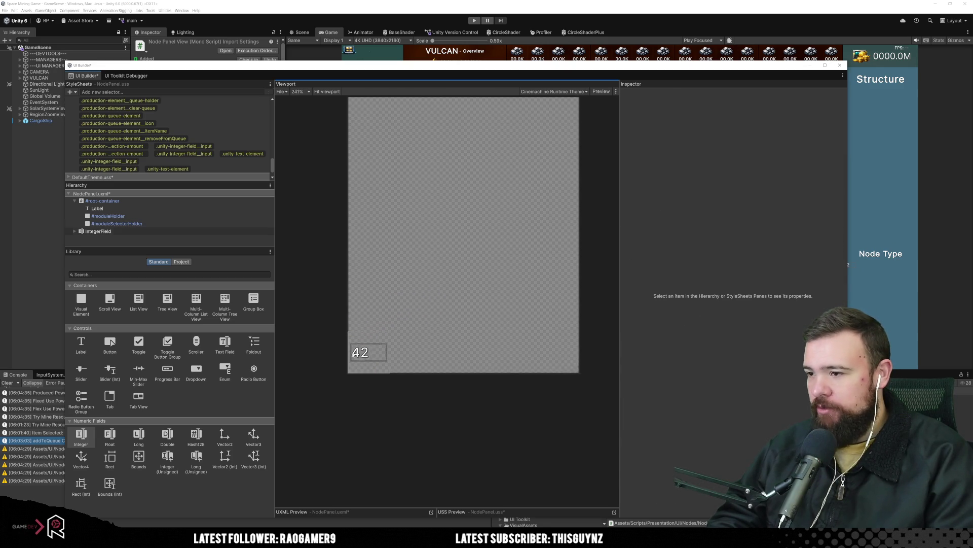
Step: Inspect the Integer Field's #unity-text-input and its TextElement, then select the .unity-integer-field__input rule
mouse_move(402, 402)
left_mouse_down()
mouse_move(454, 321)
mouse_move(434, 278)
left_mouse_up()
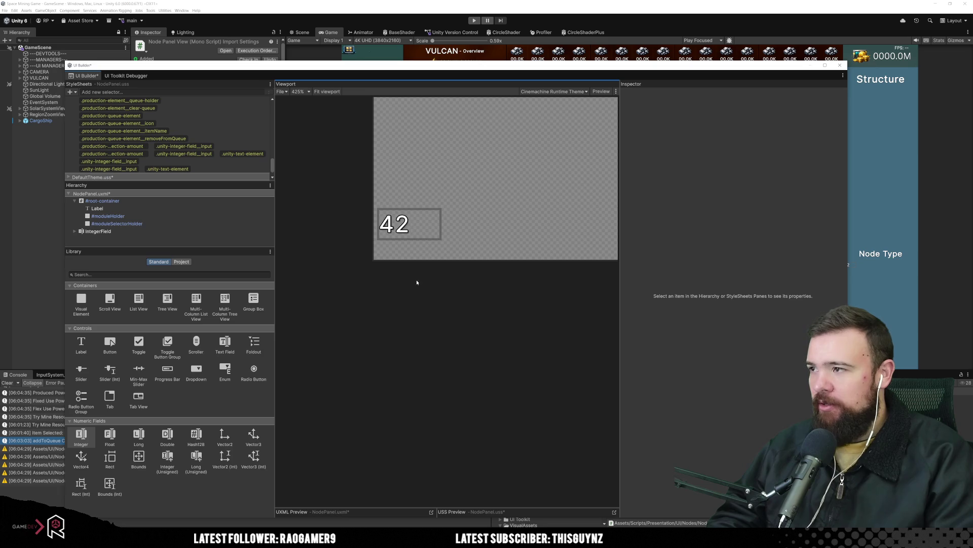
left_click(163, 231)
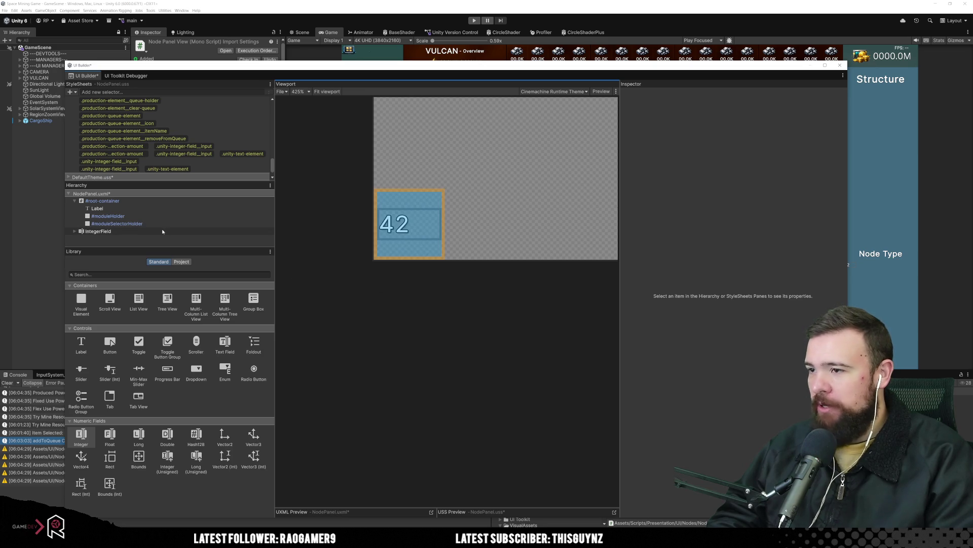
left_click(77, 232)
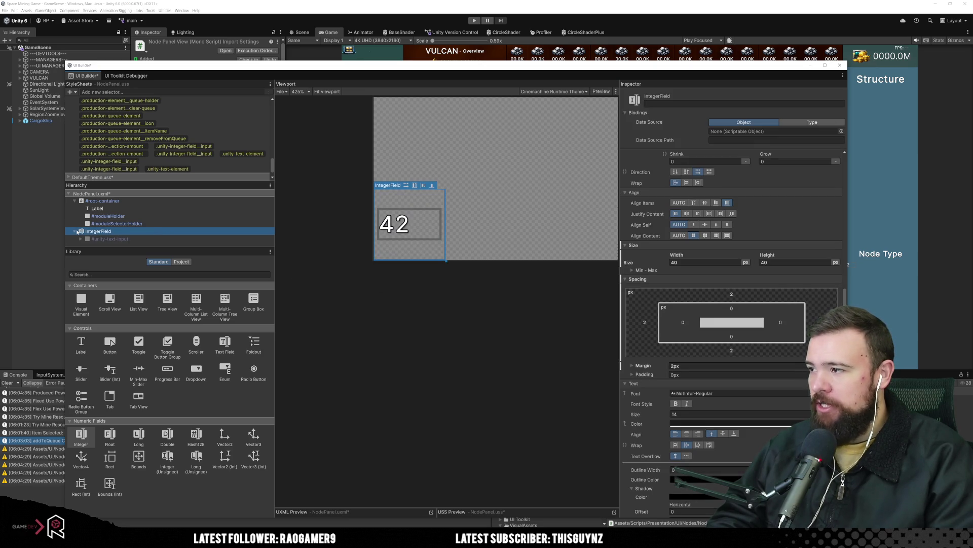
left_click(121, 240)
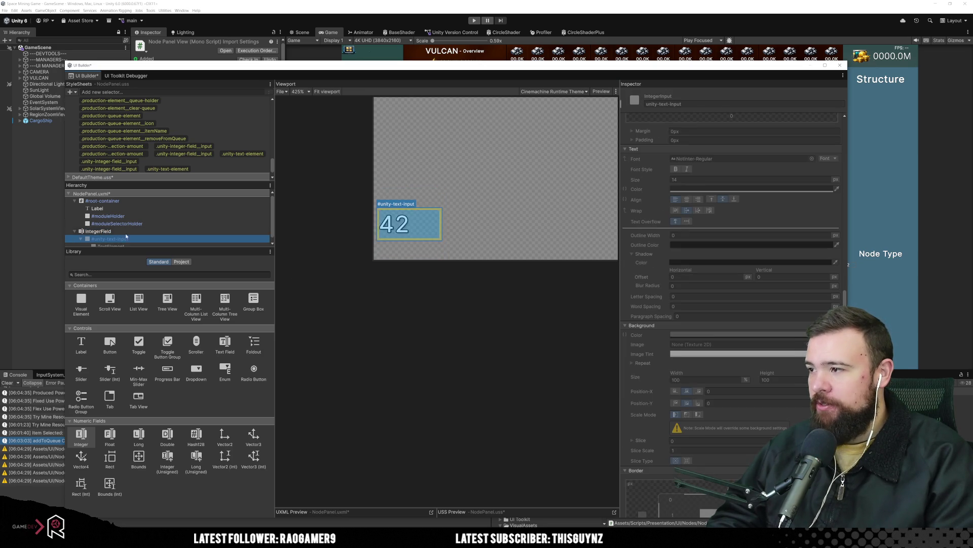
key("Right")
left_click(127, 244)
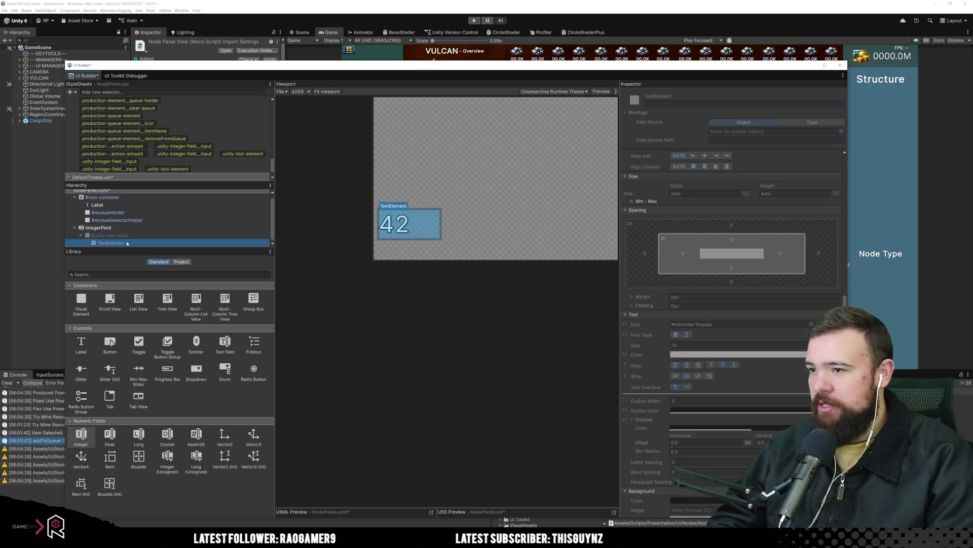
left_click(128, 236)
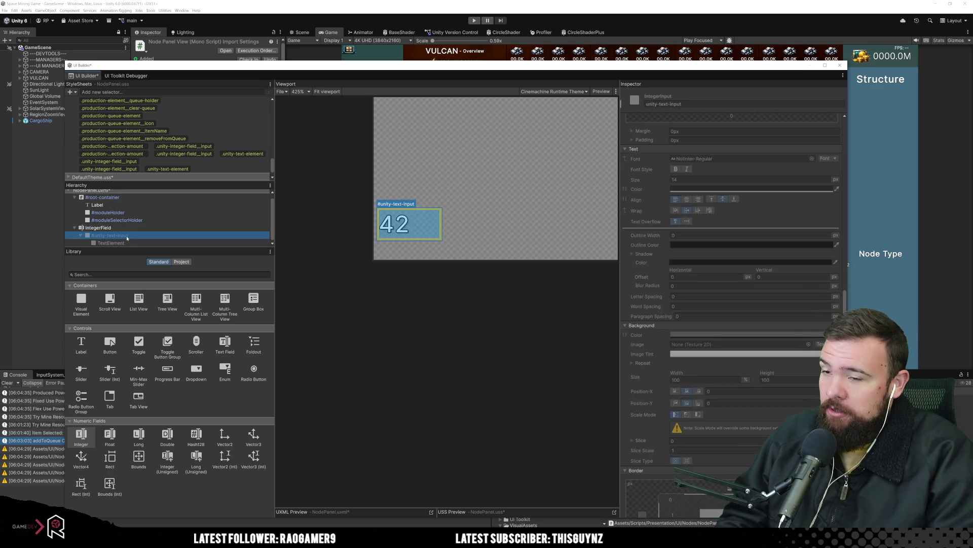
scroll(629, 277, "up", 4)
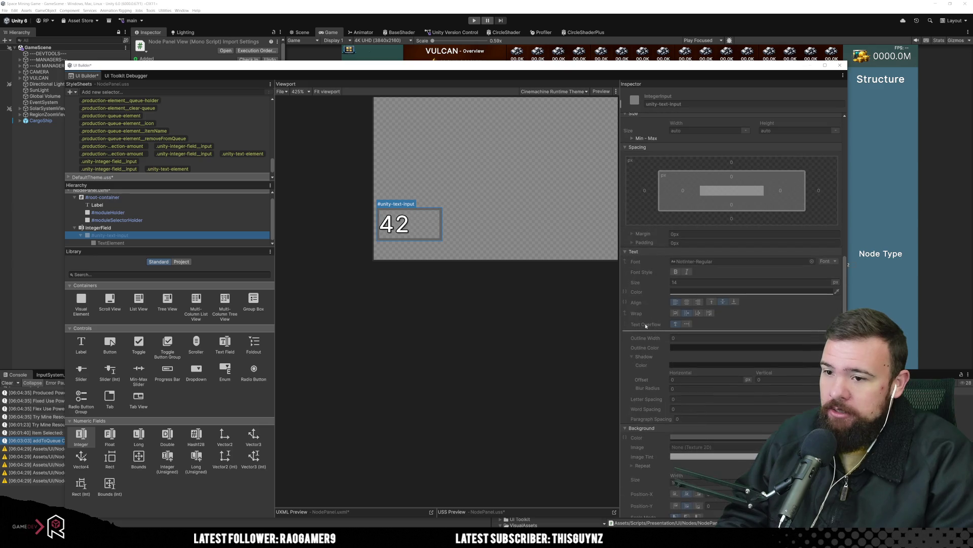
left_click(202, 163)
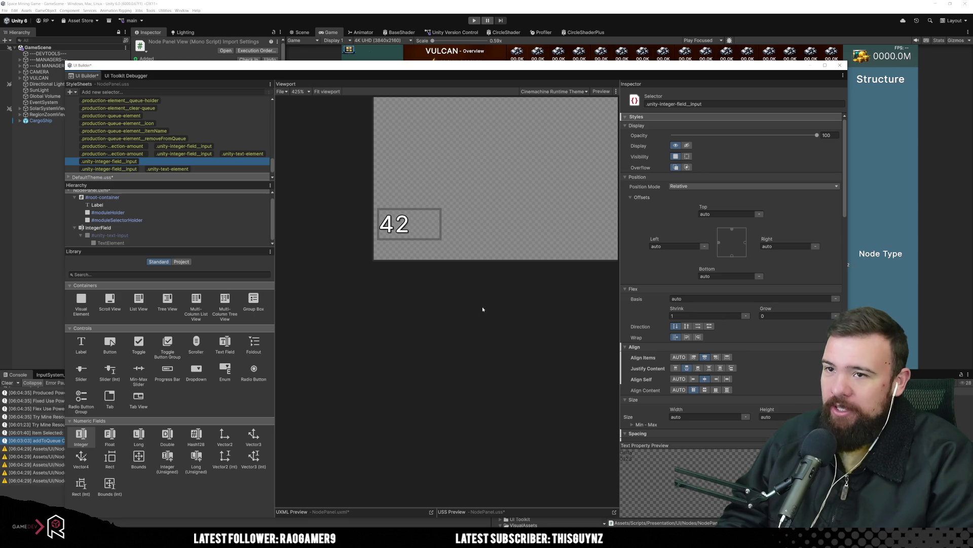
Step: Set centre text alignment on the .unity-integer-field__input rule
scroll(710, 335, "down", 4)
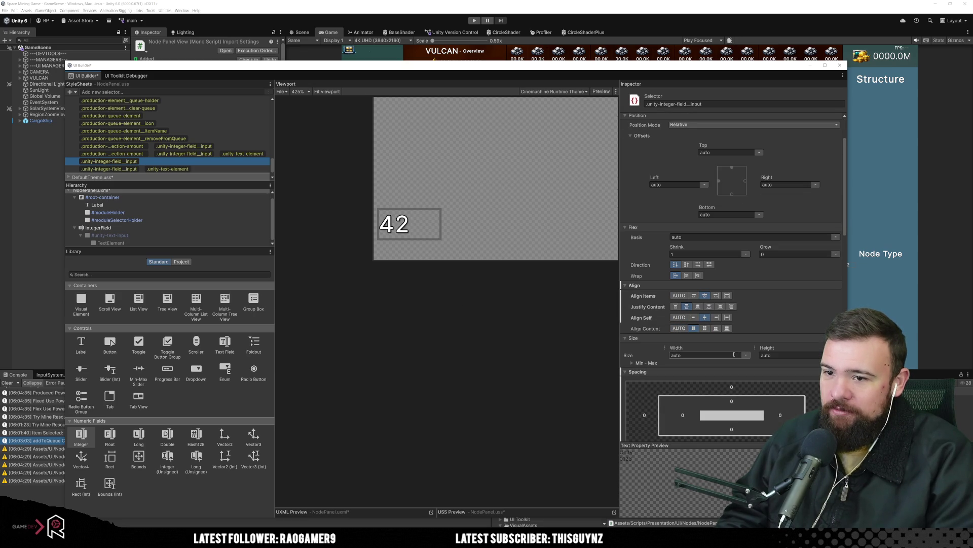
scroll(733, 355, "down", 1)
scroll(733, 355, "down", 5)
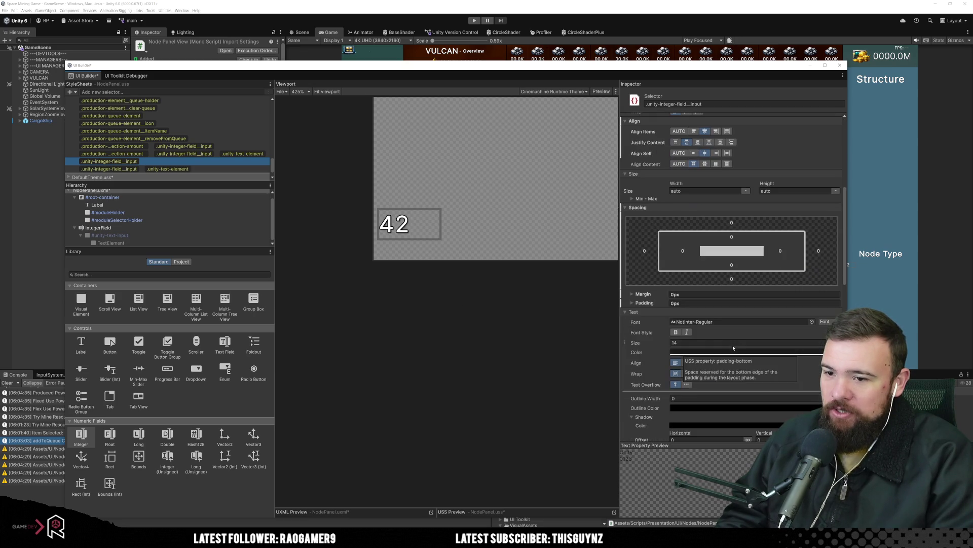
scroll(731, 344, "down", 4)
left_click(688, 260)
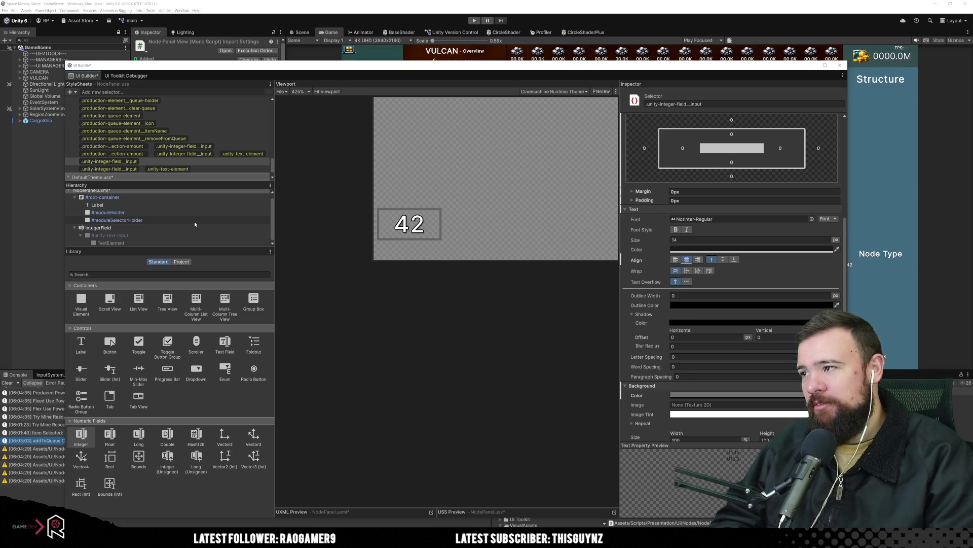
Step: Compare the selection-amount input rule and try centring on the text-element rule, undoing it
left_click(243, 146)
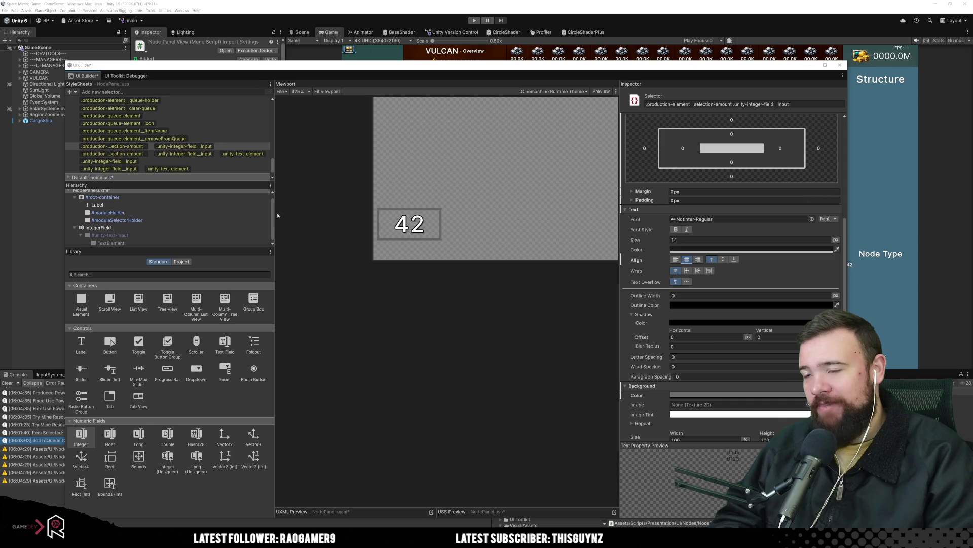
left_click(191, 165)
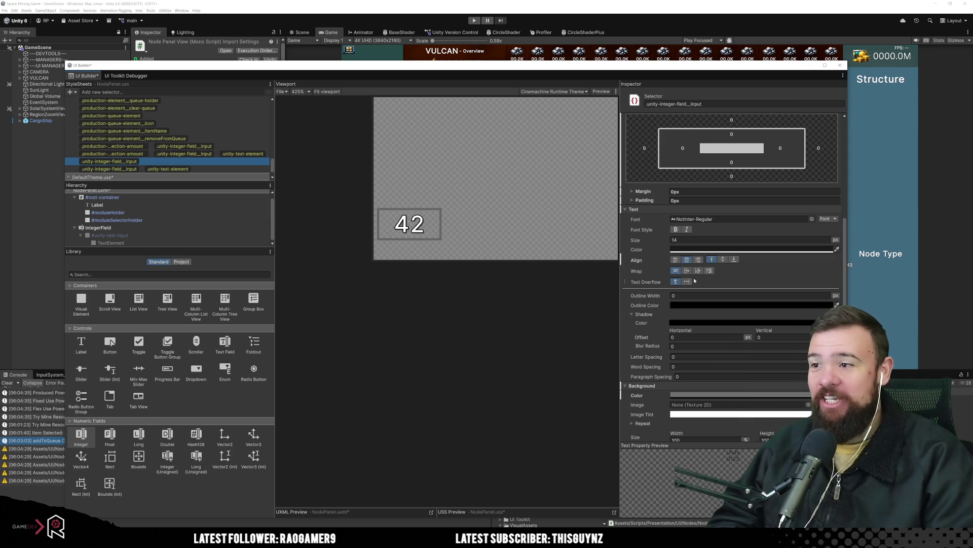
left_click(228, 169)
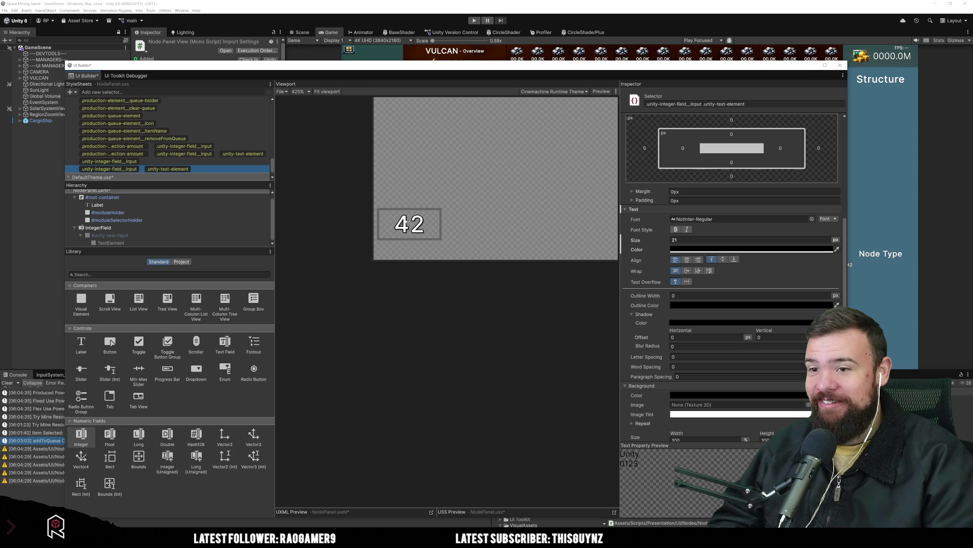
left_click(687, 260)
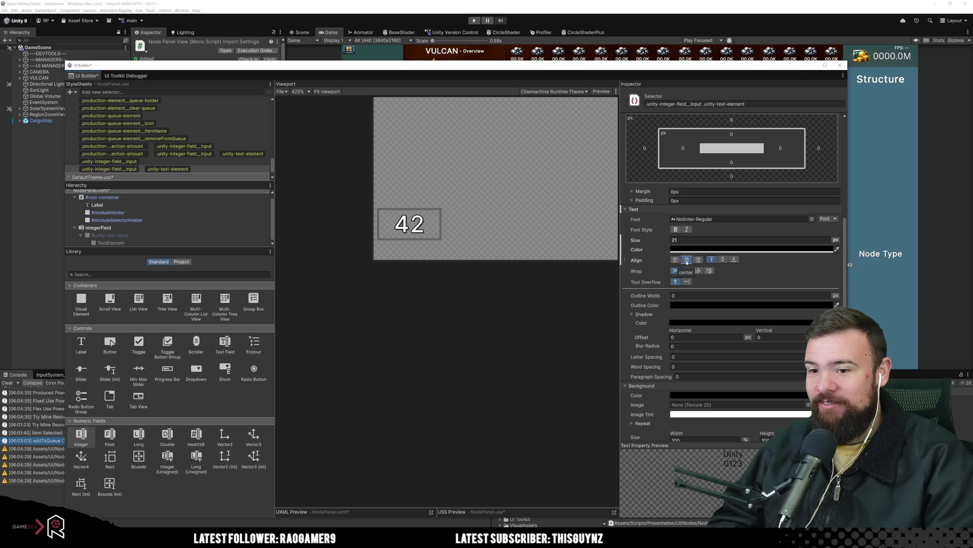
key("ctrl+z")
key("ctrl+z")
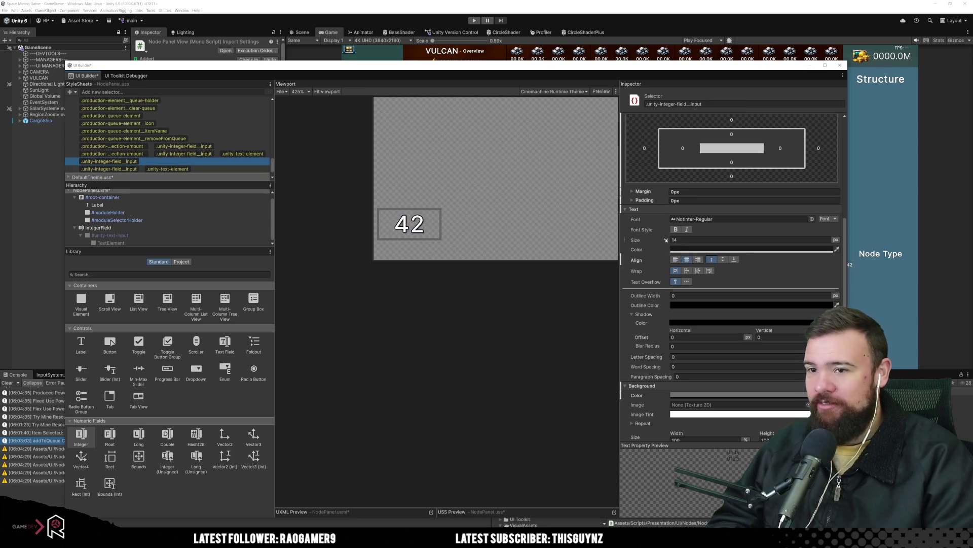
left_click(676, 260)
left_click(687, 260)
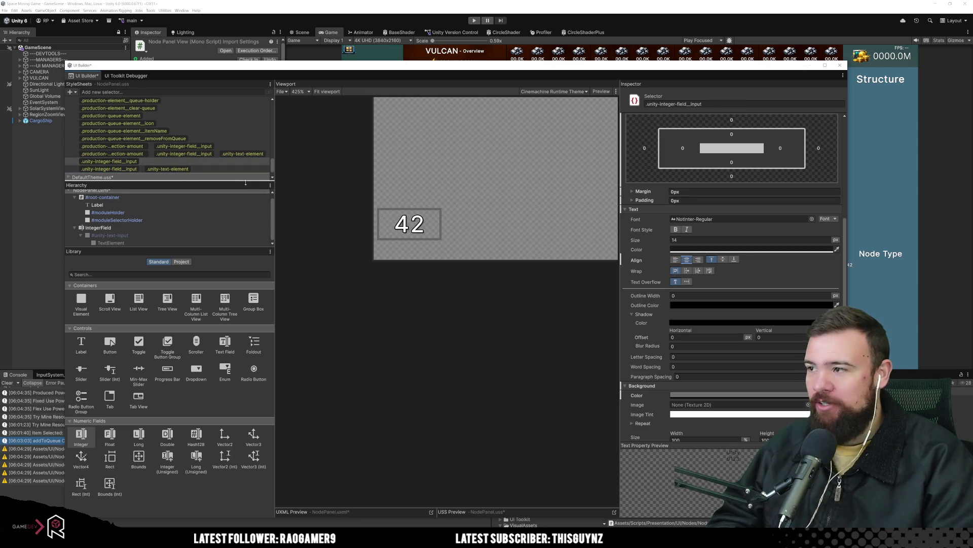
left_click(216, 171)
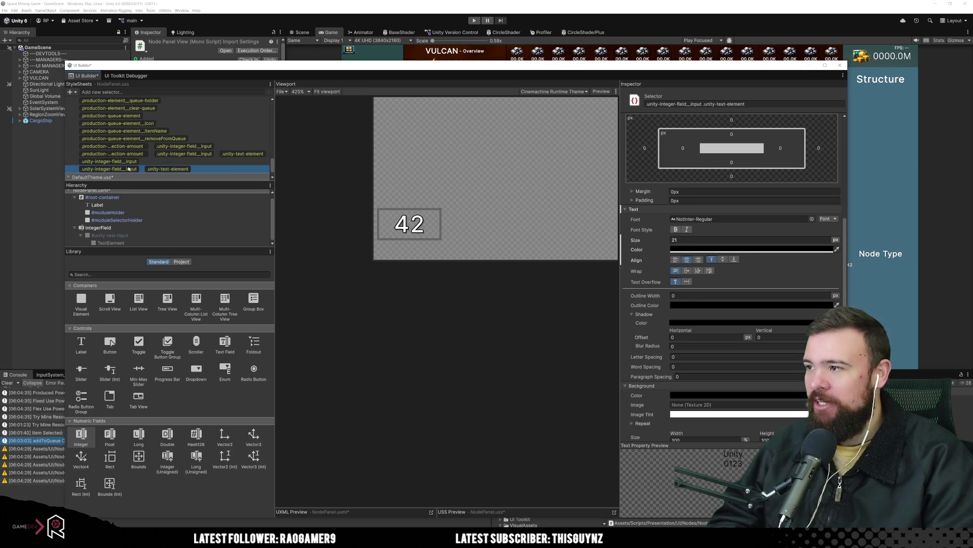
left_click(158, 162)
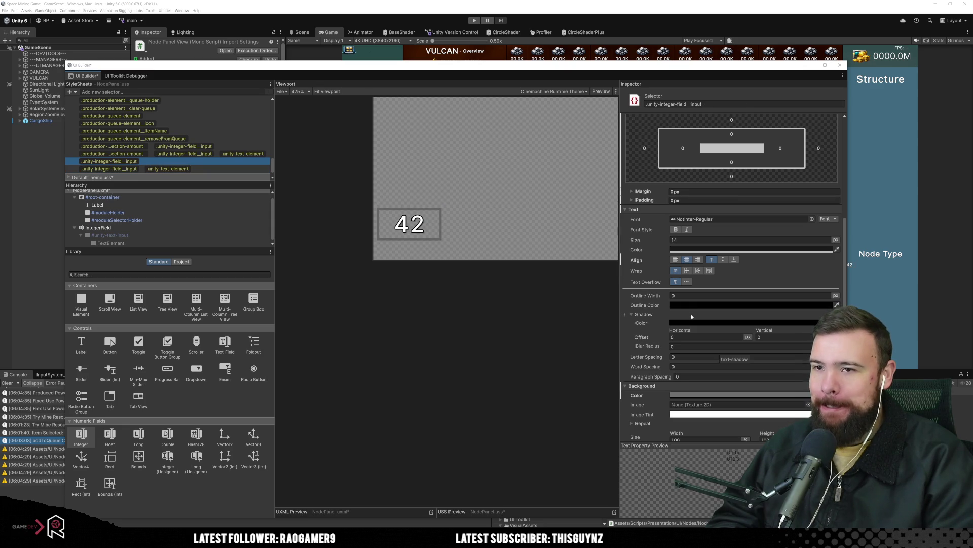
Step: Review the selection-amount text-element and integer input rules, then clear the selection
scroll(691, 316, "up", 3)
scroll(691, 316, "up", 3)
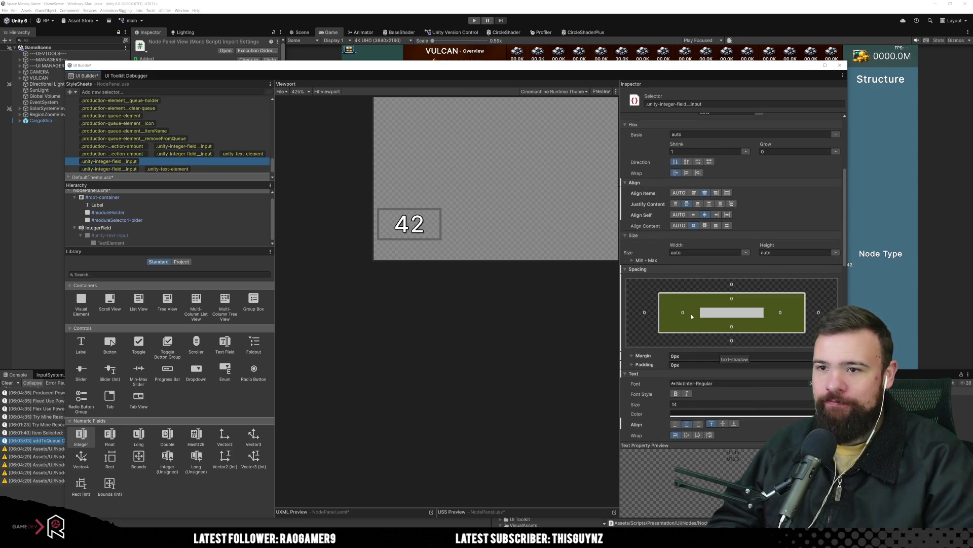
scroll(692, 316, "up", 6)
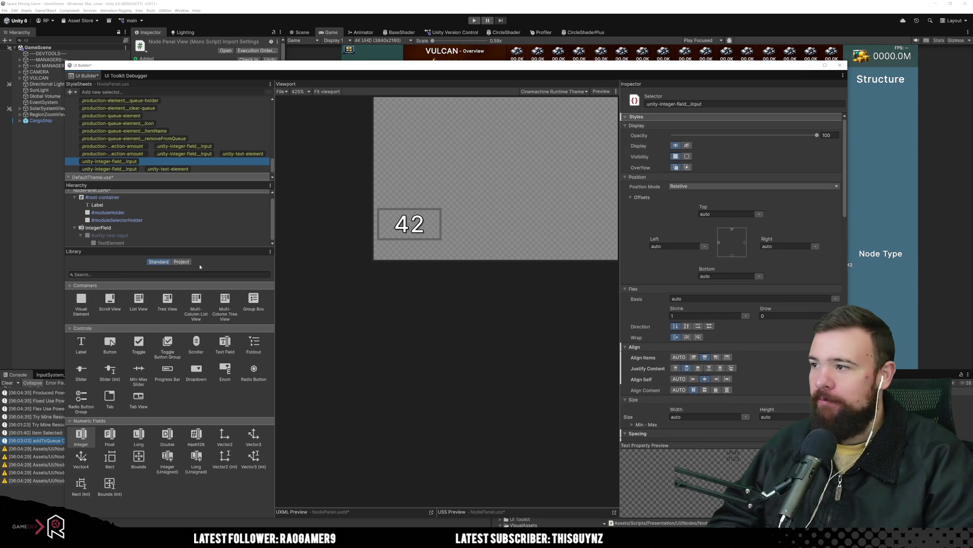
left_click(199, 157)
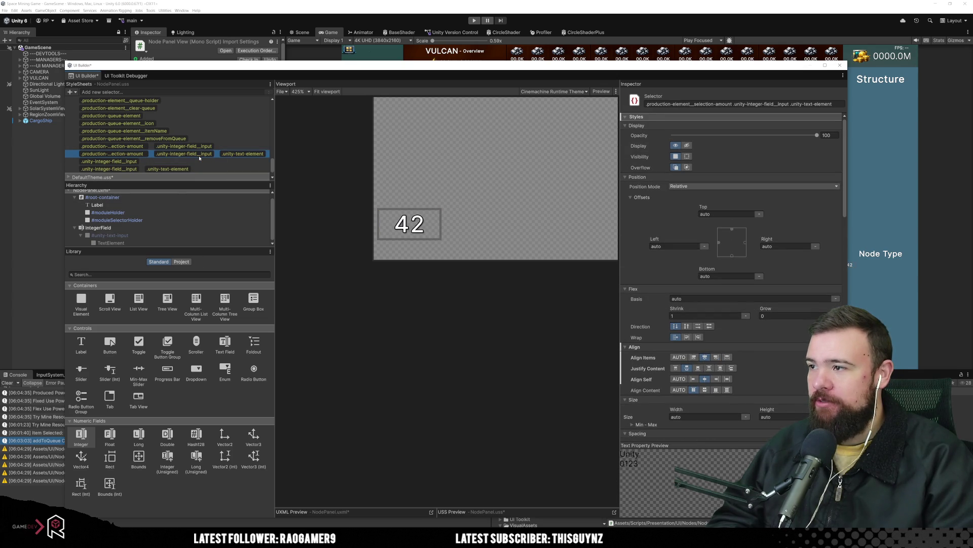
left_click(238, 146)
scroll(741, 320, "down", 8)
scroll(742, 320, "down", 3)
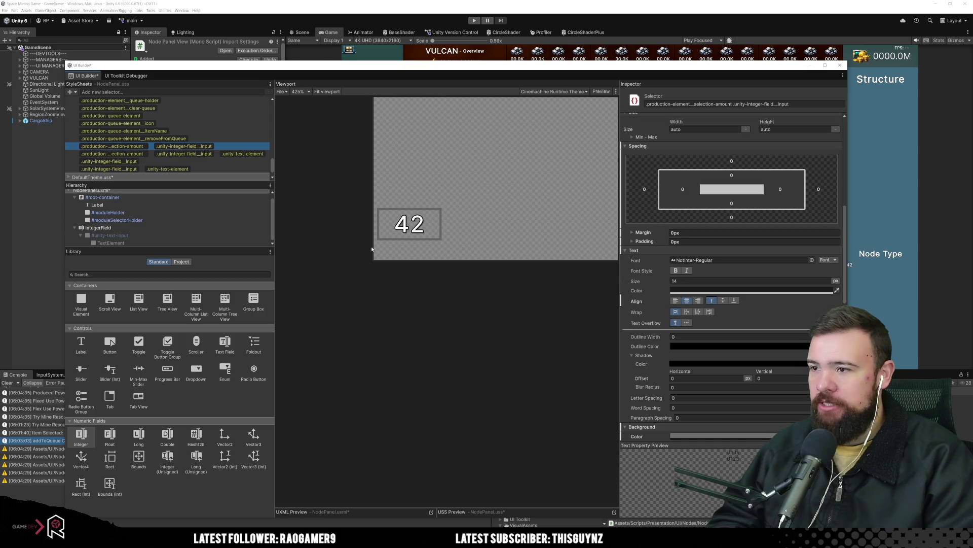
left_click(406, 350)
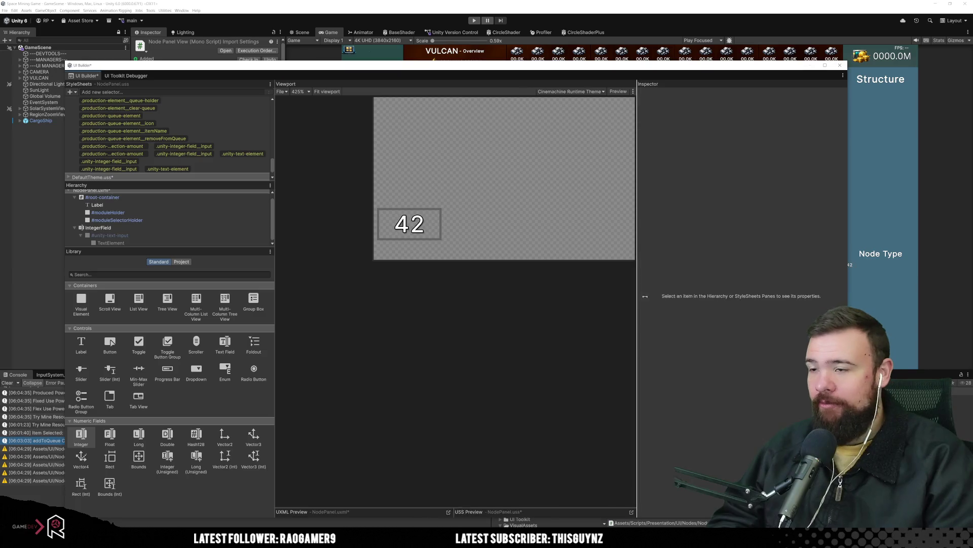
Step: Delete the .unity-integer-field__input rule and its text-element rule from the stylesheet
left_click(127, 227)
left_click(195, 161)
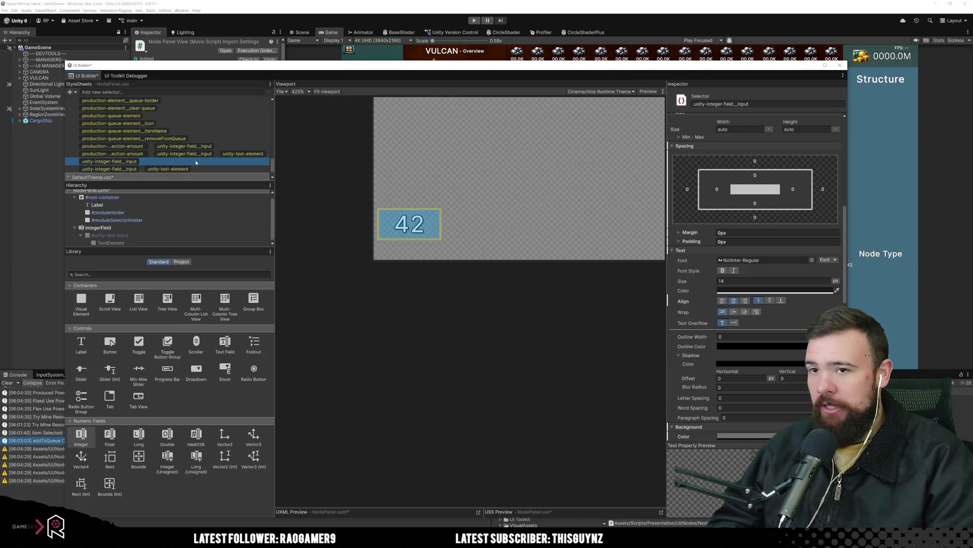
key("Delete")
left_click(194, 161)
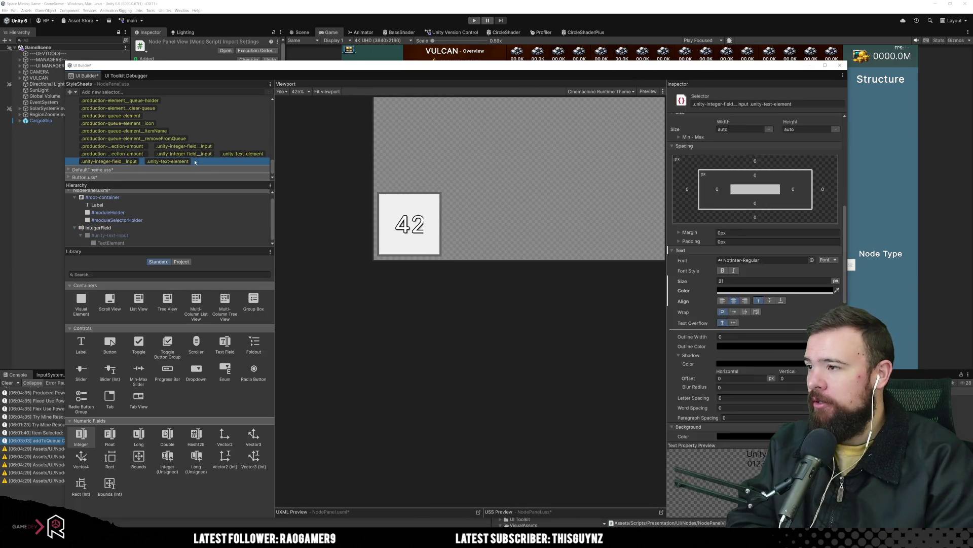
key("Delete")
Step: Delete the IntegerField from the panel and make the preview canvas tall and narrow
left_click(163, 229)
key("Delete")
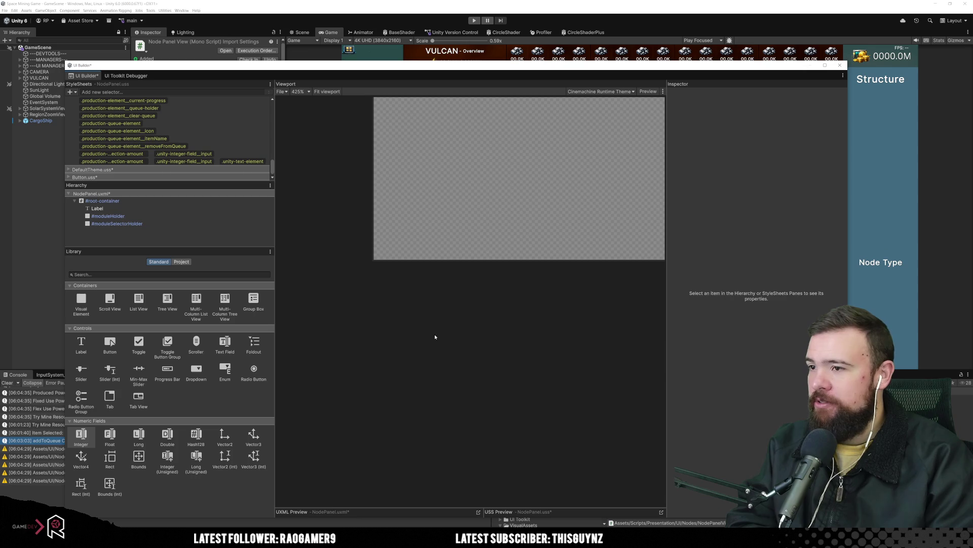
scroll(430, 340, "down", 3)
mouse_move(457, 280)
left_mouse_down()
mouse_move(491, 357)
mouse_move(502, 458)
left_mouse_up()
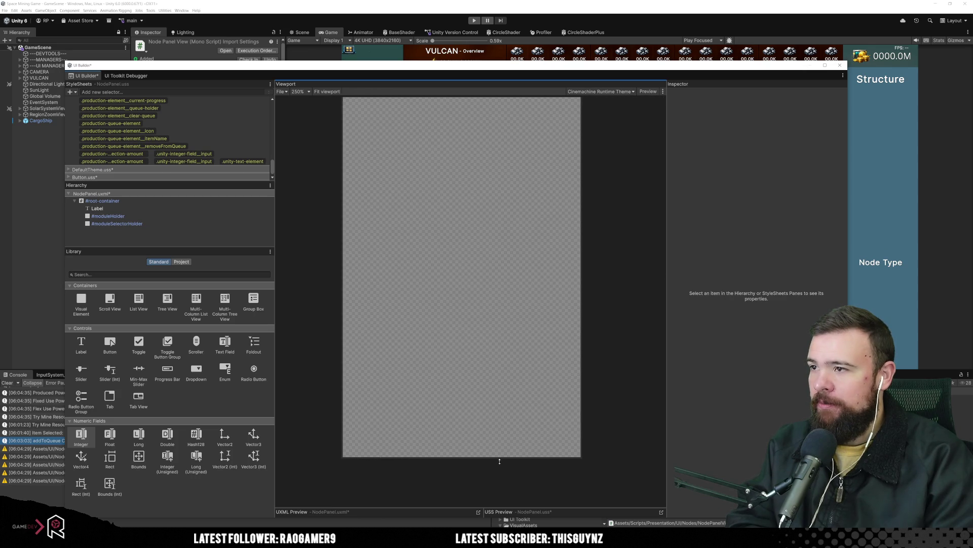
scroll(479, 386, "down", 2)
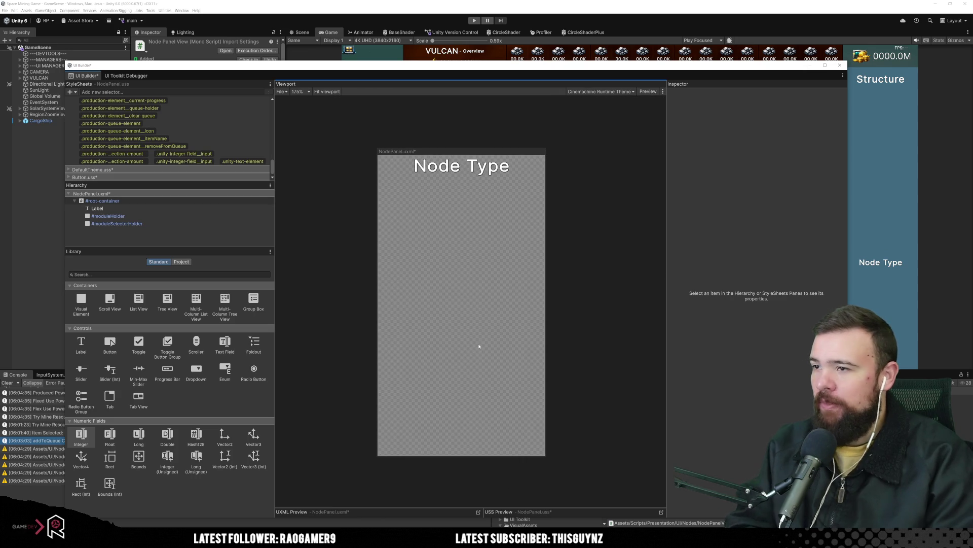
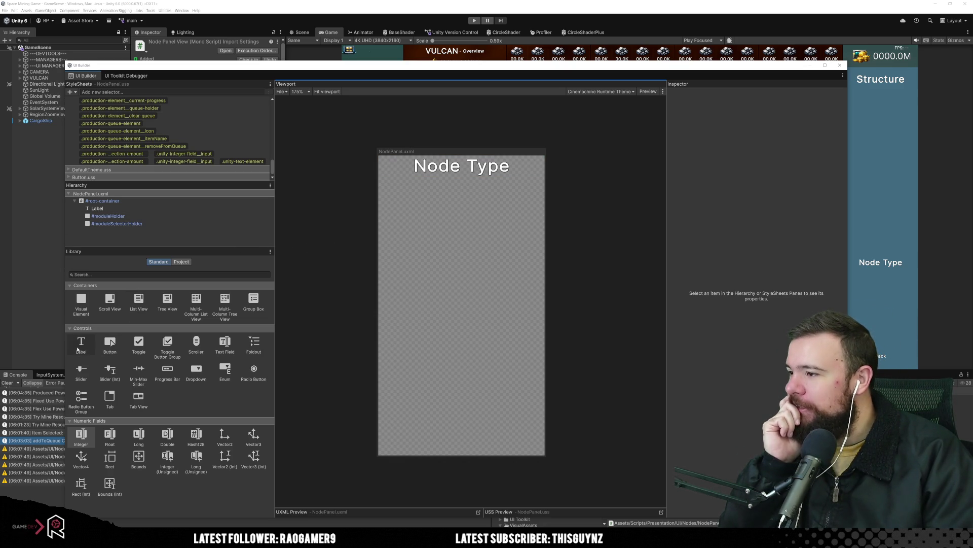
Step: Add a Label at the bottom of the Node Type panel with the test text 'this_is __very_longwo_word'
left_click_drag(81, 342, 167, 238)
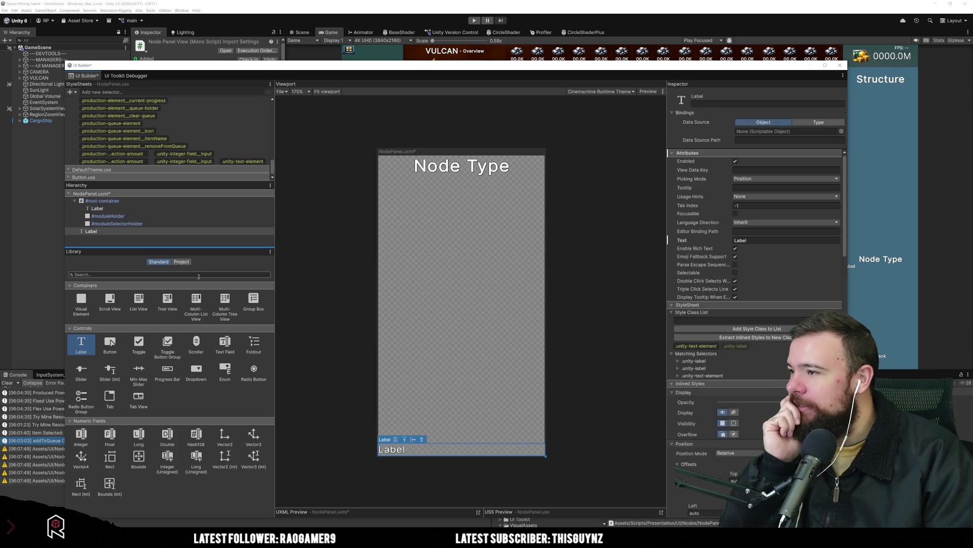
left_click(760, 241)
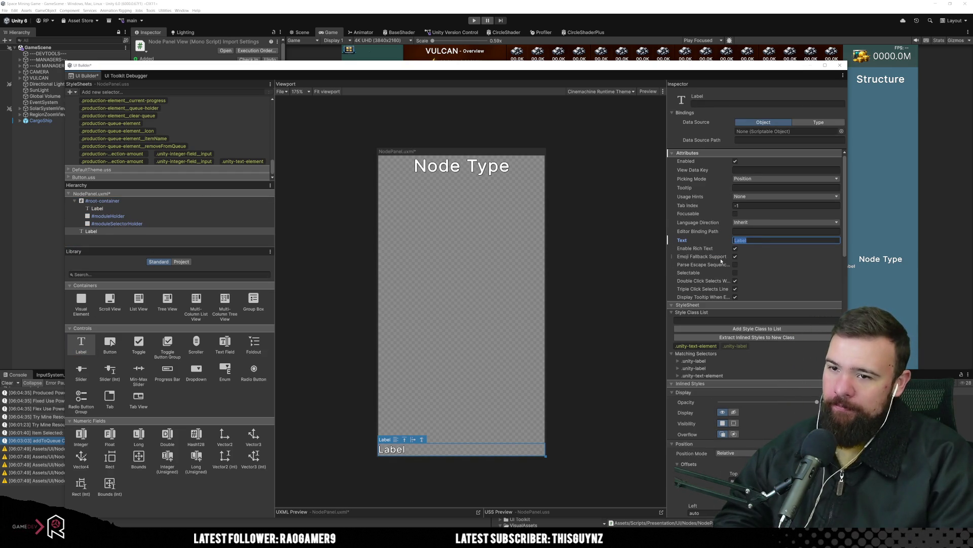
type("this")
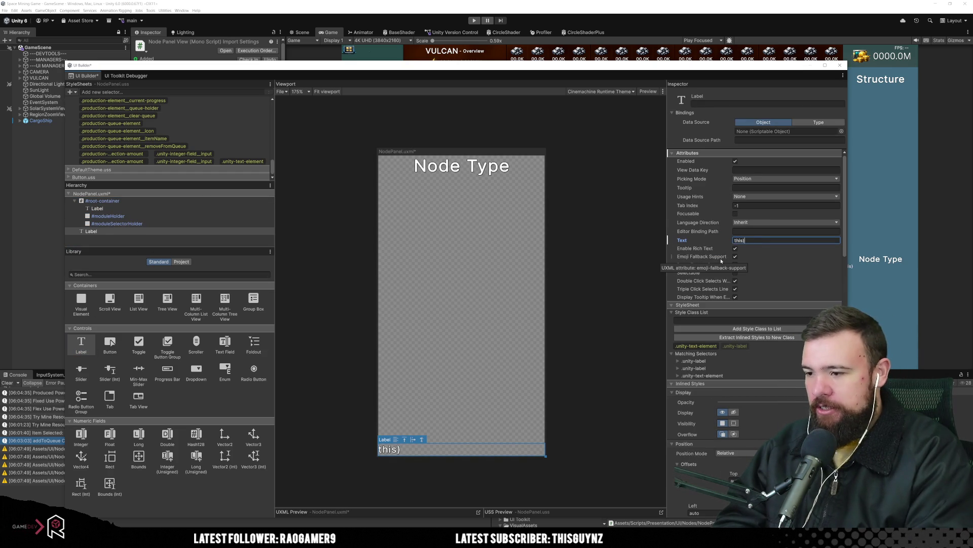
type("_is _")
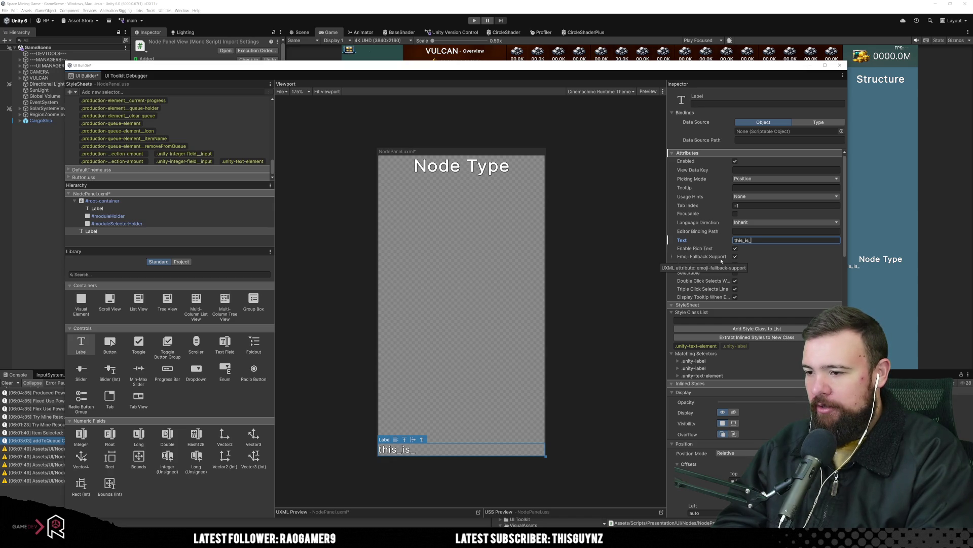
type("a_ve")
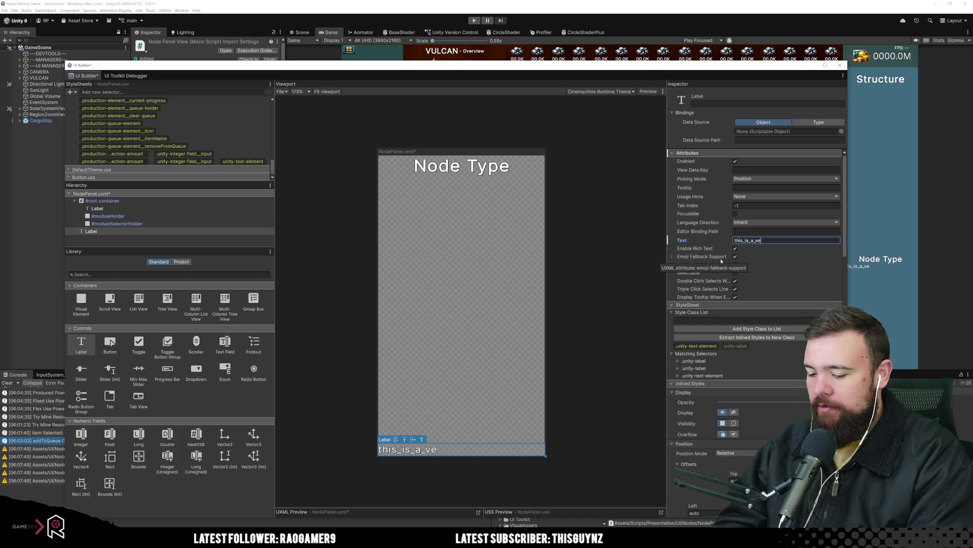
type("ry_long")
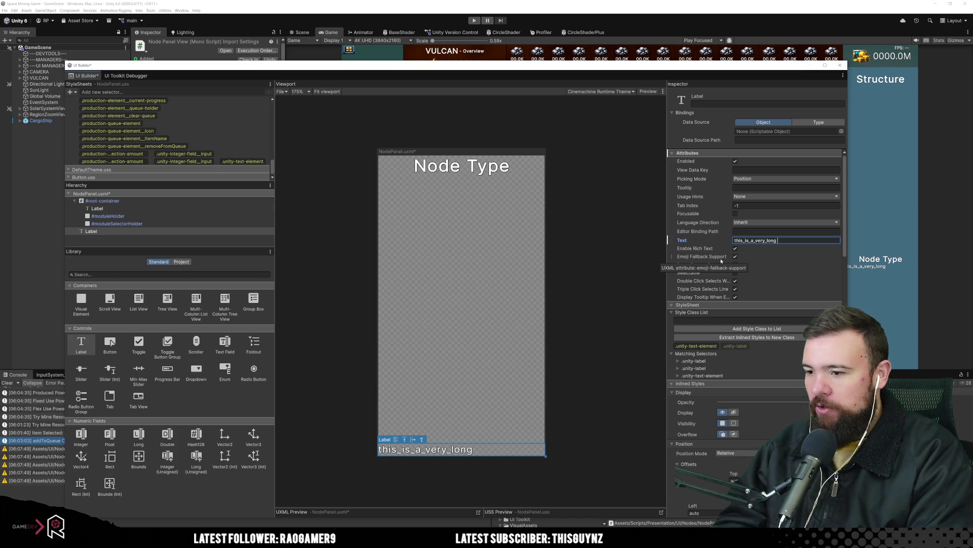
type("-wo")
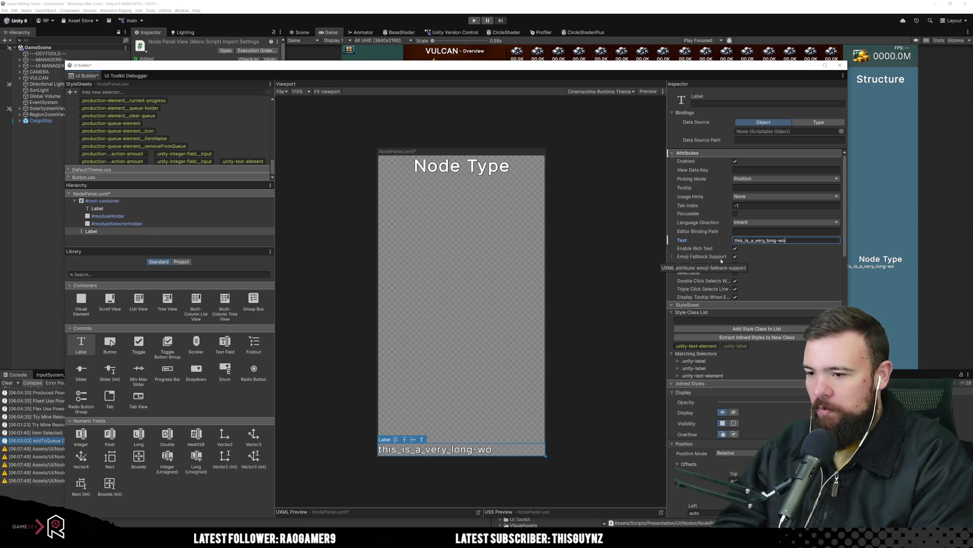
type("_word")
Step: Shrink the long-text label's width to 94 px
left_click(580, 369)
left_click(159, 231)
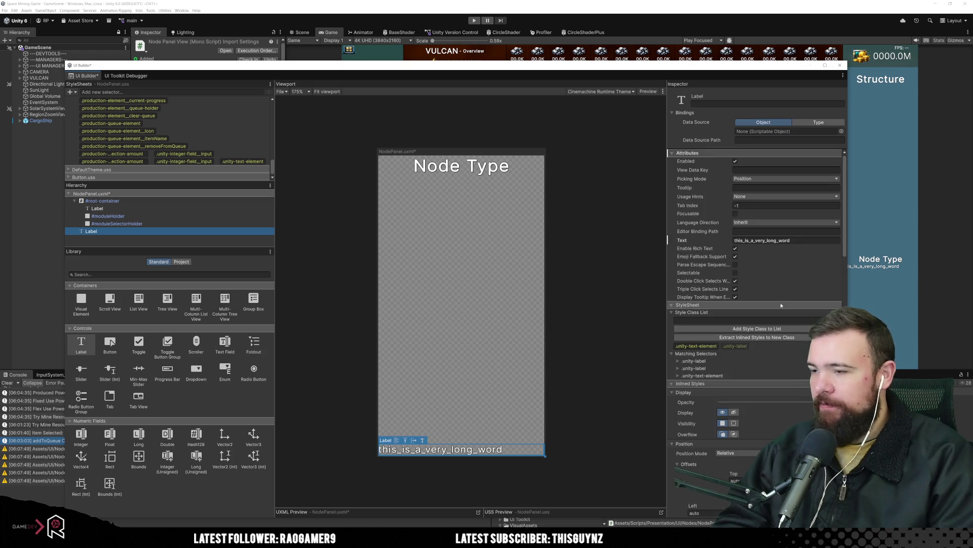
scroll(761, 350, "down", 5)
scroll(761, 350, "down", 5)
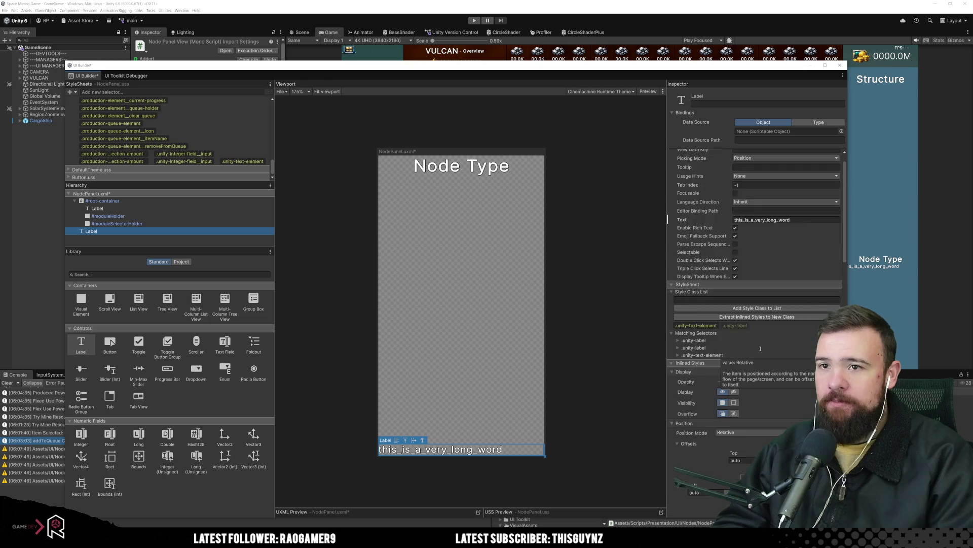
scroll(664, 322, "down", 2)
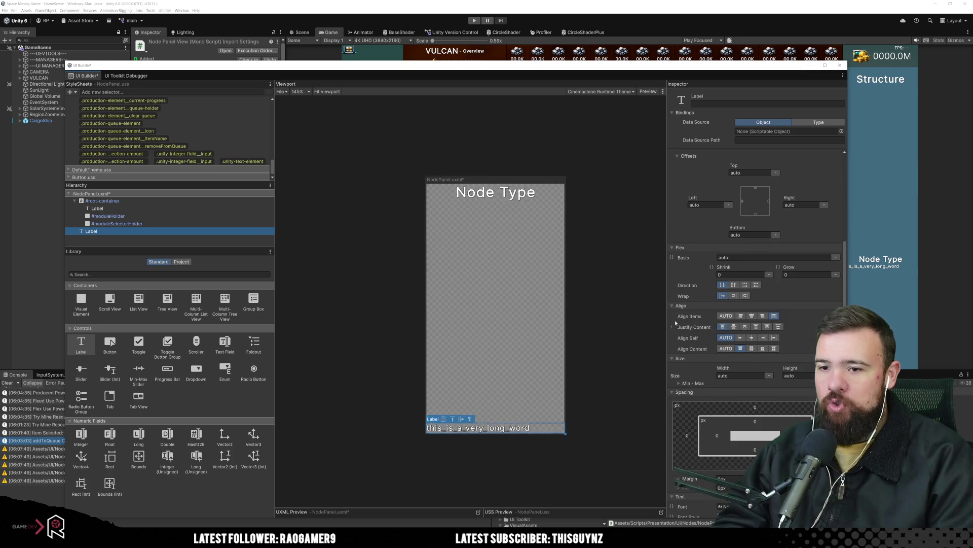
scroll(770, 375, "down", 2)
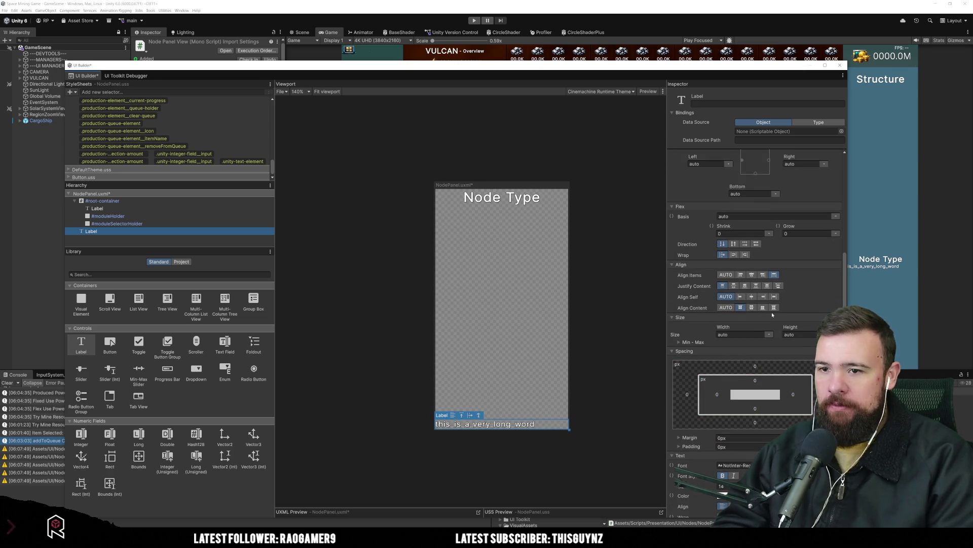
left_click(724, 330)
left_click_drag(724, 331, 611, 335)
Step: Set the label's text wrap to normal so it breaks onto two lines
left_click(611, 336)
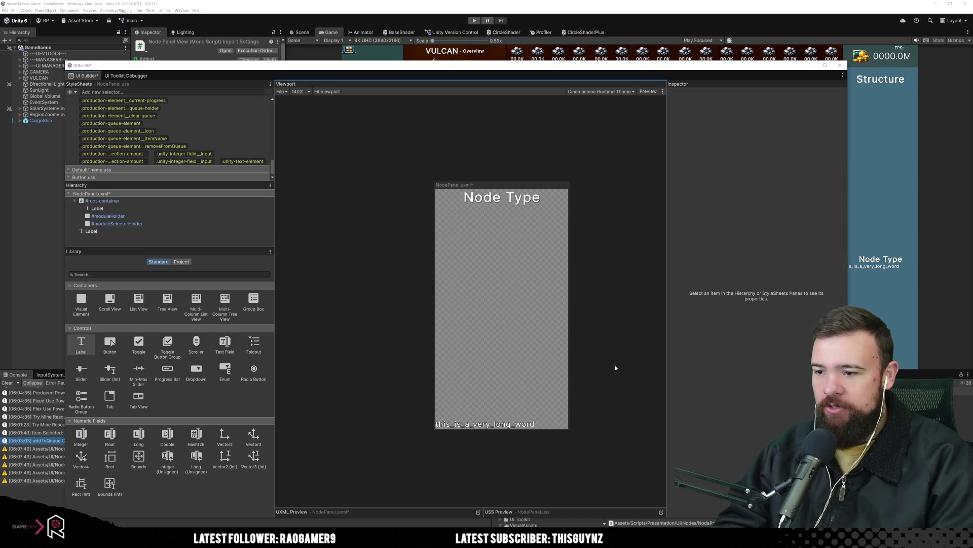
left_click(211, 231)
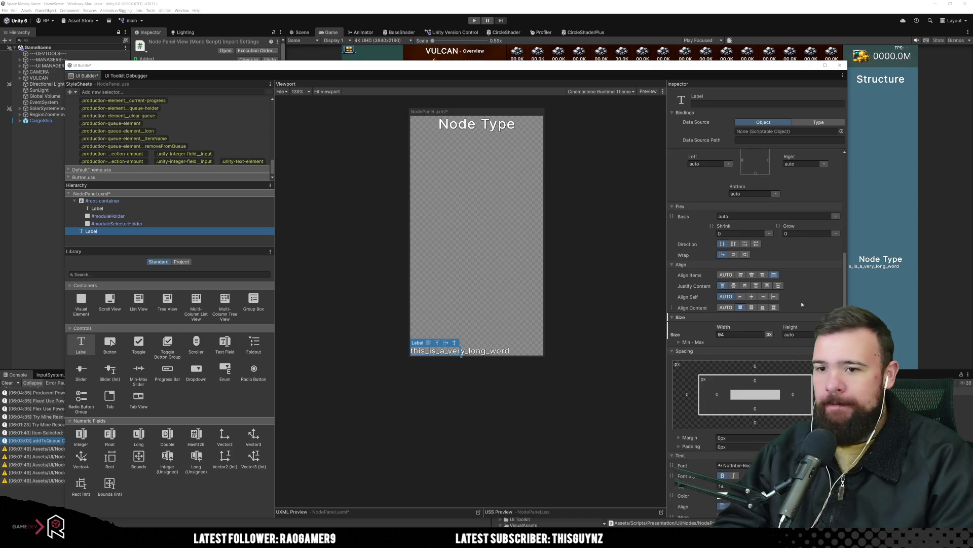
scroll(818, 297, "down", 1)
scroll(781, 299, "down", 4)
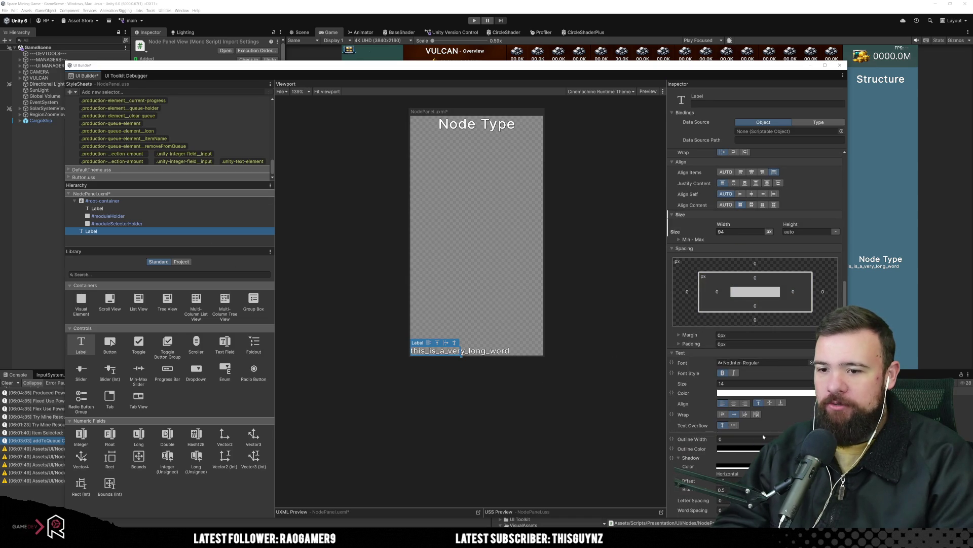
left_click(723, 414)
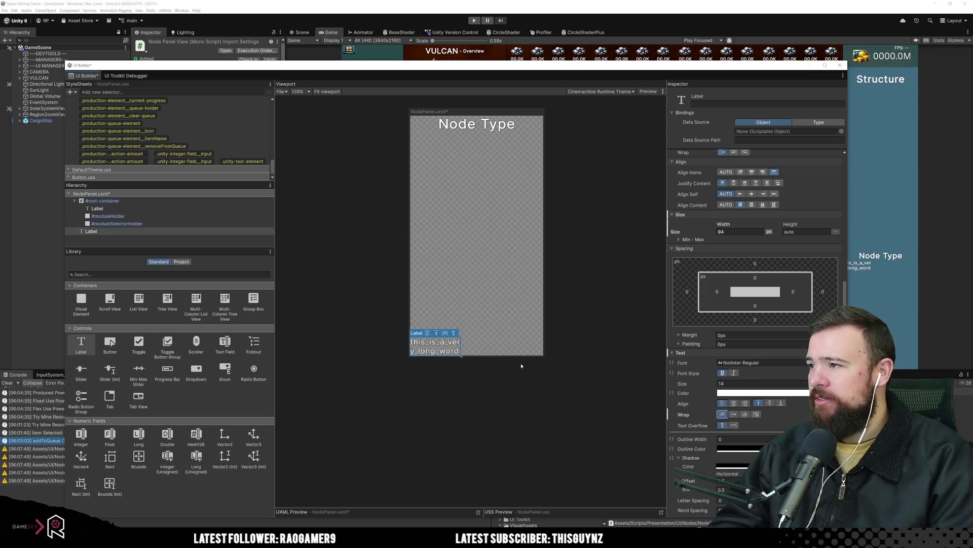
left_click(201, 139)
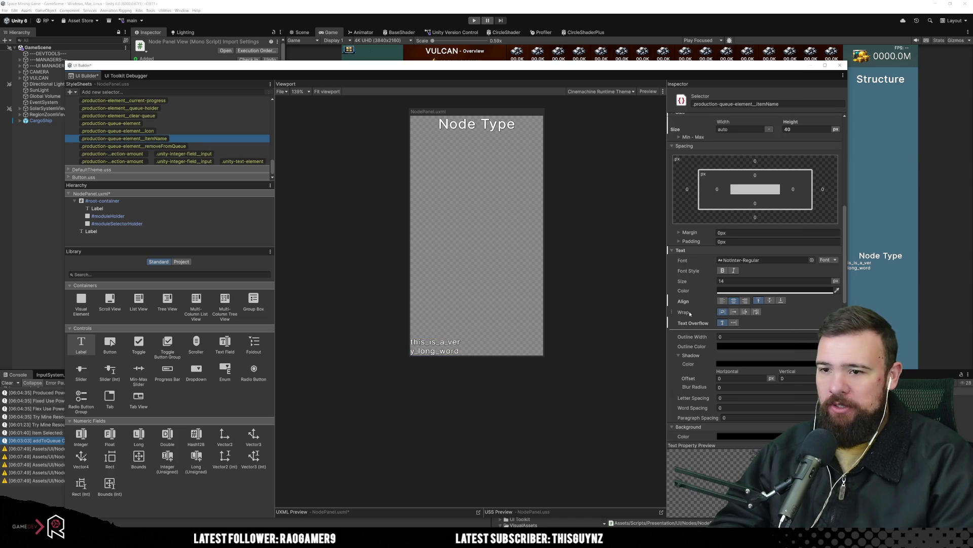
Step: Set the .production-queue-element__itemName rule's text wrap to normal and copy its name
left_click(734, 312)
left_click(725, 313)
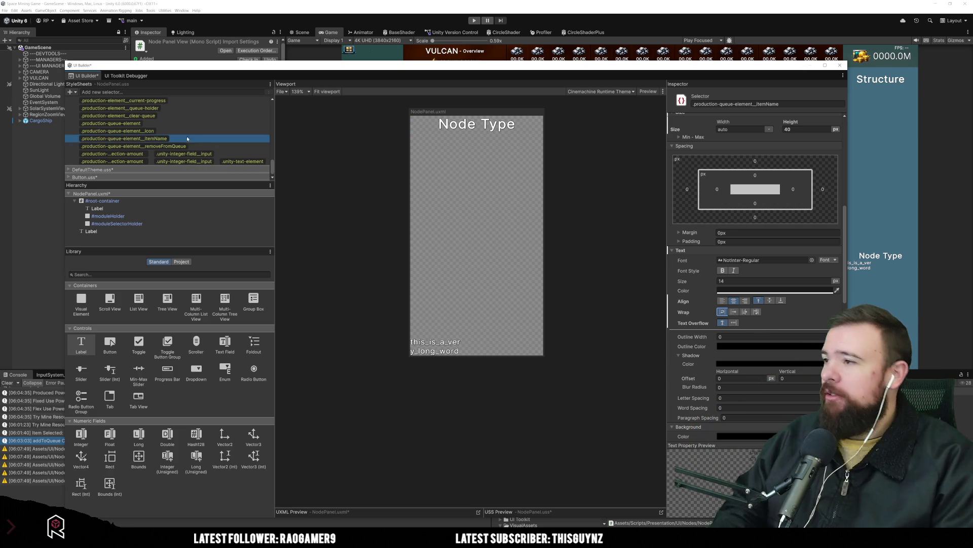
left_click(795, 106)
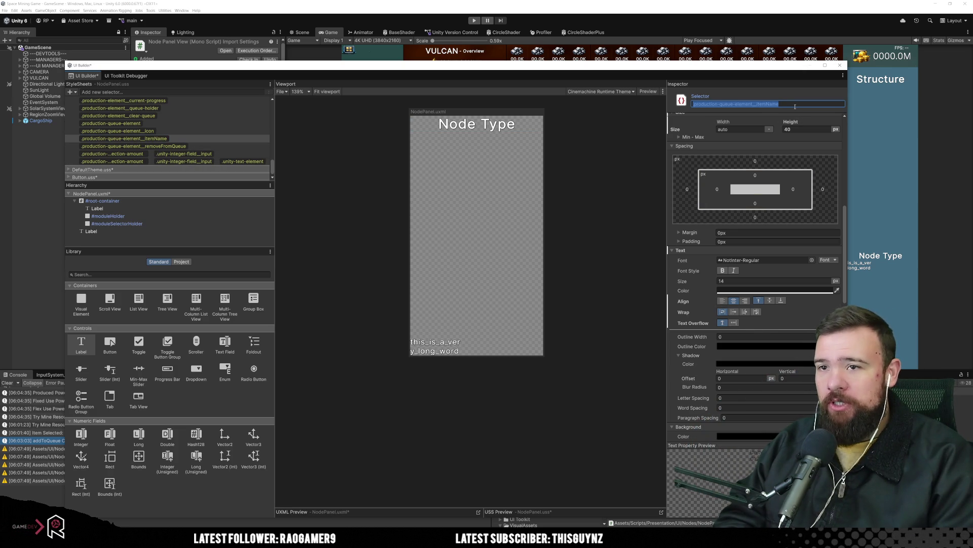
Step: Add the .production-queue-element__itemName style class to the long-text label
left_click(169, 232)
scroll(763, 251, "up", 10)
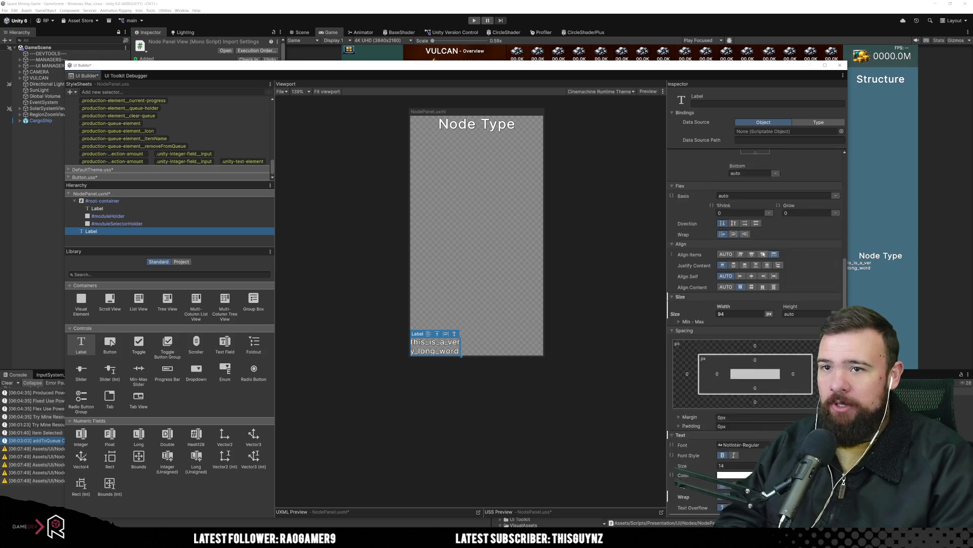
left_click(755, 299)
type(".production-queue-element__itemName")
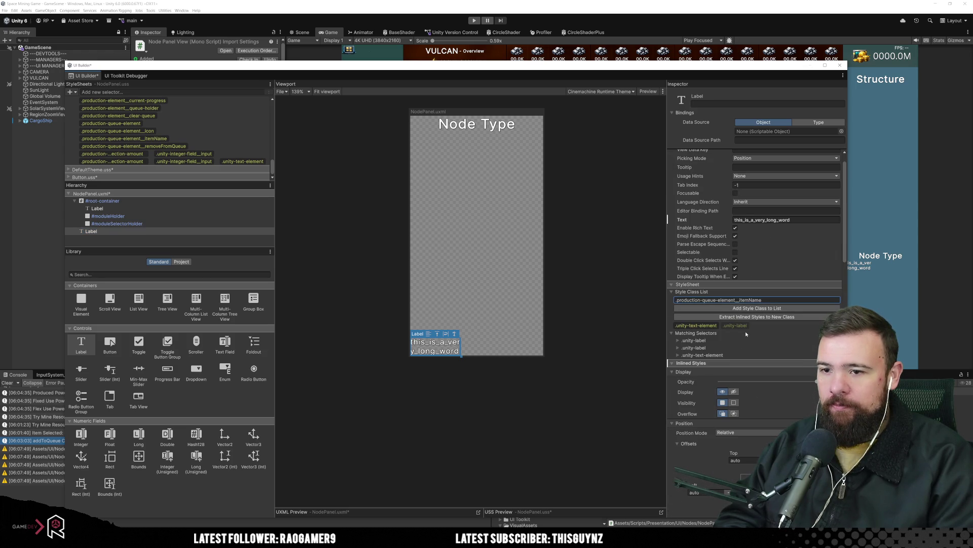
left_click(772, 307)
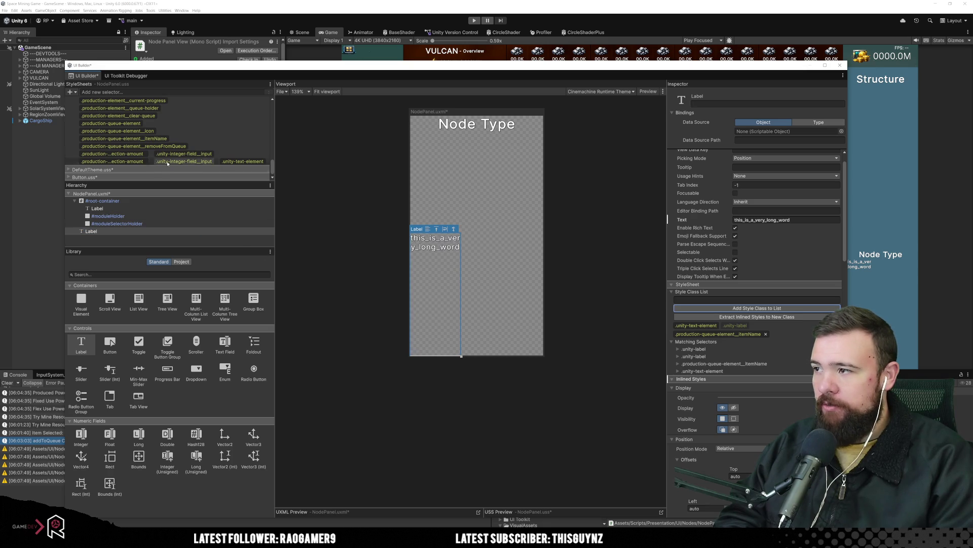
left_click(205, 141)
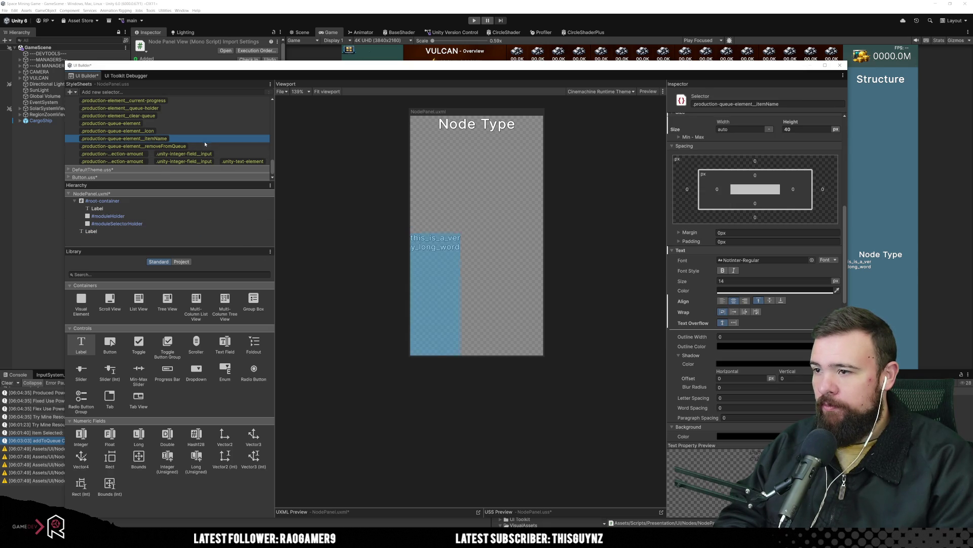
Step: Set the label's width unit to auto, then review the itemName rule's 40 px height and 14 px text
left_click(176, 231)
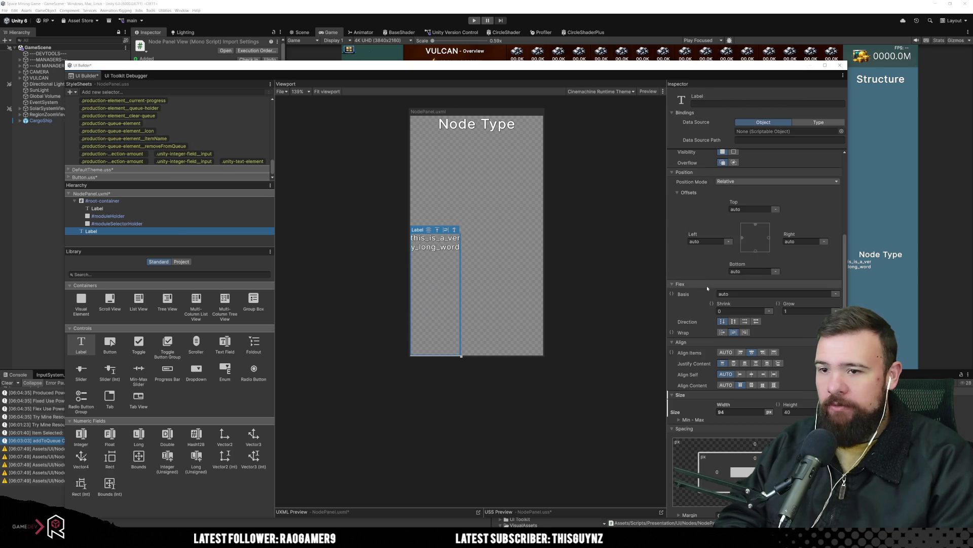
left_click(769, 412)
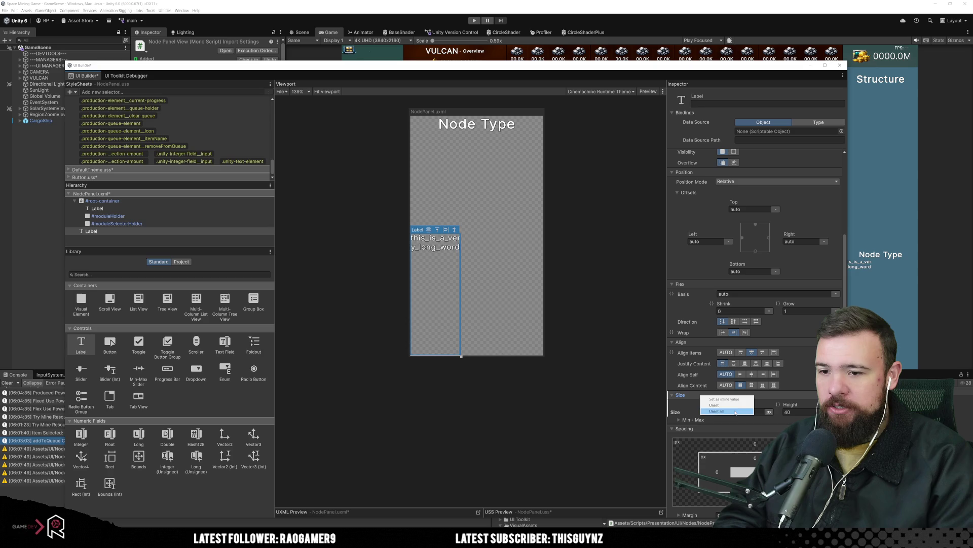
left_click(720, 400)
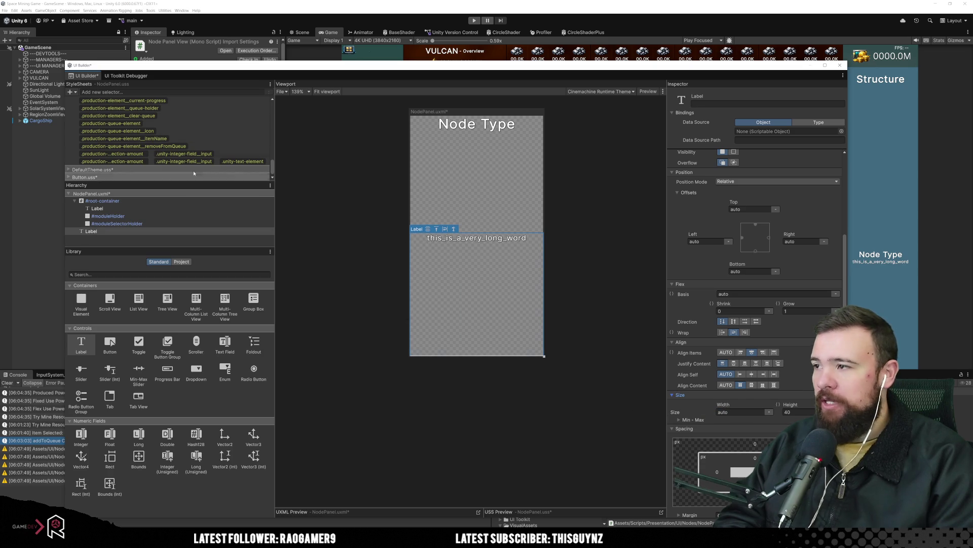
left_click(193, 139)
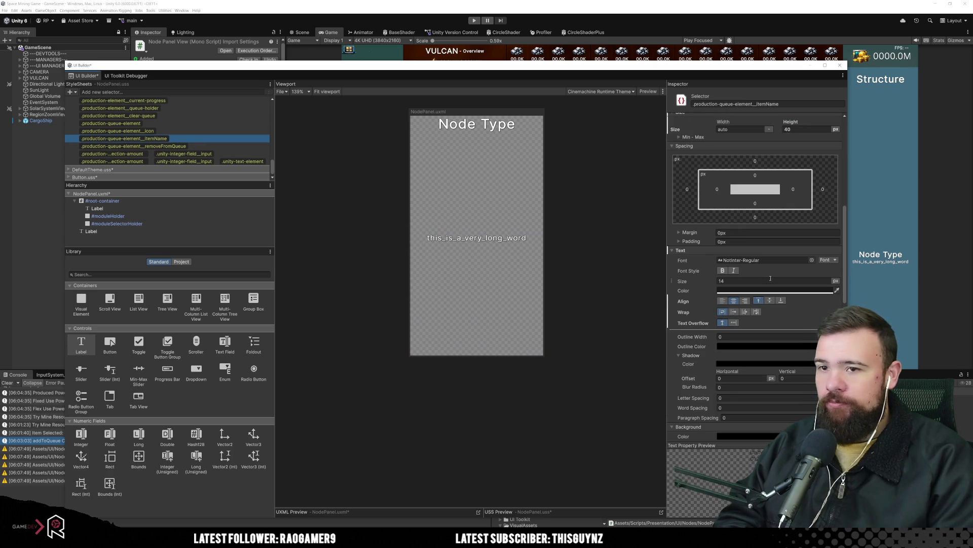
scroll(769, 322, "up", 1)
scroll(769, 321, "up", 3)
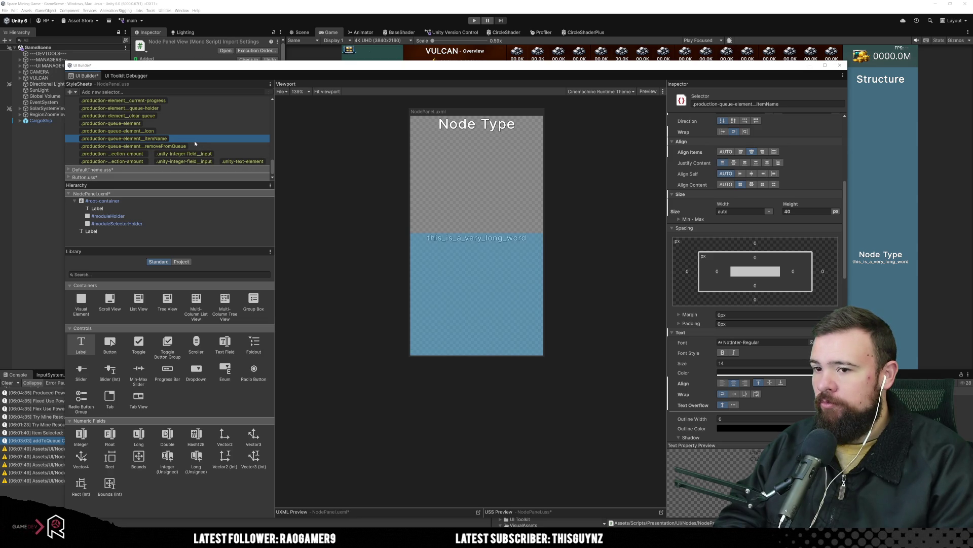
scroll(196, 144, "up", 3)
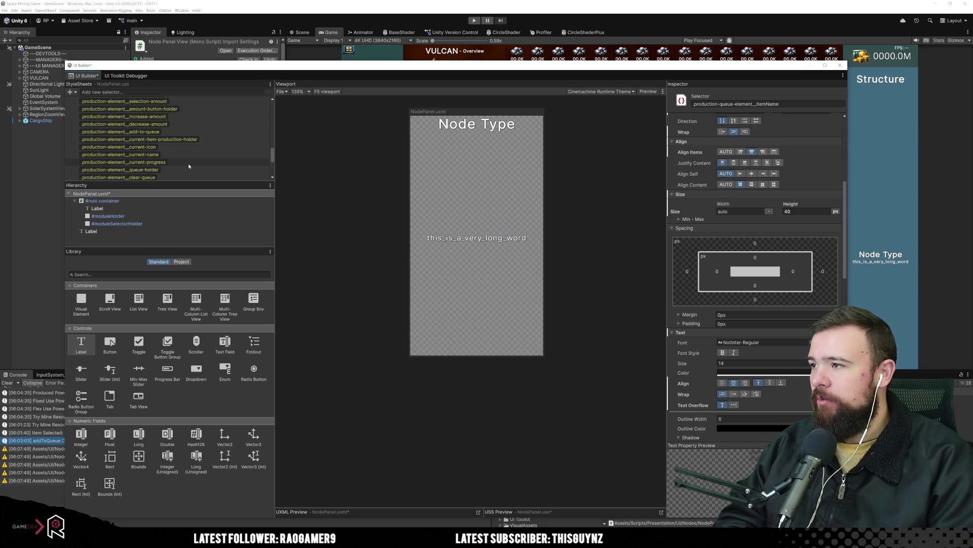
scroll(177, 162, "up", 1)
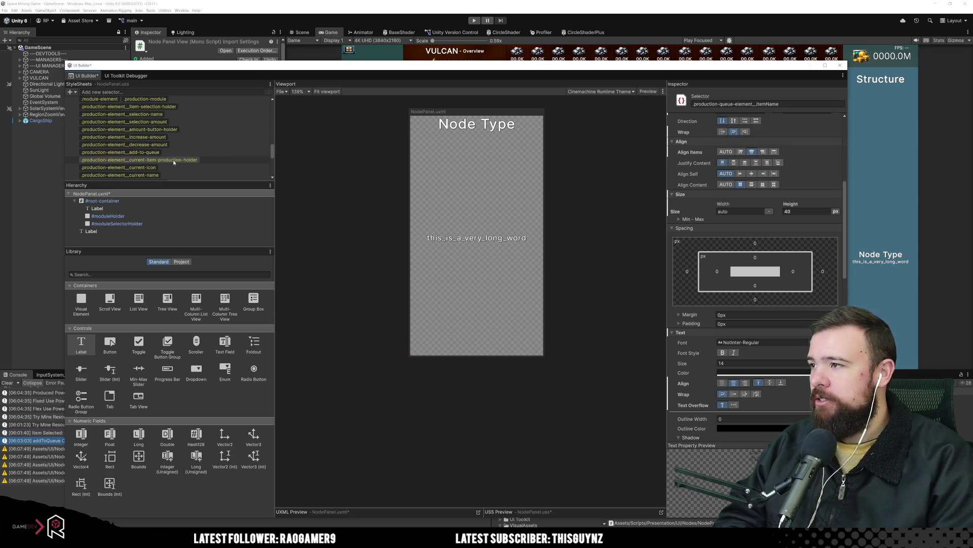
Step: Replace the label's itemName class with the .production-element__selection-name style
left_click(180, 116)
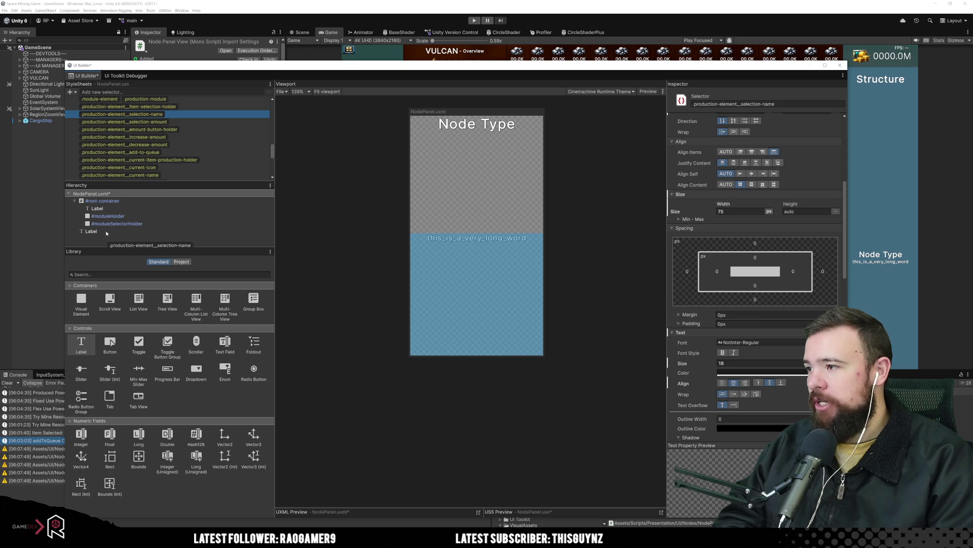
scroll(759, 237, "up", 10)
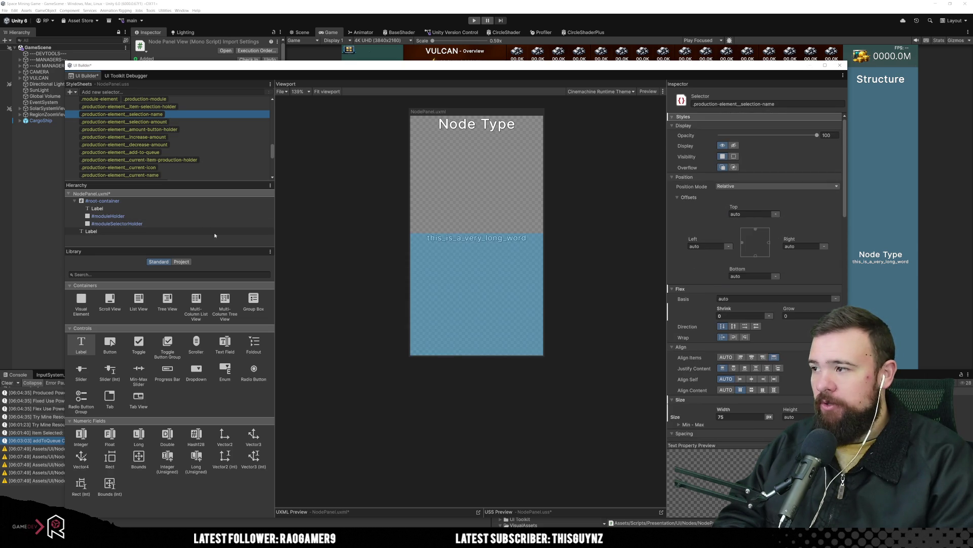
left_click(476, 284)
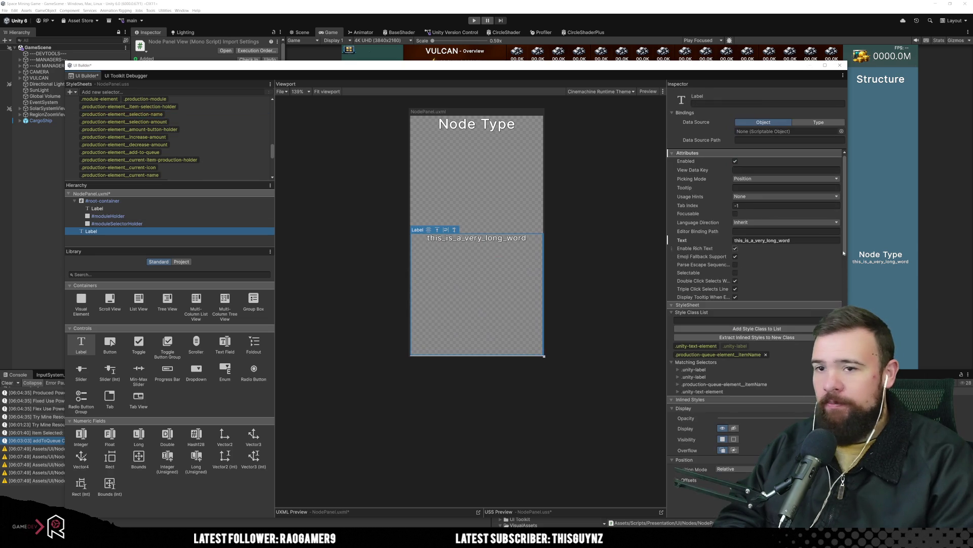
left_click(766, 354)
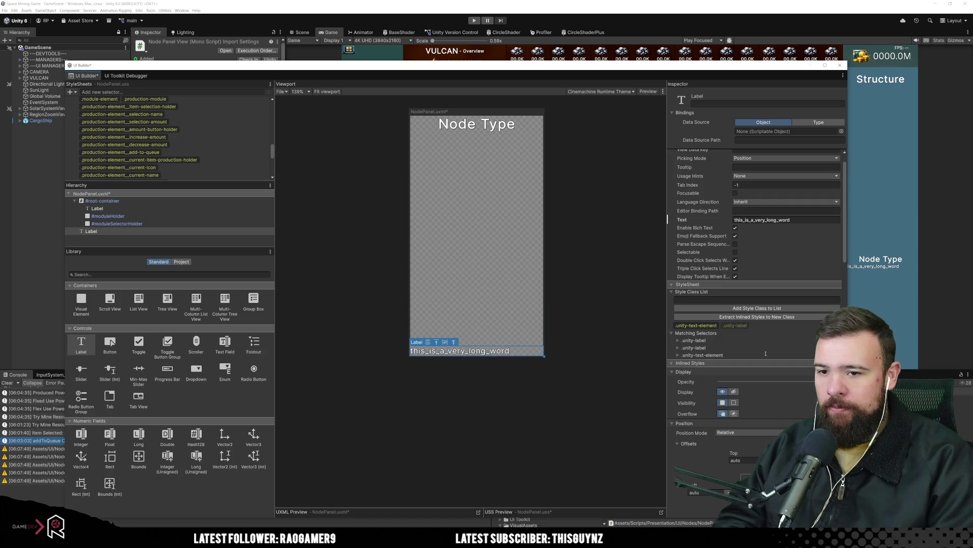
left_click(156, 115)
mouse_move(153, 117)
left_mouse_down()
mouse_move(160, 181)
mouse_move(89, 232)
left_mouse_up()
Step: Set the selection-name rule's text wrap to normal so the label wraps across several lines
left_click(90, 231)
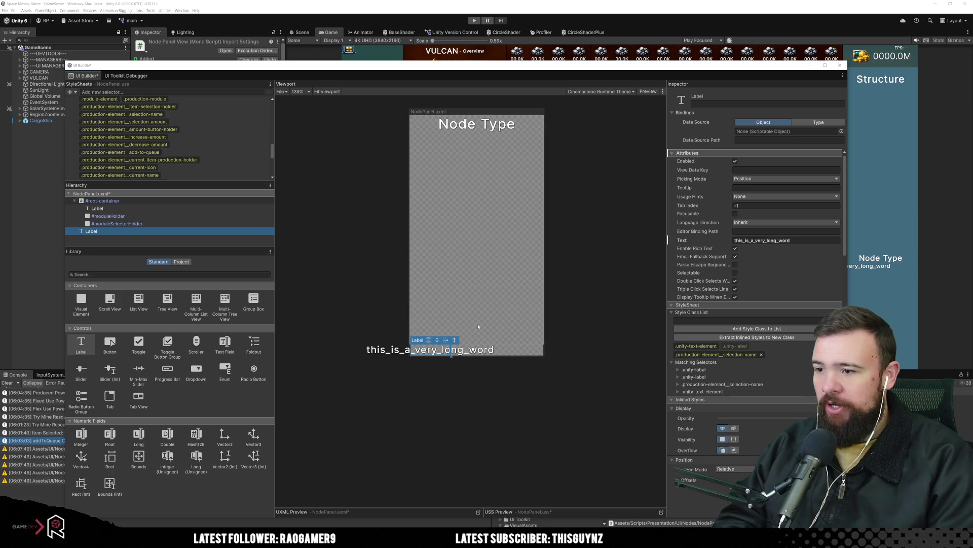
scroll(768, 344, "down", 3)
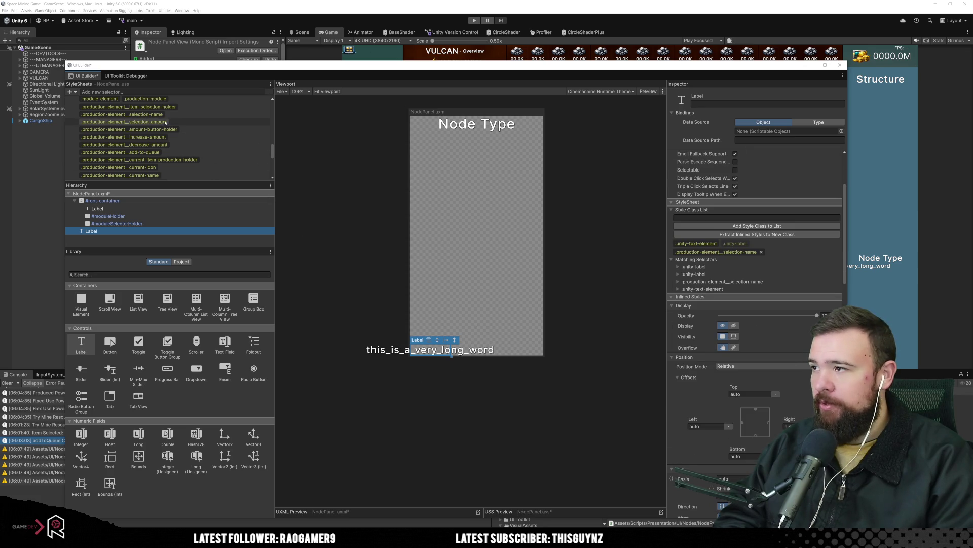
left_click(121, 114)
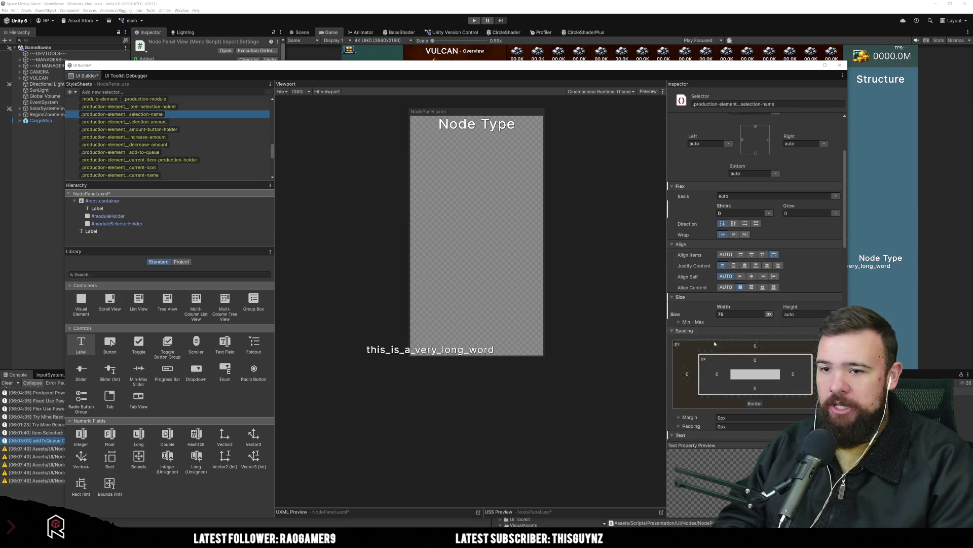
scroll(717, 330, "down", 5)
left_click(723, 312)
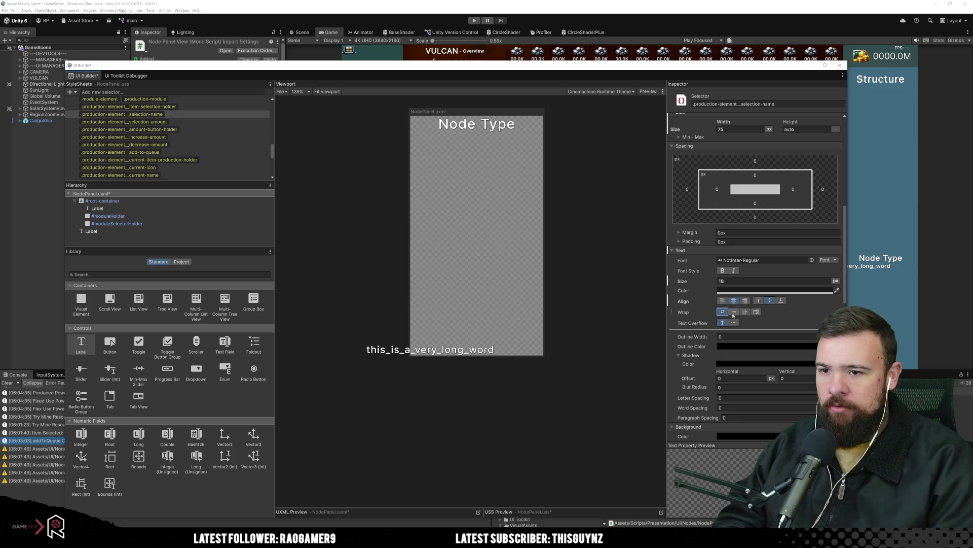
left_click(725, 313)
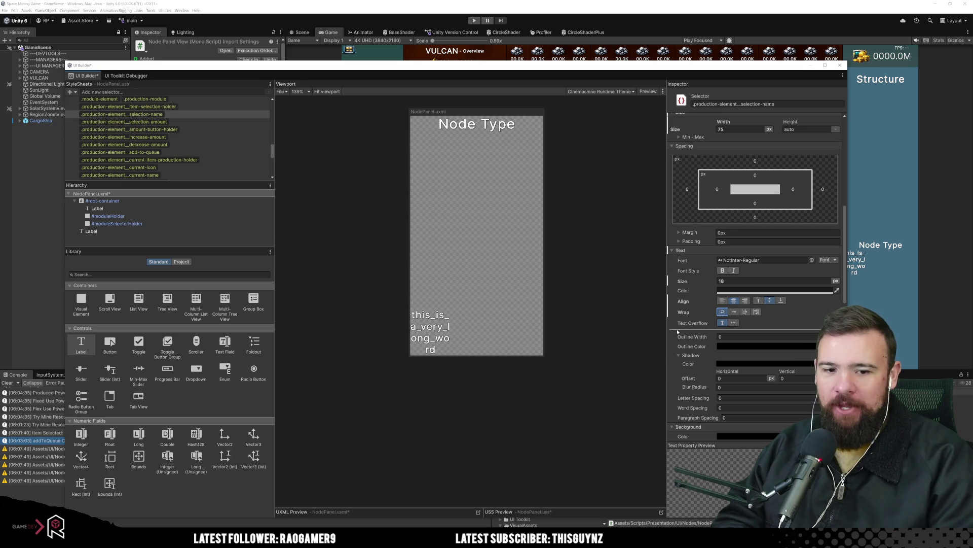
scroll(747, 298, "up", 5)
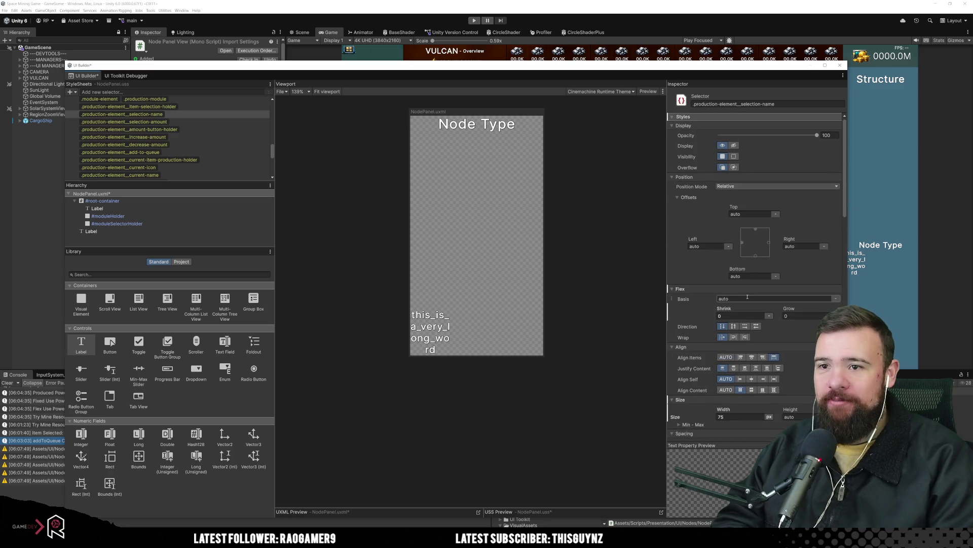
scroll(747, 298, "down", 5)
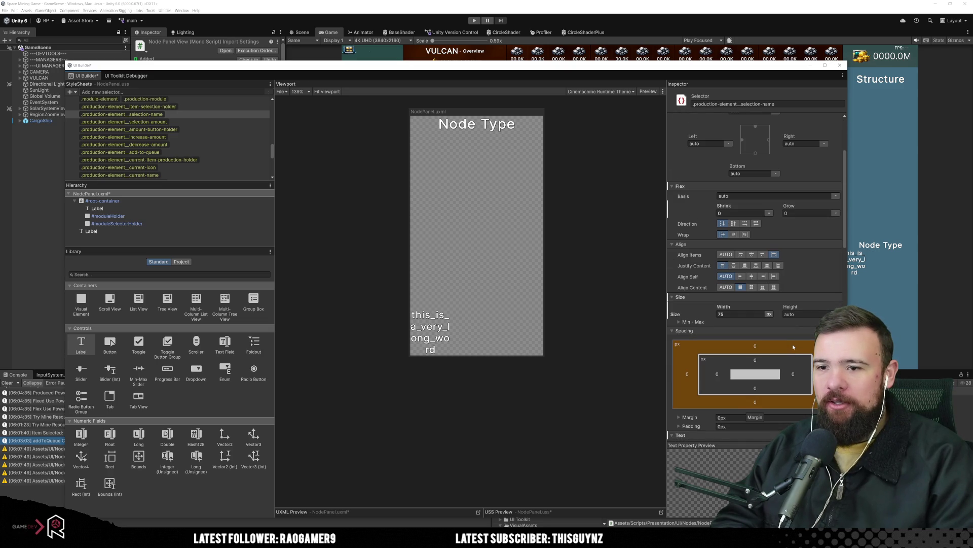
scroll(789, 347, "down", 2)
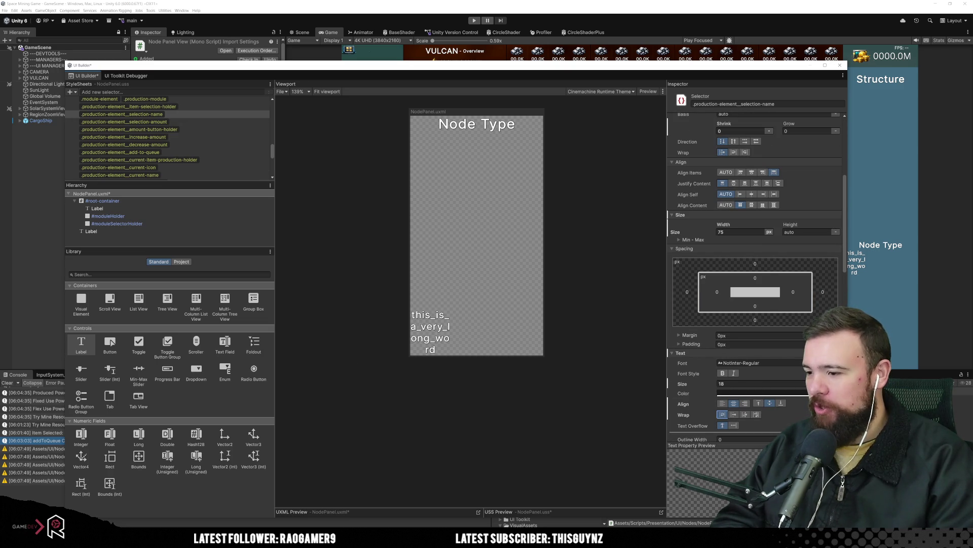
double_click(727, 63)
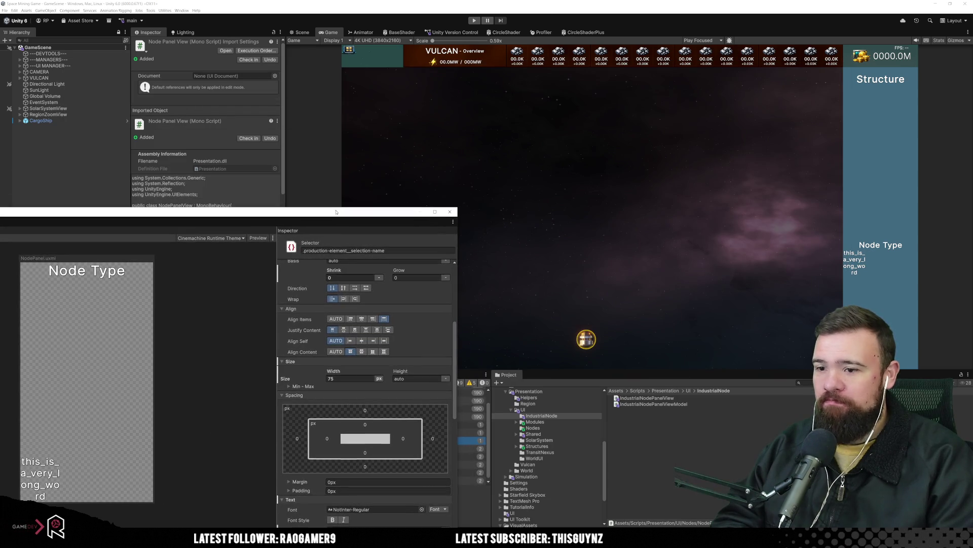
Step: Browse the Project panel to Assets/ScriptableObjects/Modules, then bring UI Builder back into full view
left_click(547, 424)
scroll(548, 449, "up", 5)
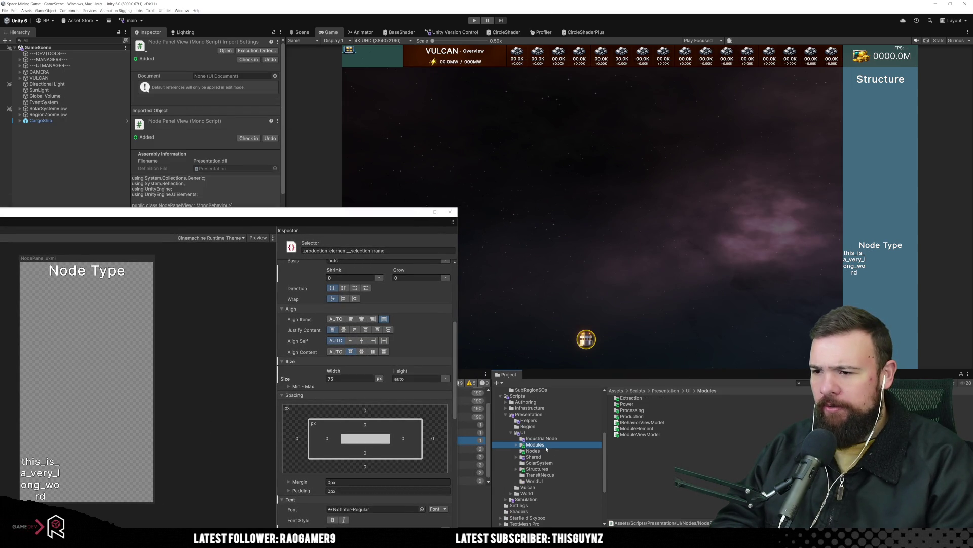
left_click(536, 417)
left_click(527, 411)
left_click(549, 400)
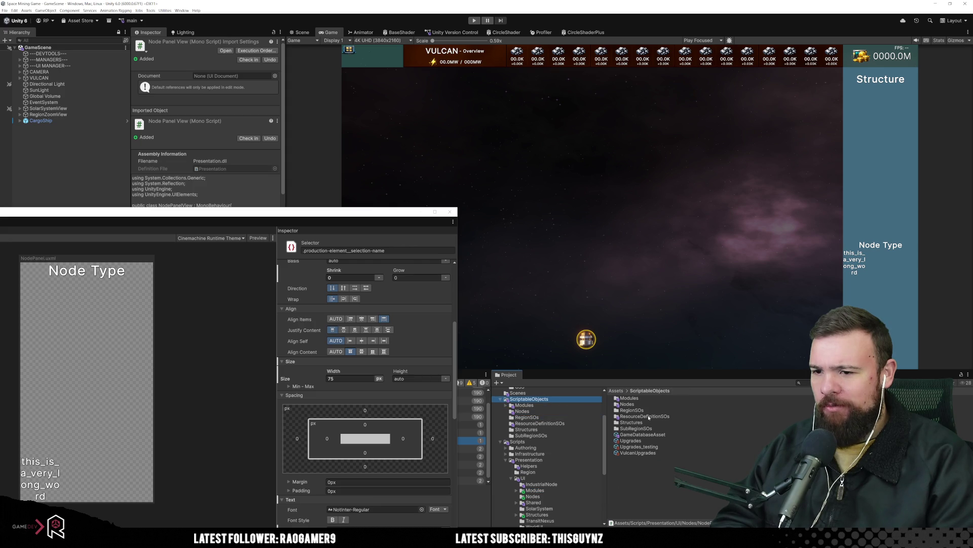
double_click(631, 399)
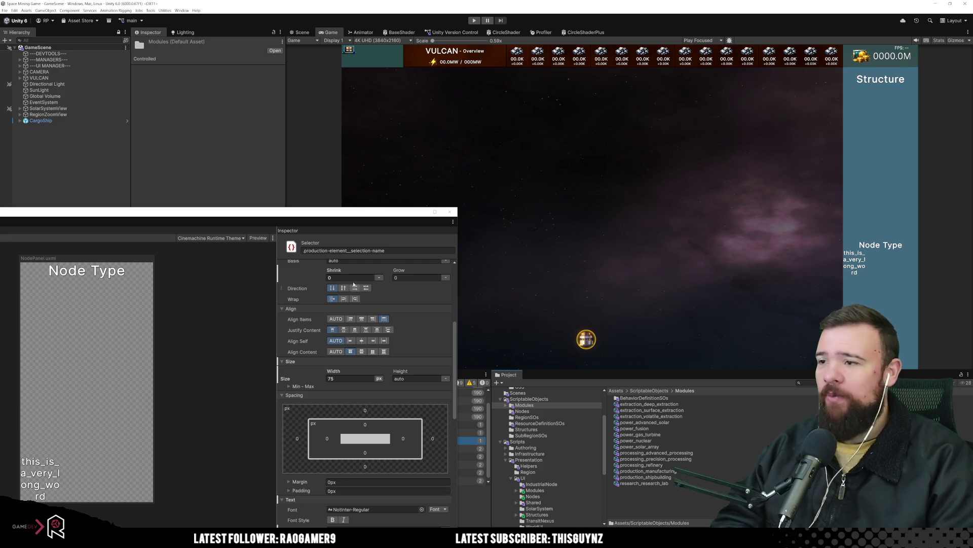
key("super+shift+Right")
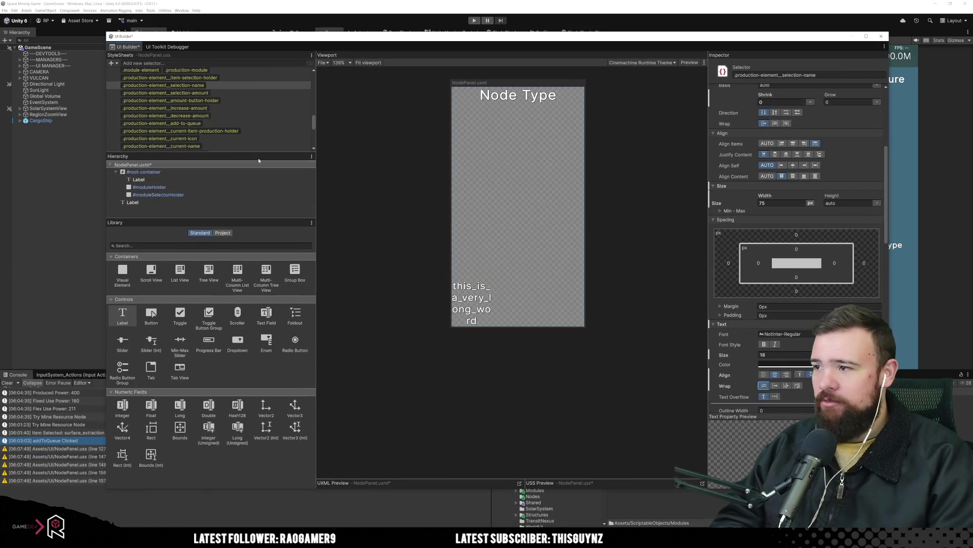
Step: Replace the label's text with 'advanced_processing' and preview how it wraps
left_click(472, 304)
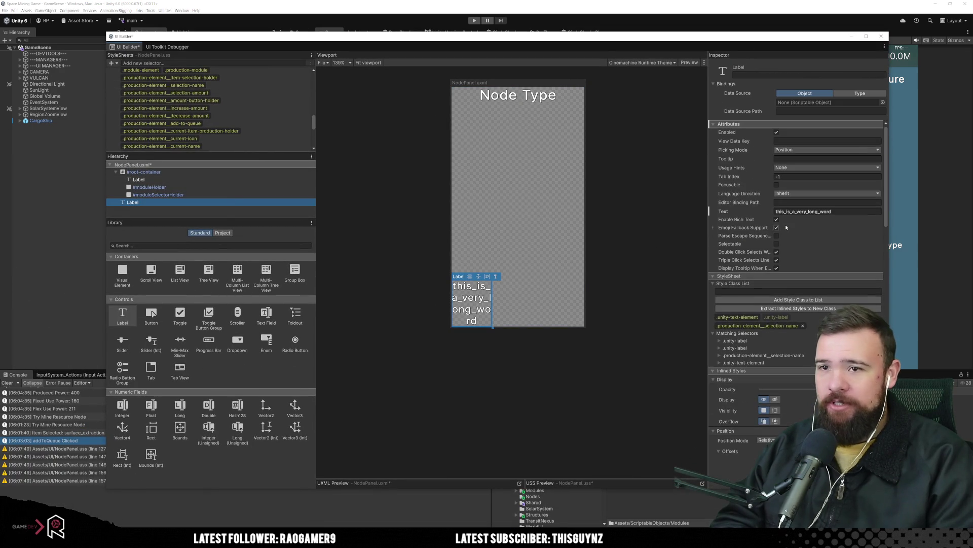
left_click(836, 212)
type("a")
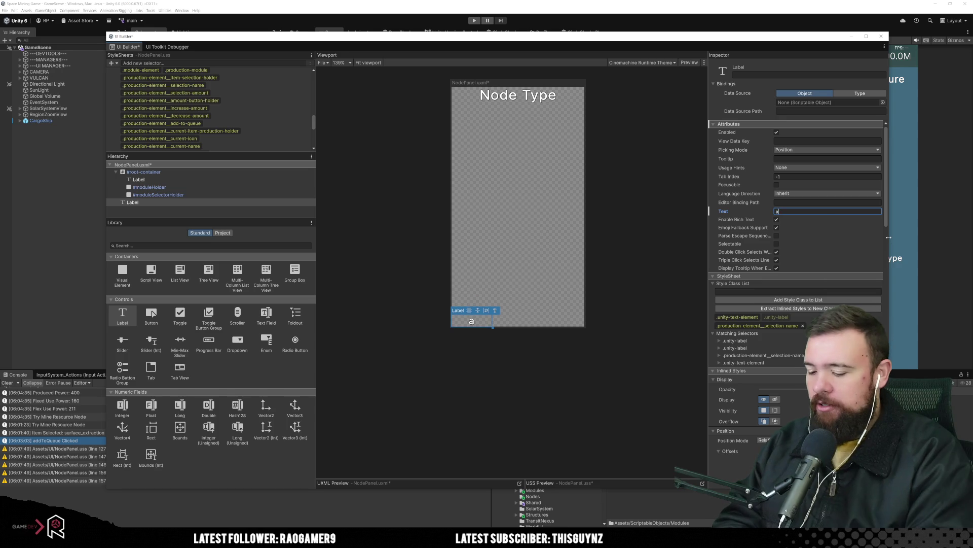
type("dvanced")
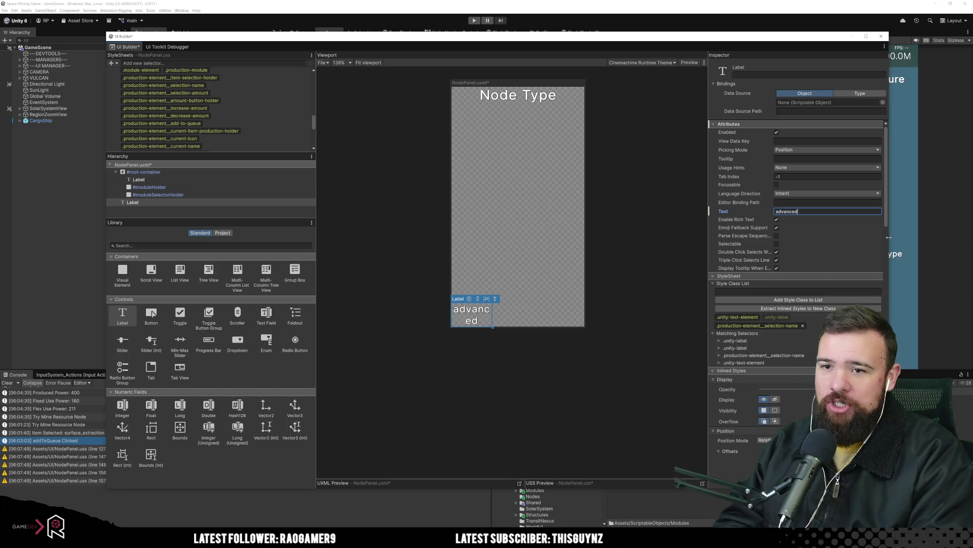
type("_proc")
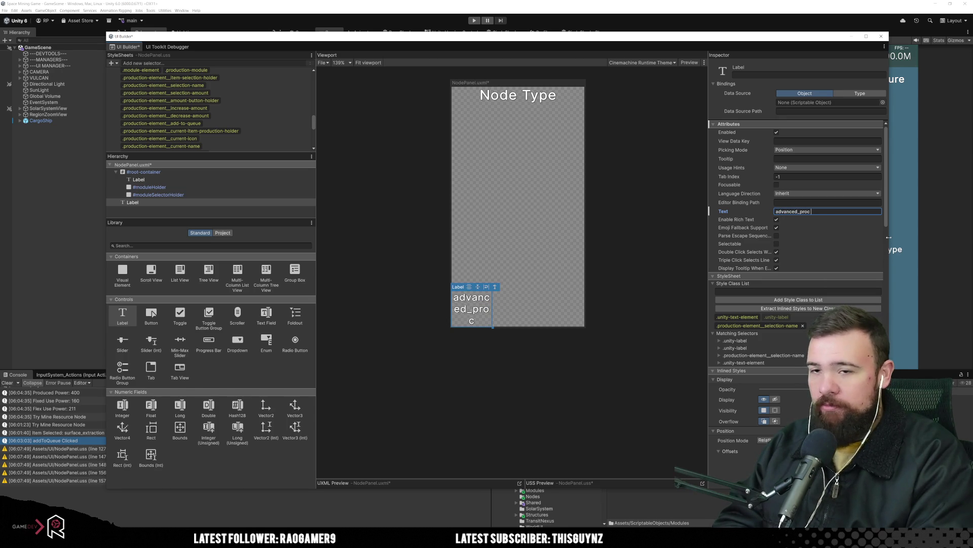
type("essing")
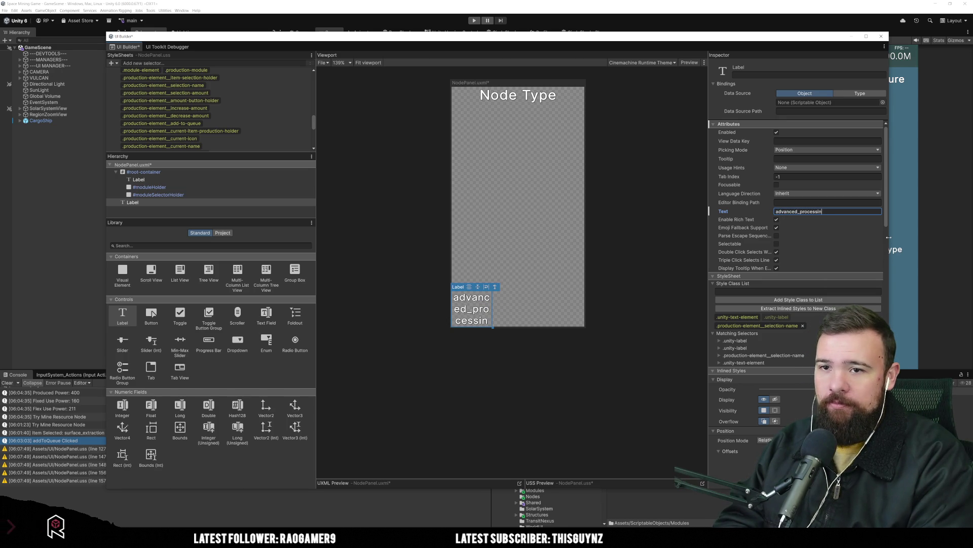
left_click(647, 315)
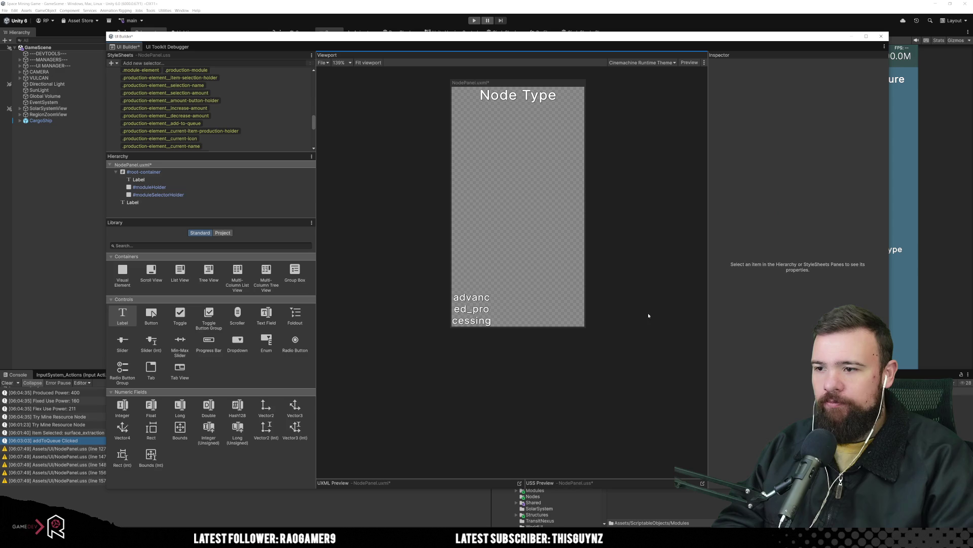
scroll(491, 321, "up", 3)
scroll(465, 318, "up", 2)
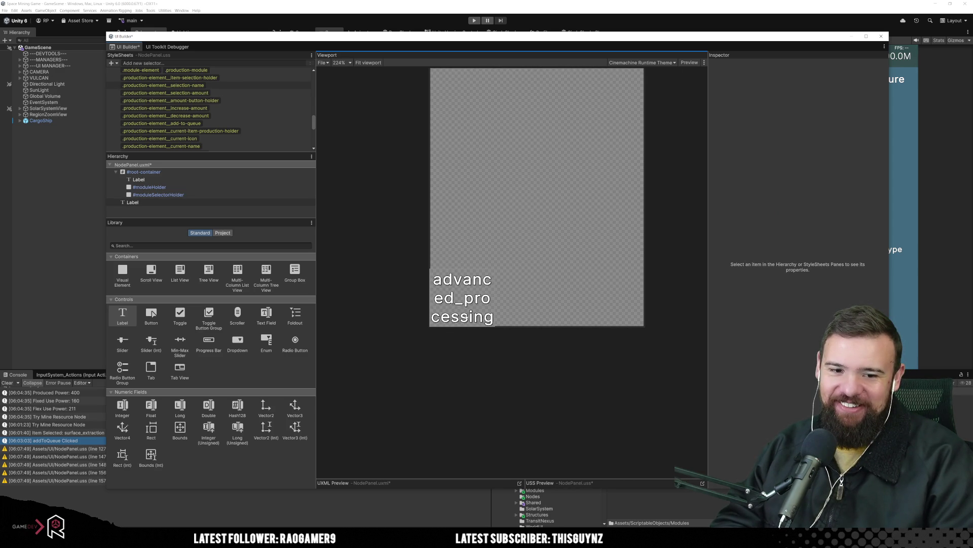
left_click(462, 300)
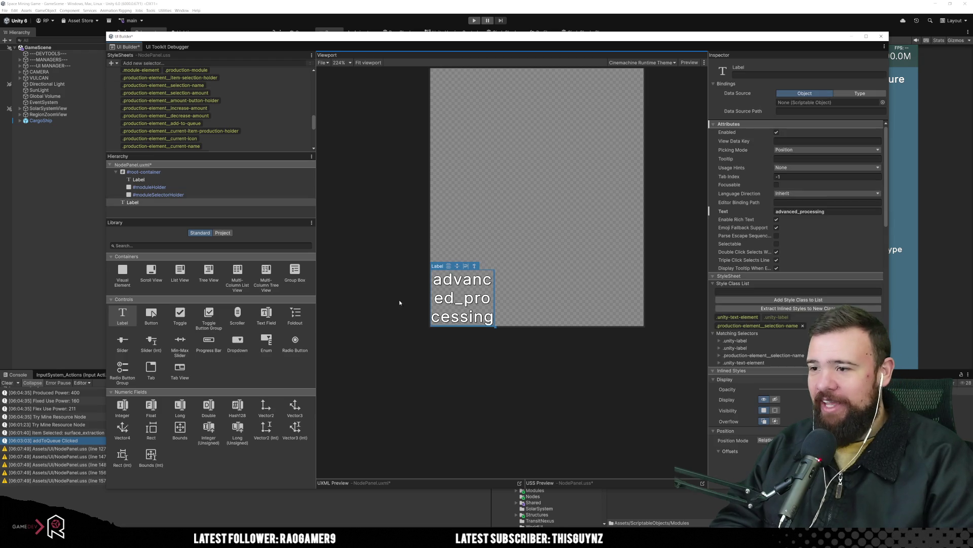
Step: Open the .production-element__selection-name selector and slightly reduce its font size
left_click(163, 188)
left_click(133, 202)
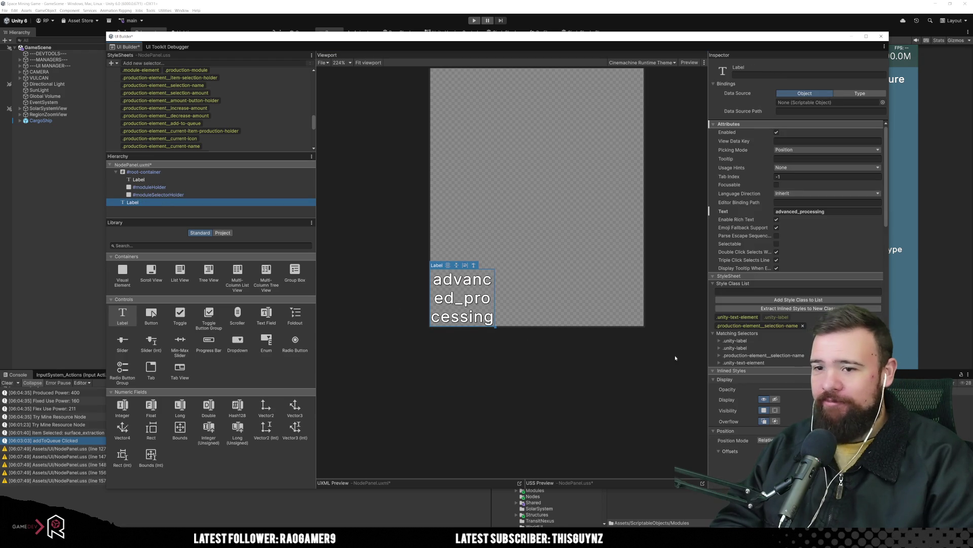
scroll(740, 363, "down", 3)
scroll(741, 363, "down", 5)
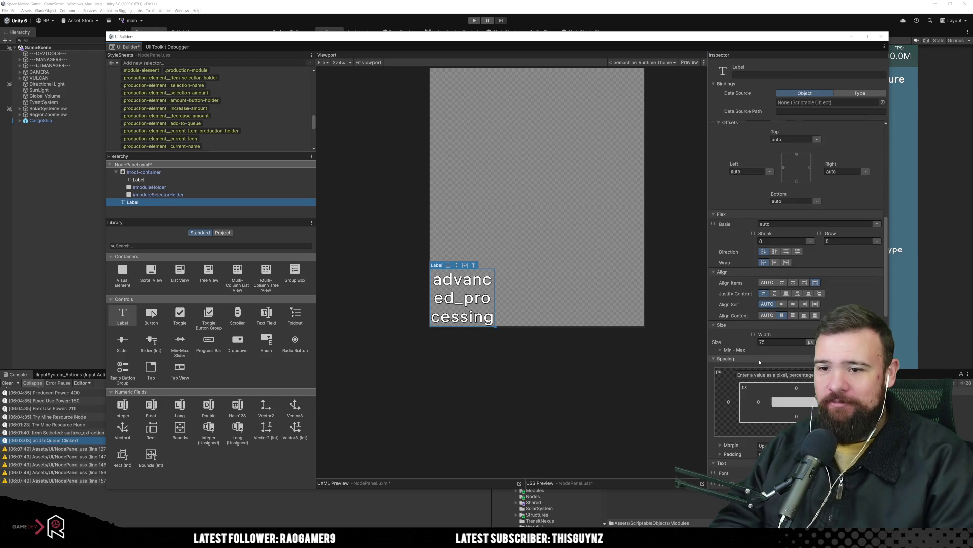
scroll(760, 361, "down", 3)
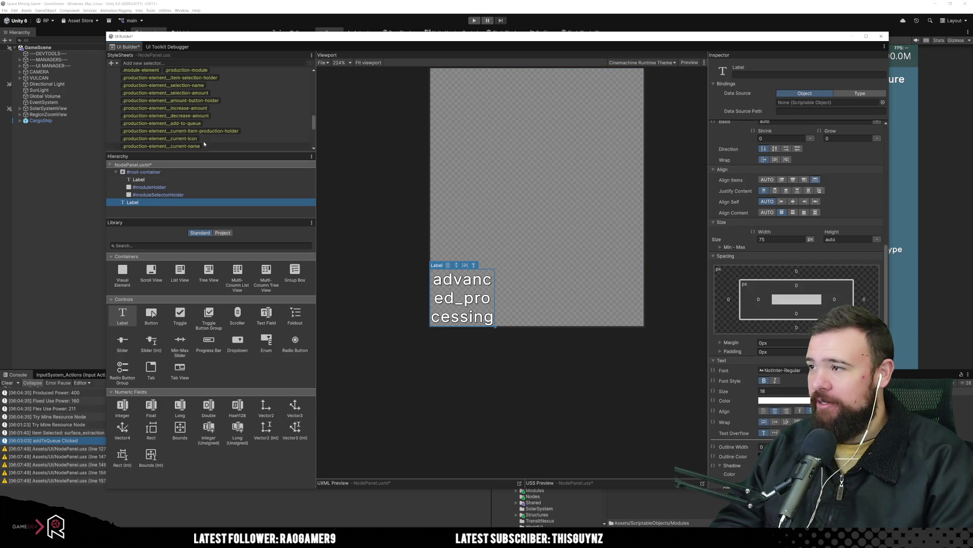
scroll(210, 128, "up", 3)
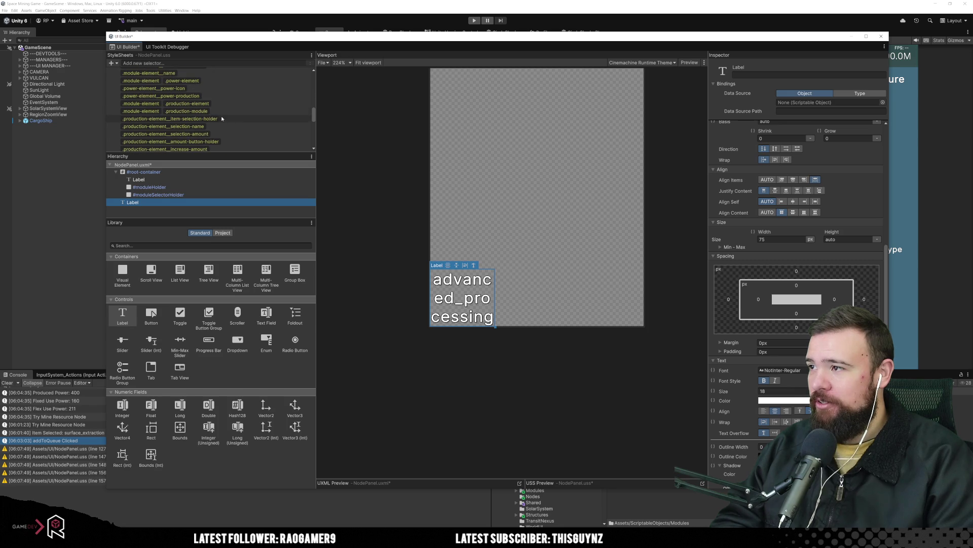
left_click(239, 121)
left_click(240, 125)
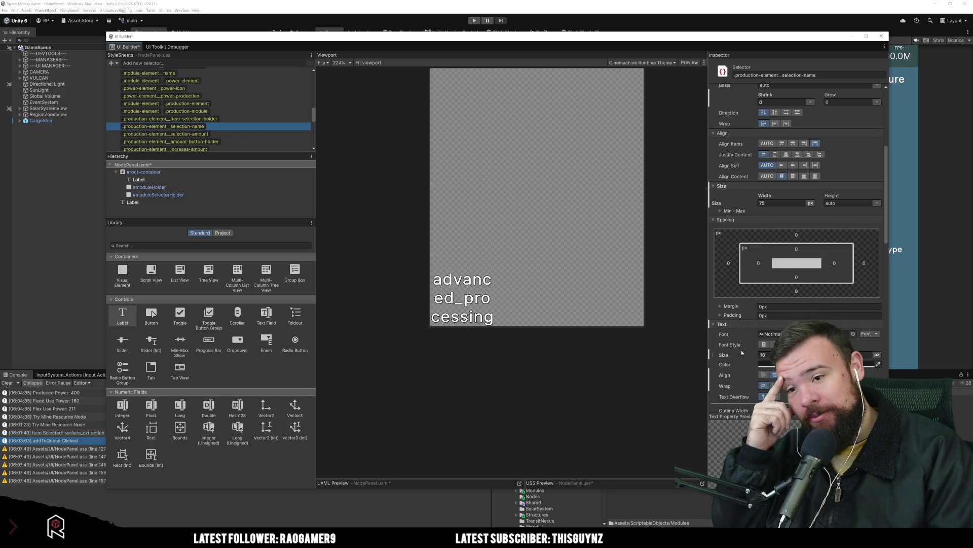
left_click_drag(736, 355, 730, 355)
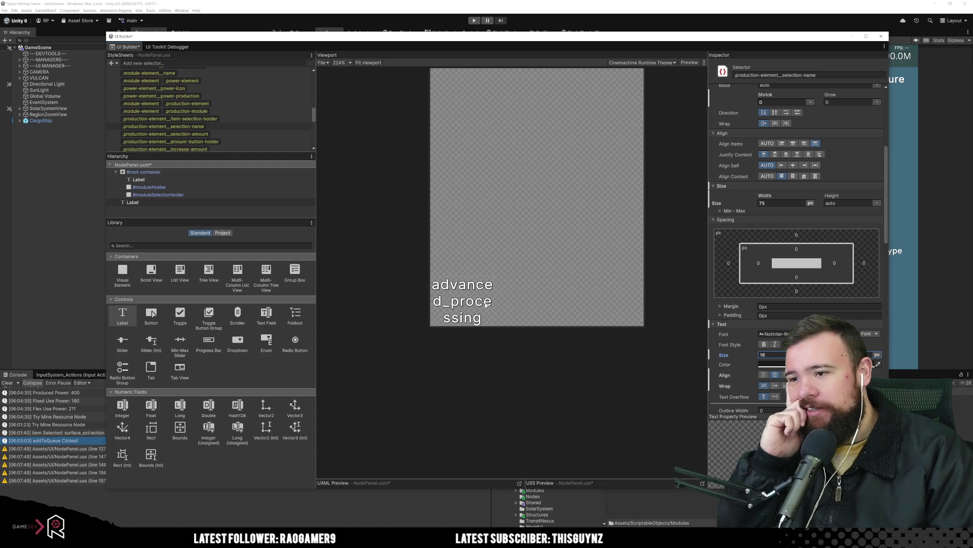
Step: Set the selection-name rule's width to 100 px so the name wraps onto two lines
left_click_drag(767, 196, 776, 196)
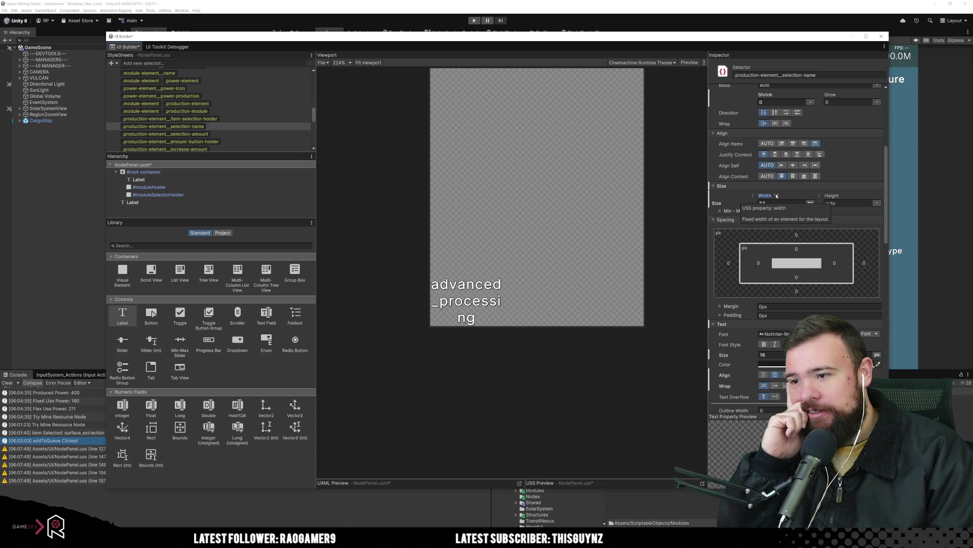
left_click_drag(776, 196, 783, 196)
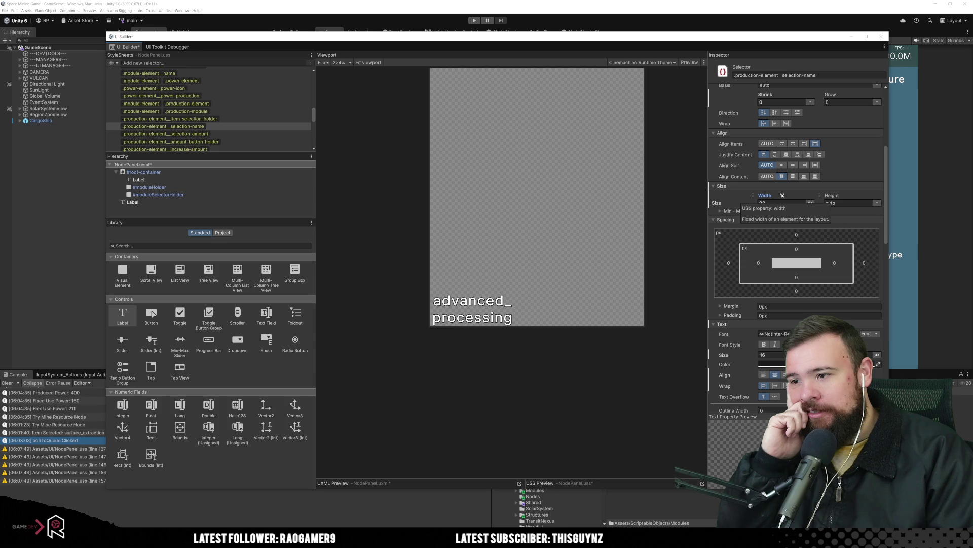
left_click(776, 204)
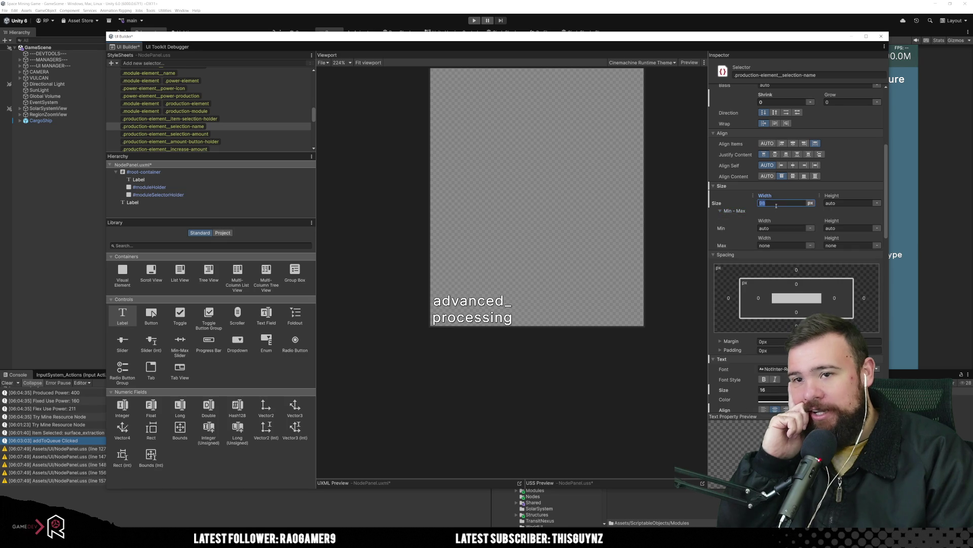
type("100")
key("Return")
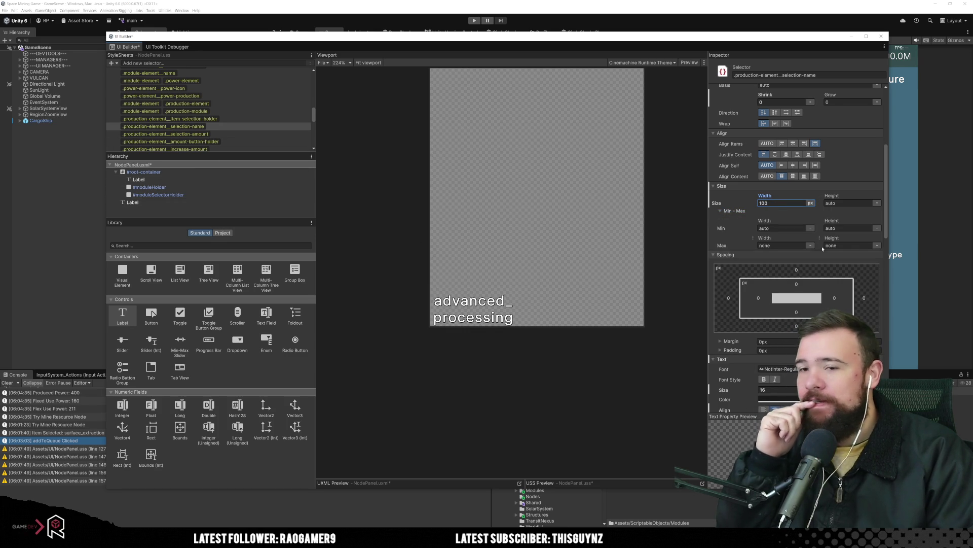
scroll(834, 302, "up", 3)
scroll(834, 301, "down", 3)
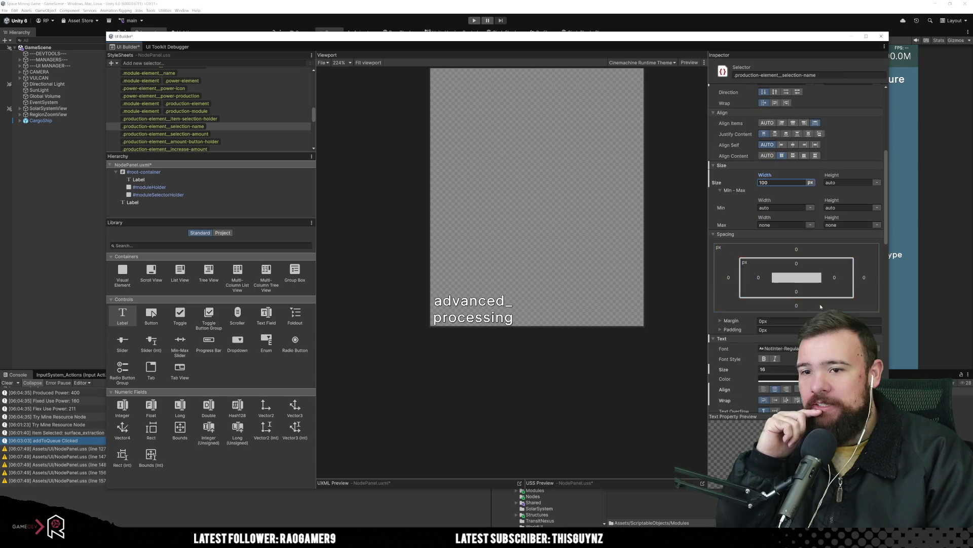
left_click(487, 302)
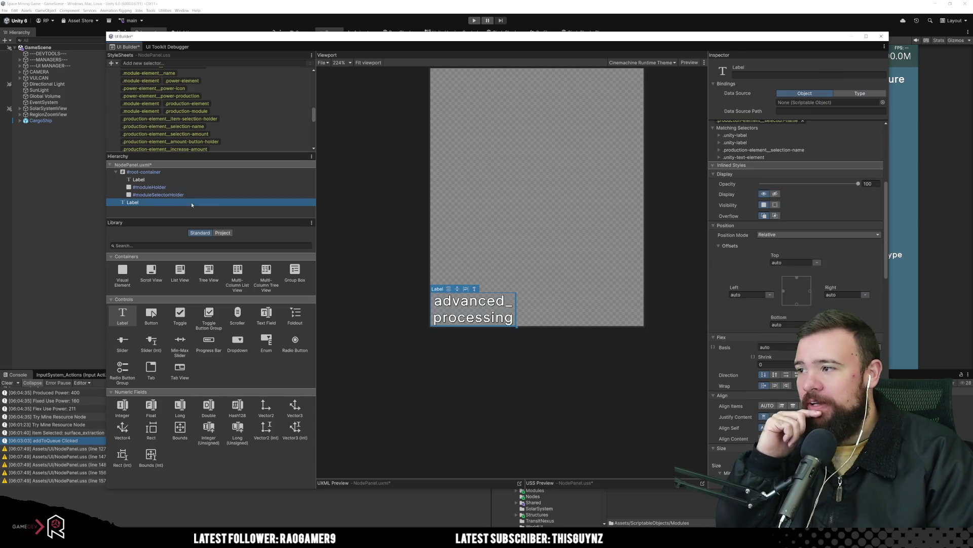
Step: Change the label text from 'advanced_processing' to 'advanced processing'
scroll(866, 253, "up", 6)
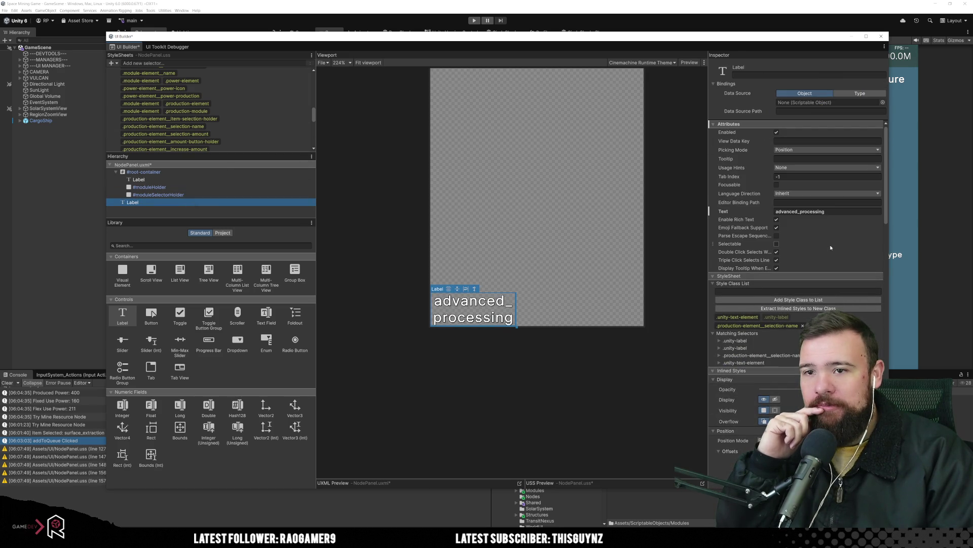
left_click(808, 212)
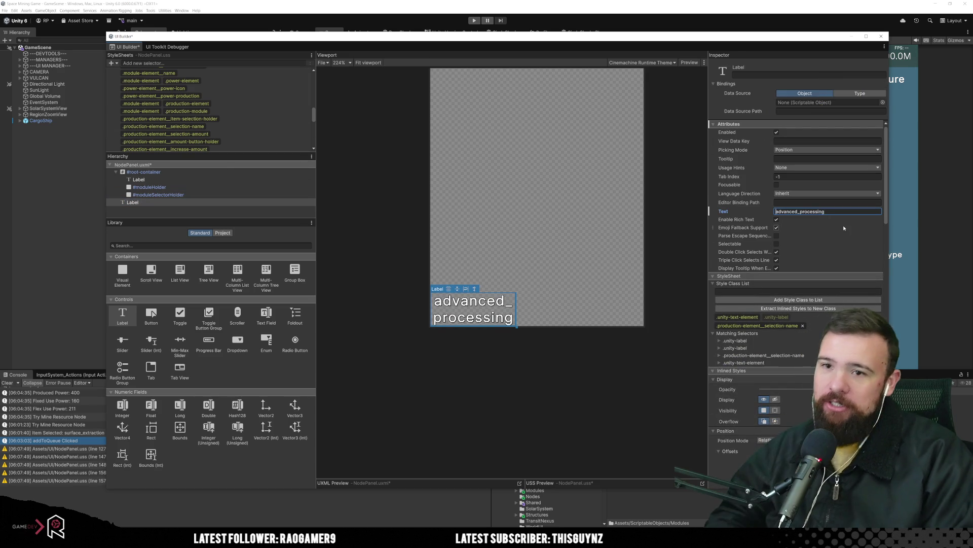
left_click(800, 212)
key("BackSpace")
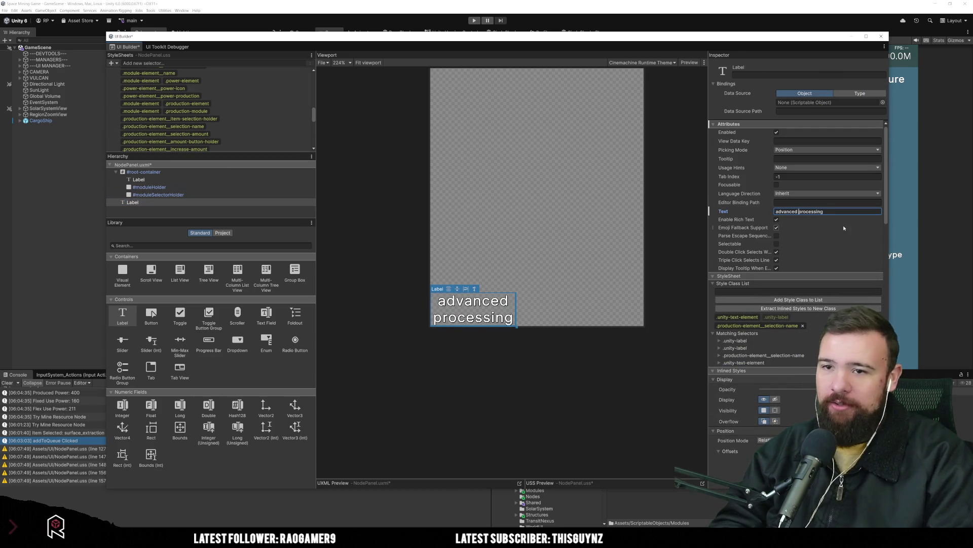
left_click(515, 354)
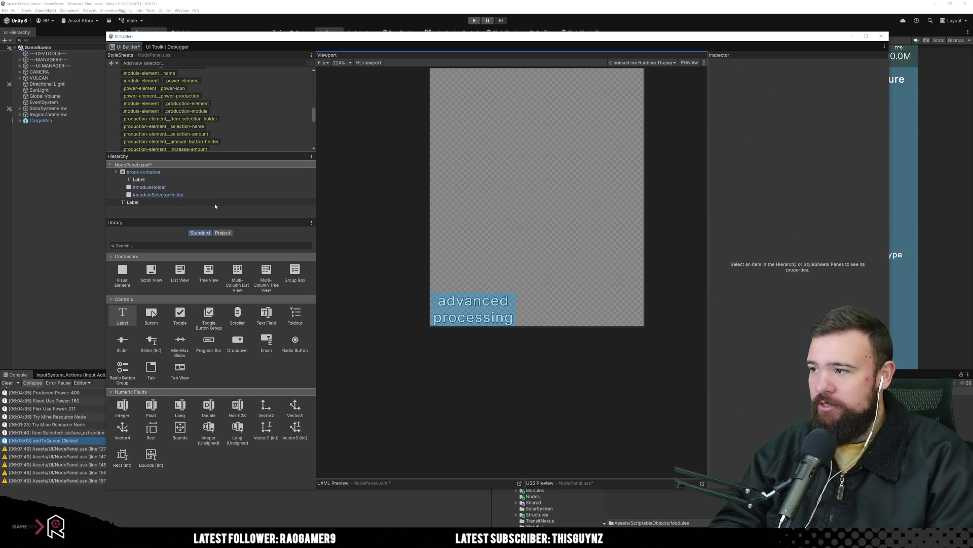
left_click(229, 127)
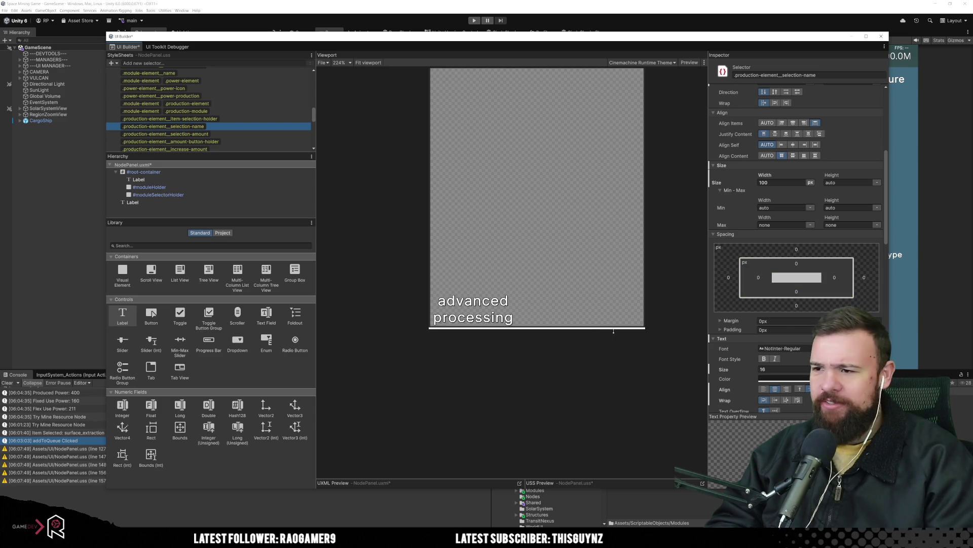
left_click(548, 360)
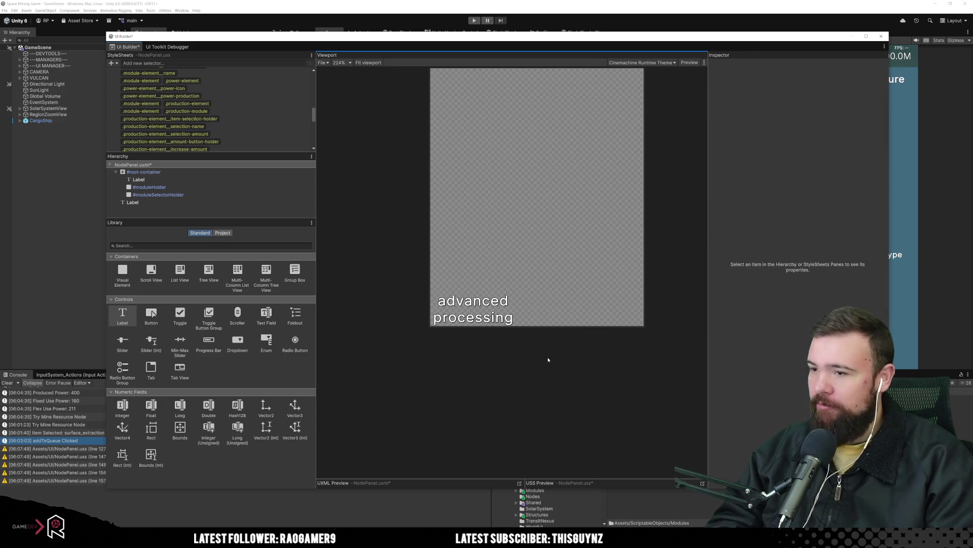
Step: Save the NodePanel files and left-align the selection-name label text
key("ctrl+s")
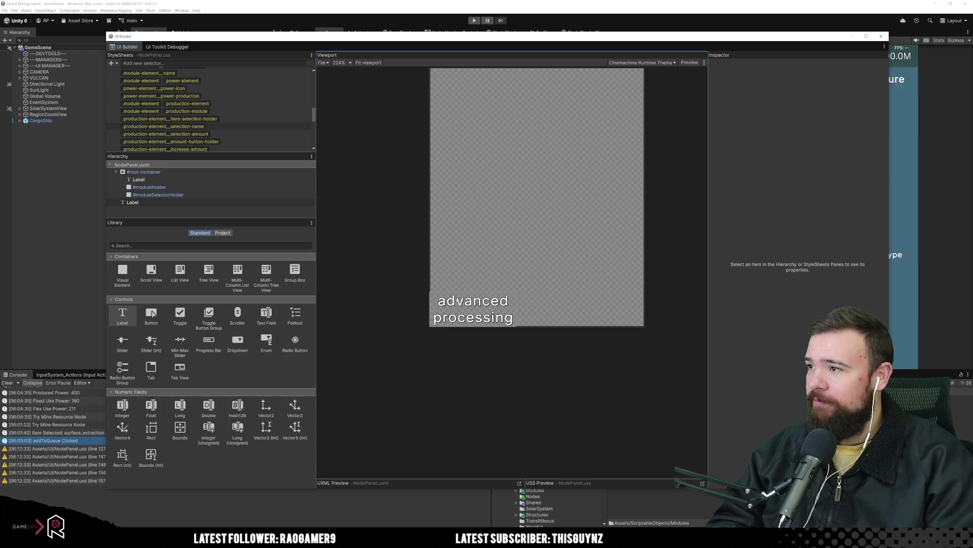
left_click(133, 203)
left_click(167, 126)
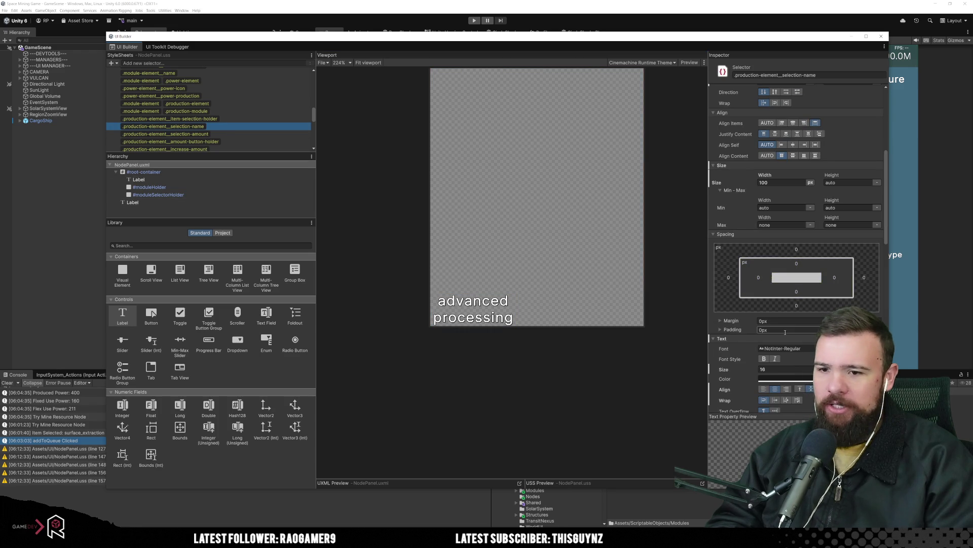
scroll(786, 332, "down", 2)
left_click(761, 349)
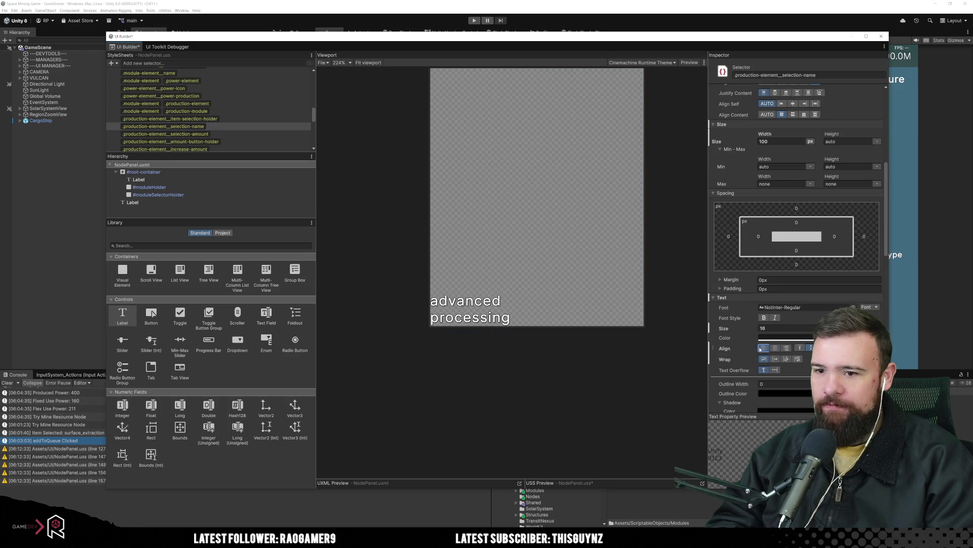
Step: Restore the selection-name width to 100 px and shift UI Builder to reveal the Game view
scroll(754, 345, "down", 4)
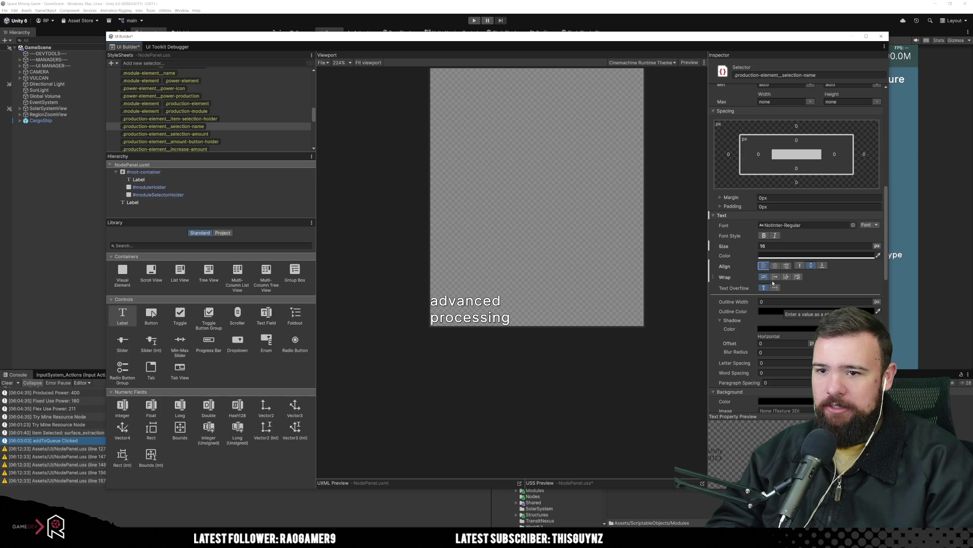
scroll(797, 304, "up", 5)
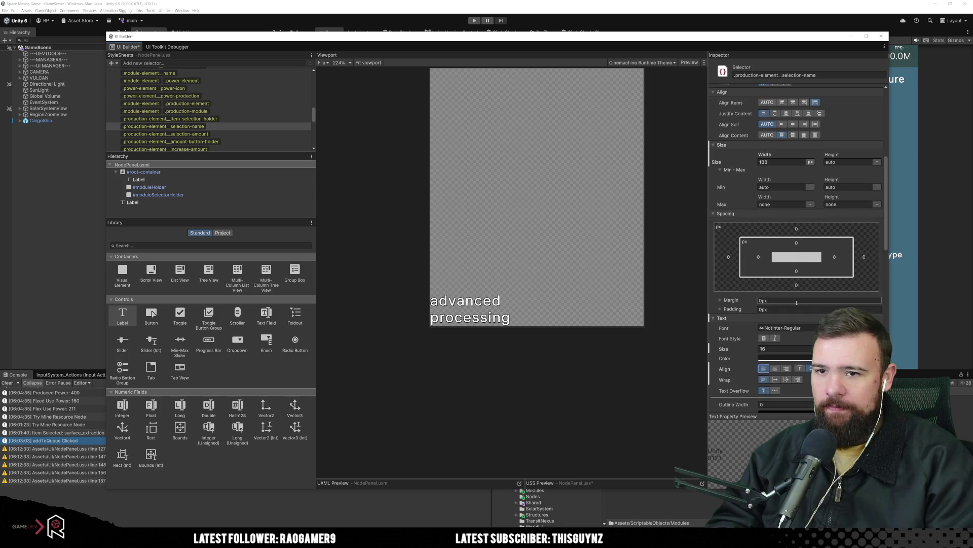
scroll(792, 279, "up", 2)
left_click_drag(776, 198, 768, 197)
left_click(781, 202)
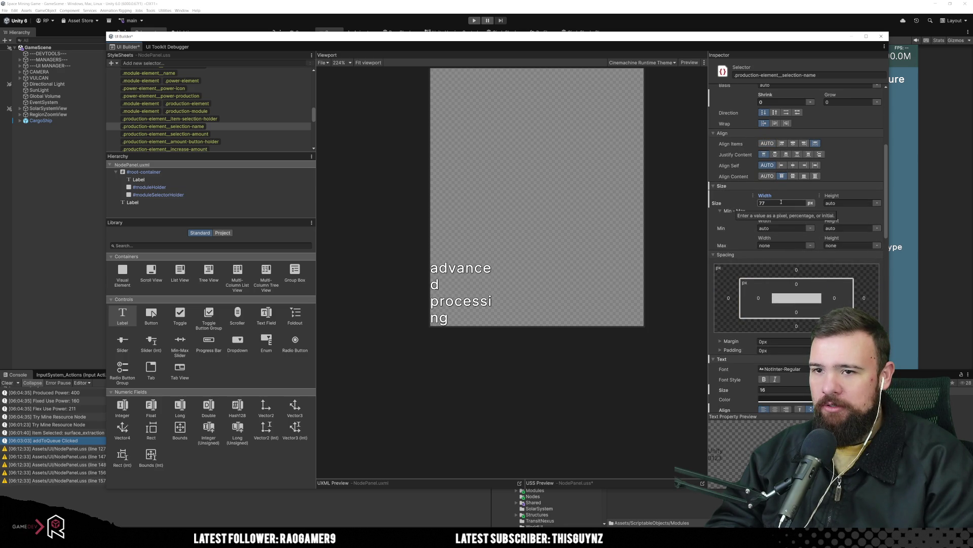
type("100")
key("Return")
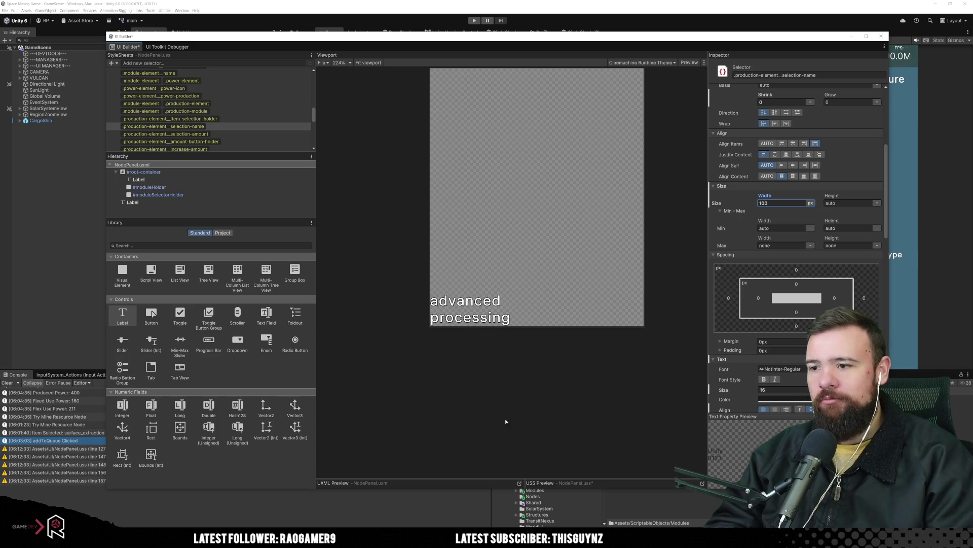
left_click(424, 516)
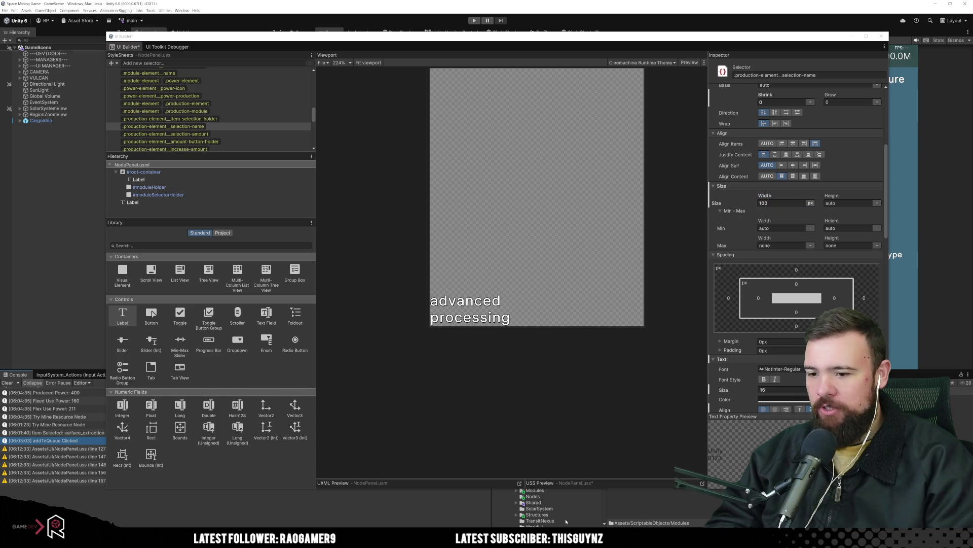
mouse_move(699, 37)
left_mouse_down()
mouse_move(225, 103)
mouse_move(360, 74)
mouse_move(717, 37)
left_mouse_up()
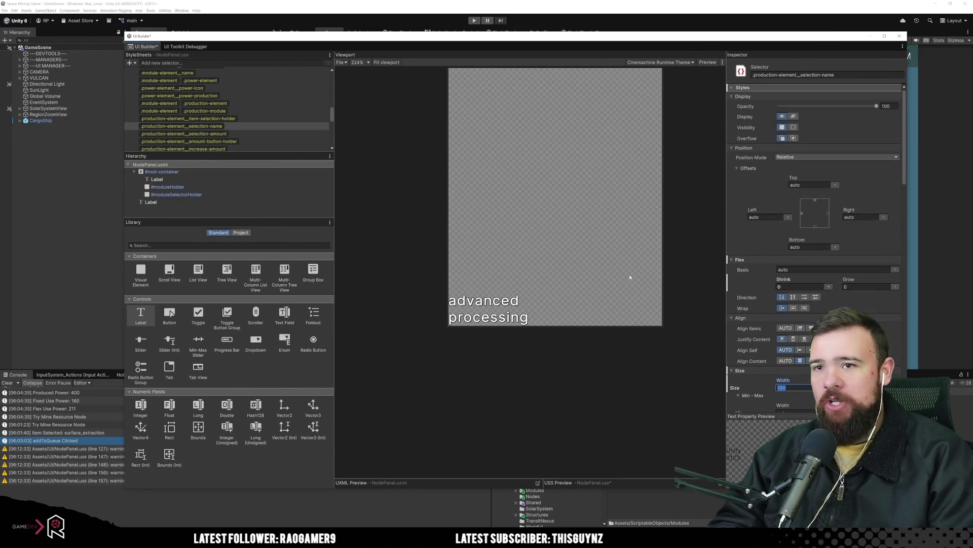
left_click(487, 309)
Step: Set the label's Text to 'gas turbine'
left_click(831, 211)
type("gas ")
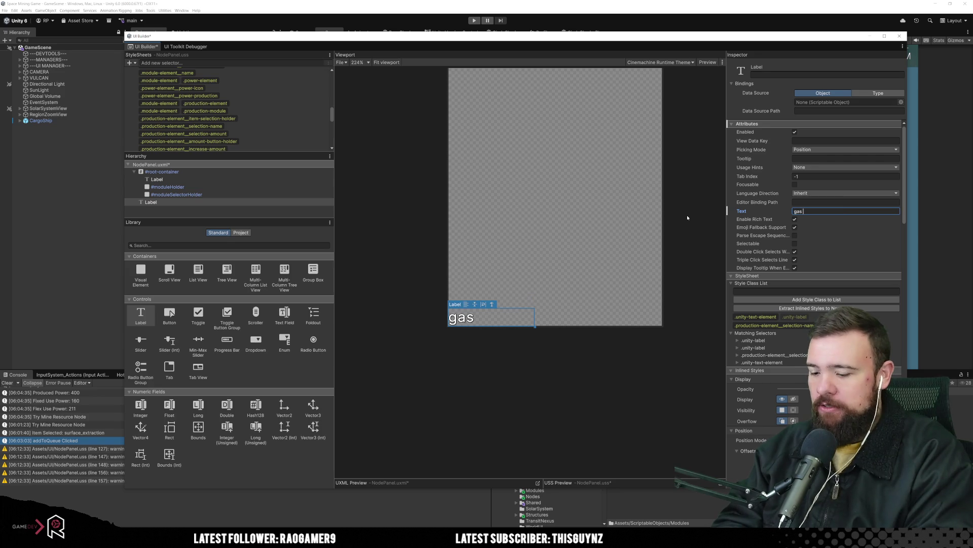
type("turbine")
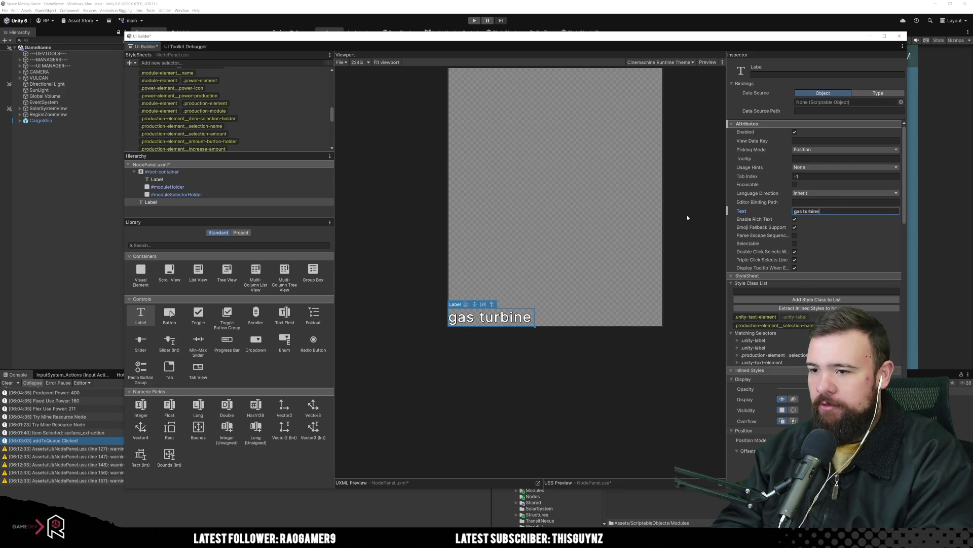
left_click(463, 490)
Step: Check the label in the Game view, then change its Text to 'manufacturing'
mouse_move(591, 40)
left_mouse_down()
mouse_move(276, 50)
mouse_move(308, 43)
left_mouse_up()
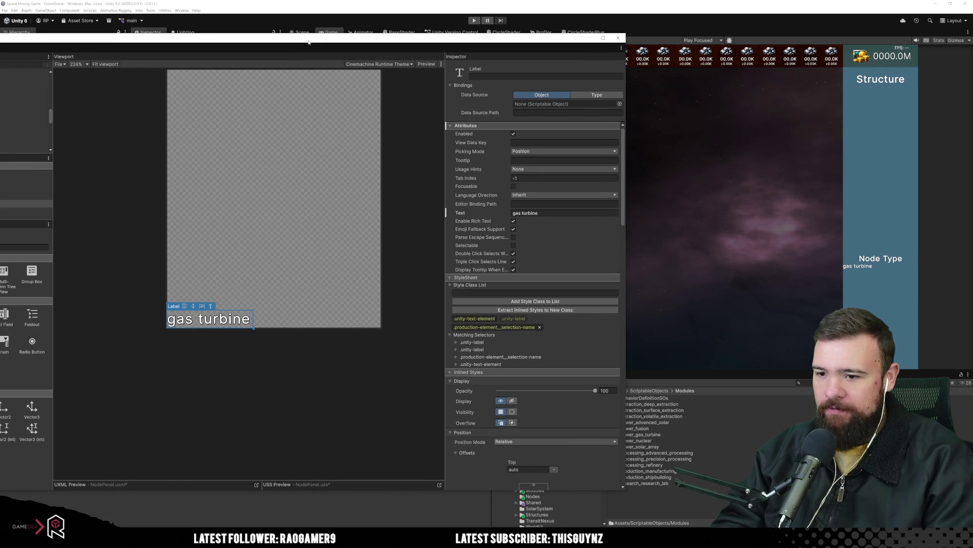
mouse_move(308, 42)
left_mouse_down()
mouse_move(638, 75)
mouse_move(595, 54)
left_mouse_up()
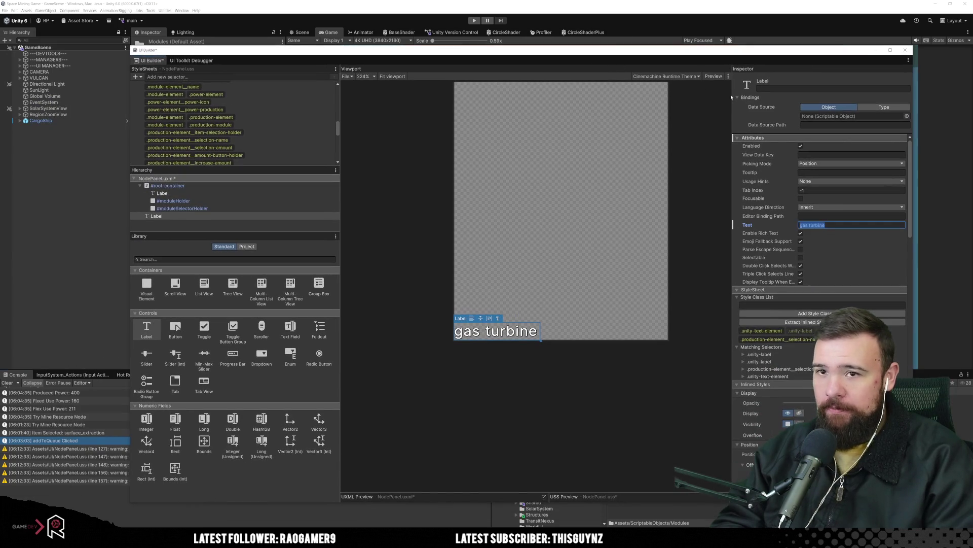
type("manufacturing")
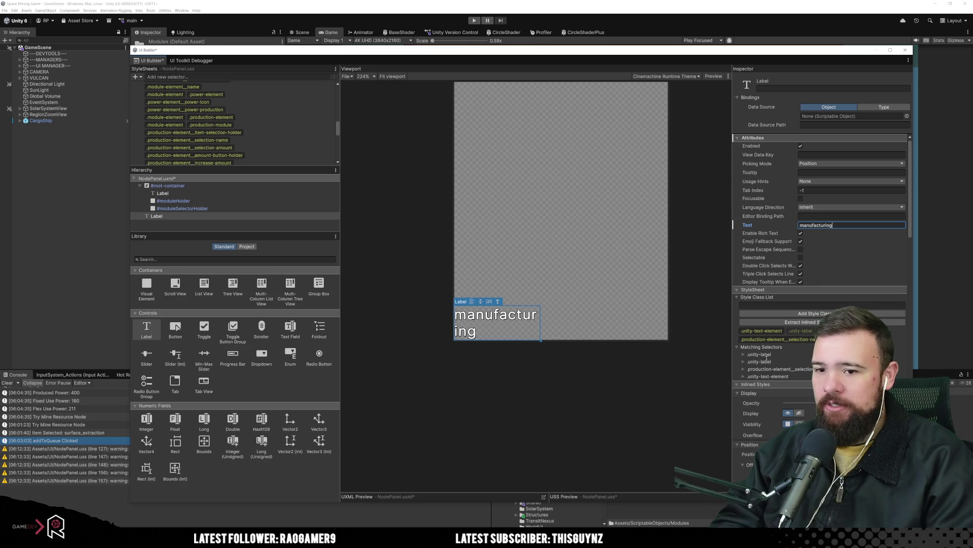
Step: Try ellipsis and clip overflow and nowrap and pre-wrap, settling on normal label text wrapping
scroll(798, 355, "down", 5)
scroll(799, 358, "down", 8)
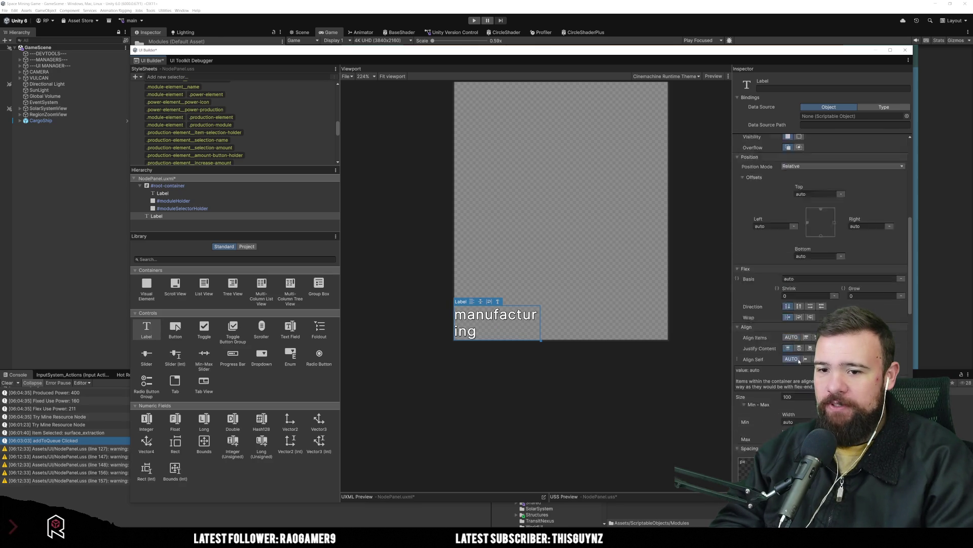
scroll(794, 358, "down", 6)
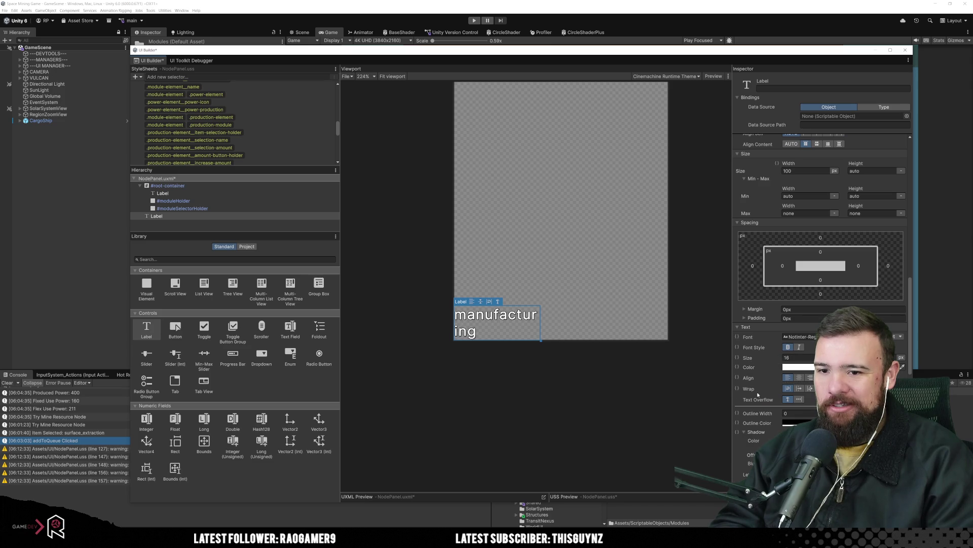
left_click(796, 400)
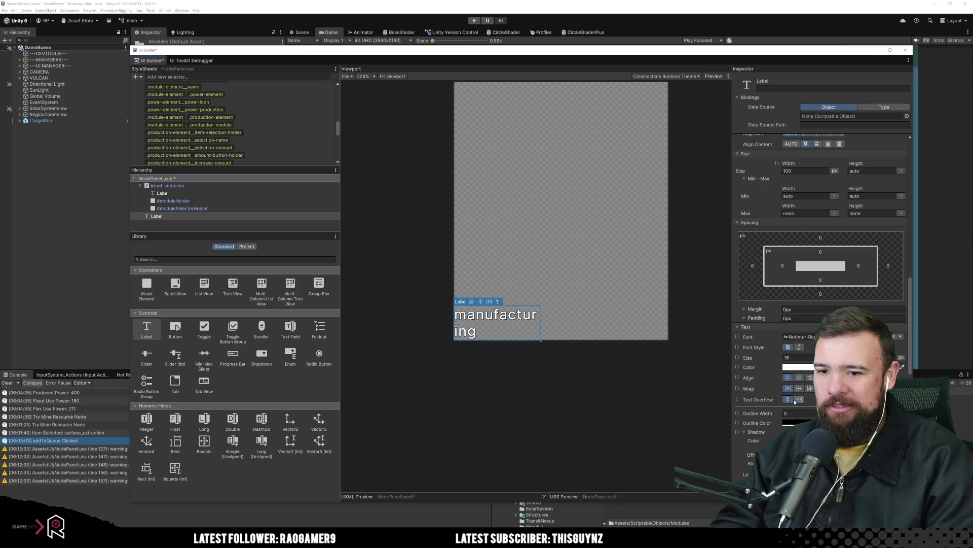
left_click(787, 399)
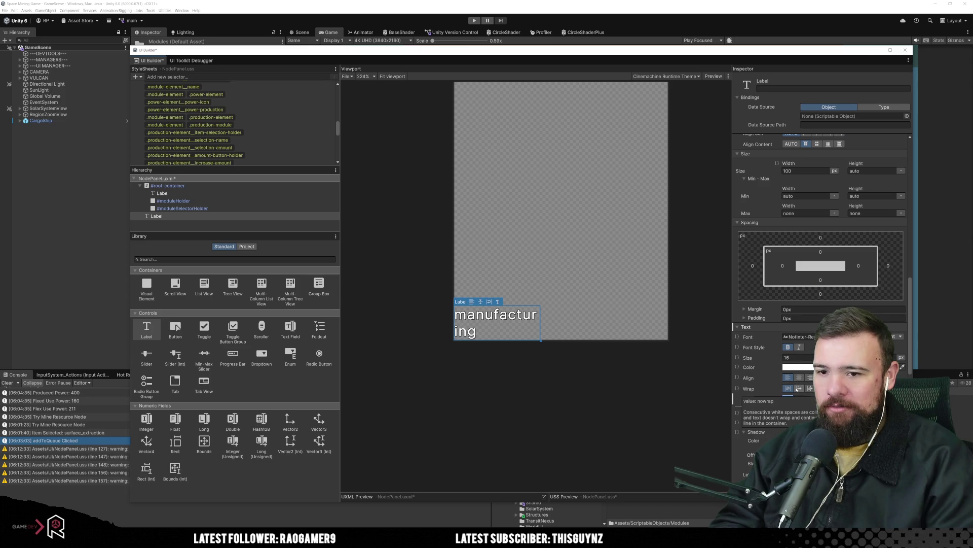
left_click(798, 388)
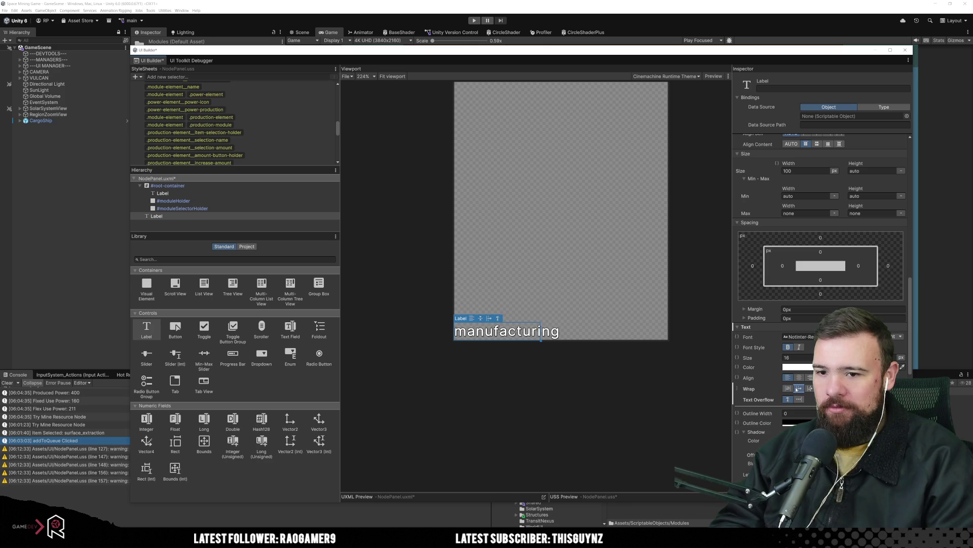
left_click(811, 388)
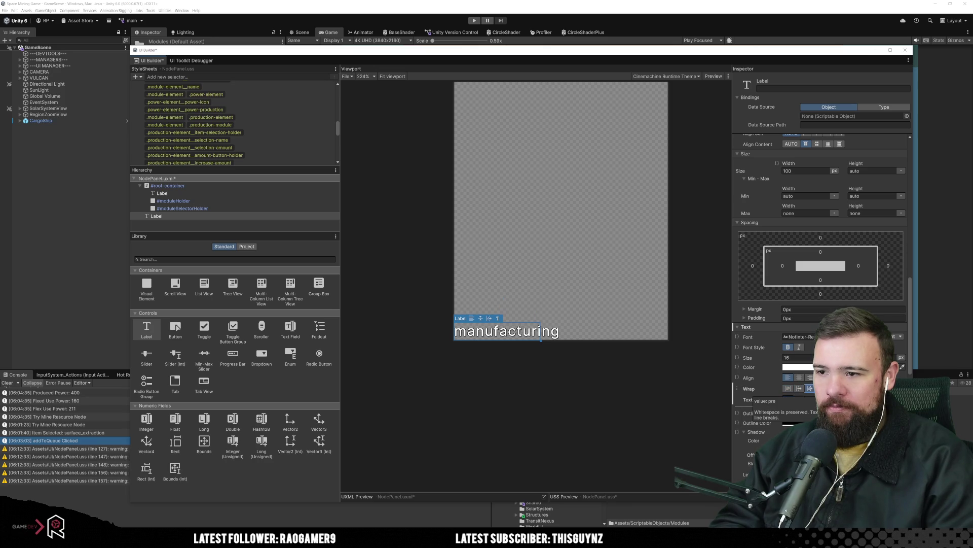
left_click(789, 387)
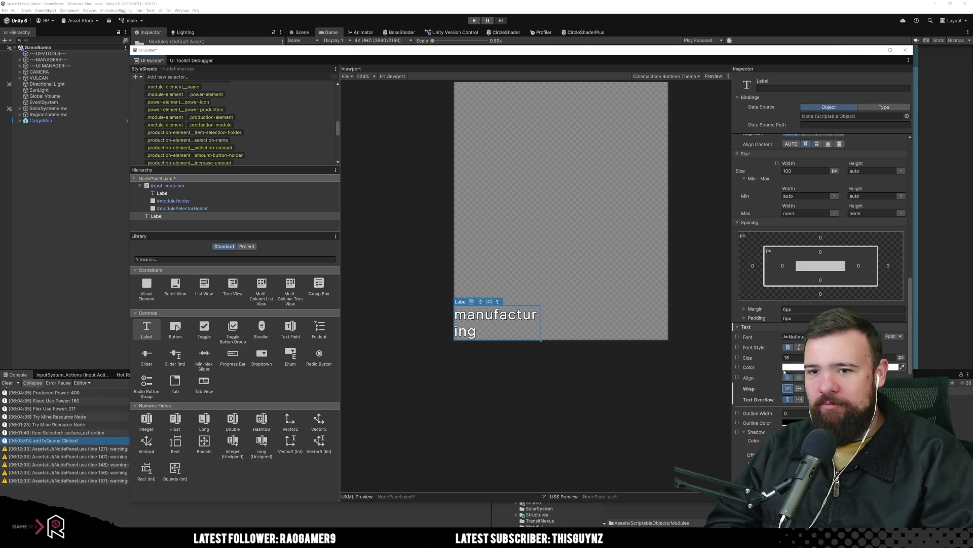
scroll(785, 372, "up", 2)
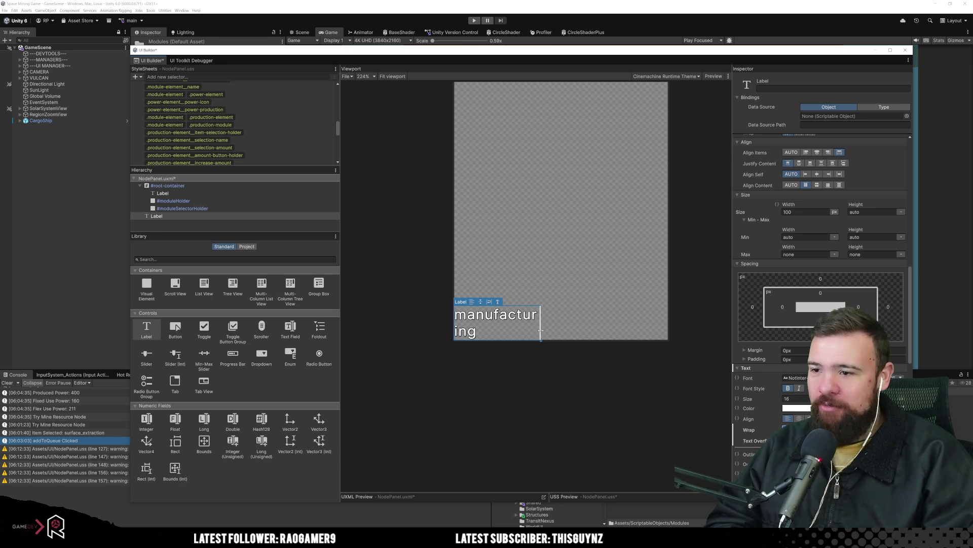
scroll(821, 254, "down", 3)
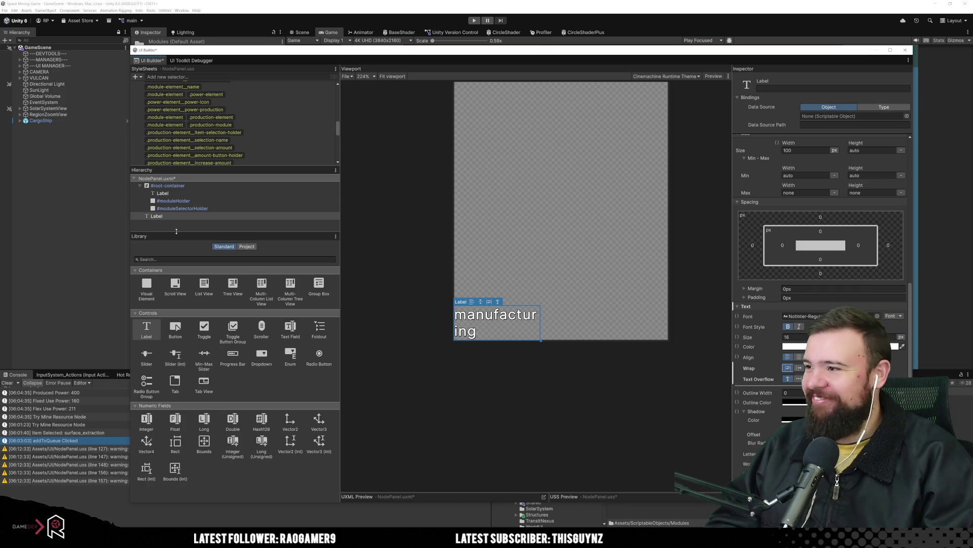
mouse_move(147, 285)
left_mouse_down()
mouse_move(175, 236)
mouse_move(172, 223)
left_mouse_up()
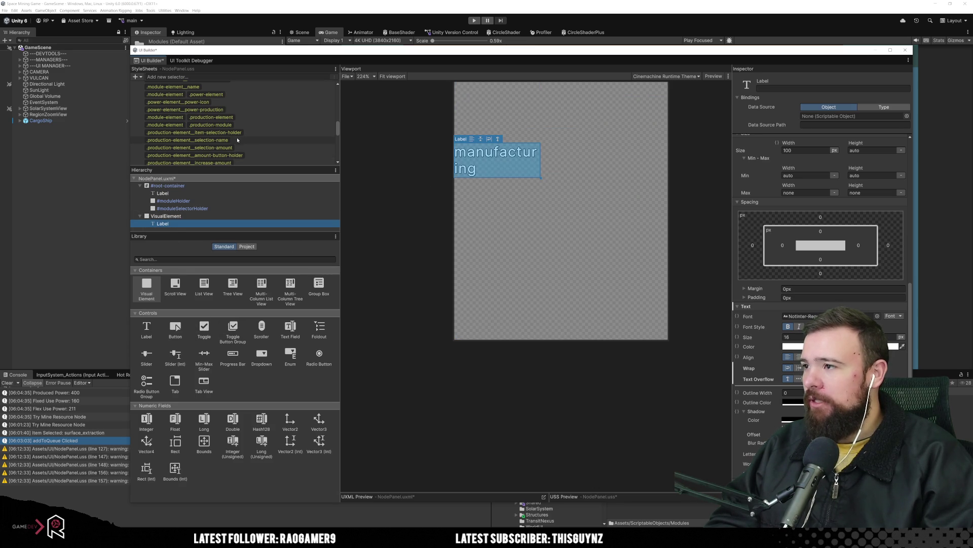
Step: Review the item-selection-holder, selection-name and amount-button-holder rules, then add an empty element above the label
left_click_drag(249, 133, 167, 217)
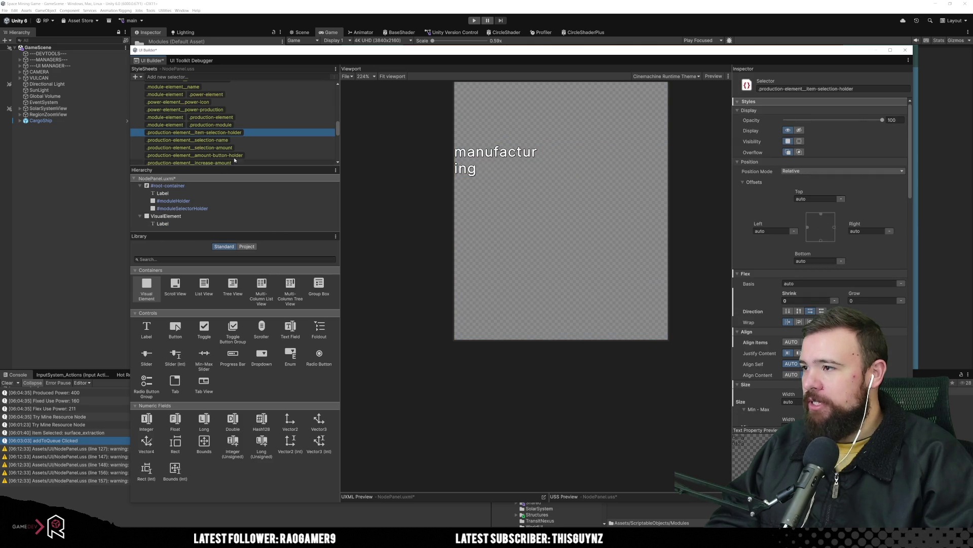
left_click(230, 140)
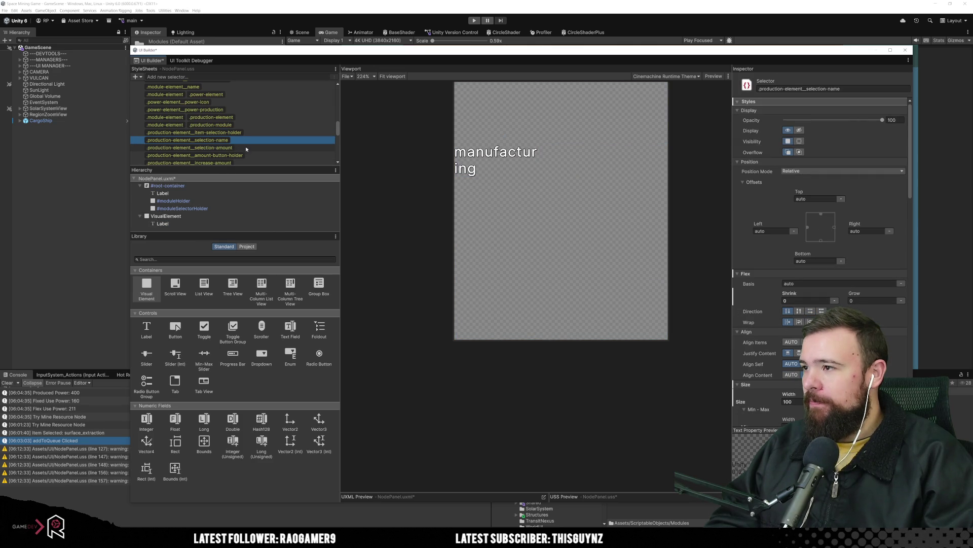
left_click(252, 148)
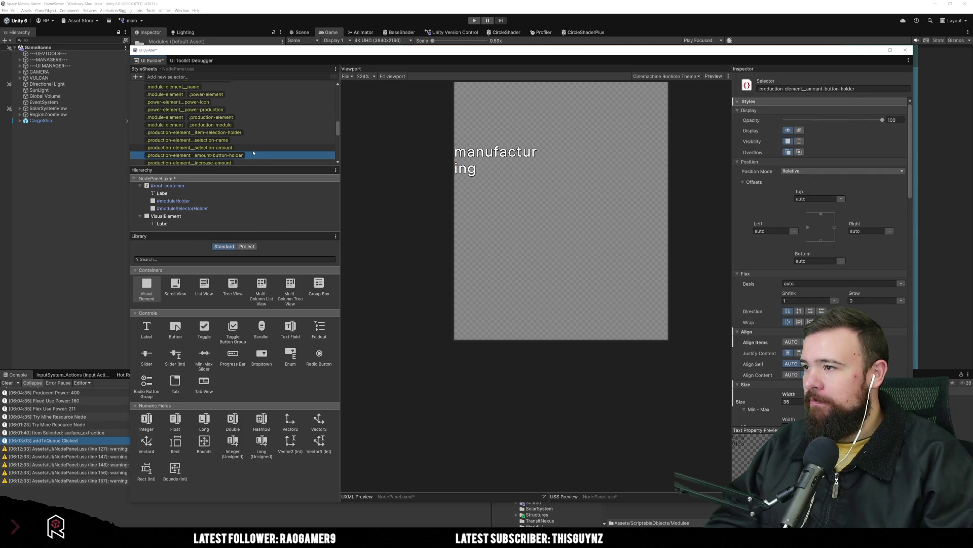
left_click_drag(147, 287, 171, 219)
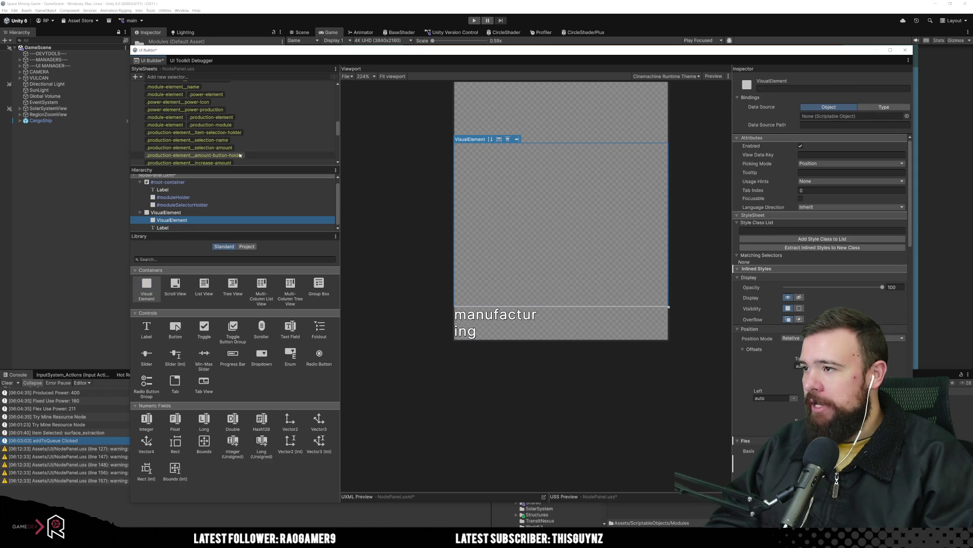
Step: Apply the .production-element__amount-button-holder class to the new empty element
scroll(213, 121, "down", 3)
left_click(489, 262)
left_click(490, 262)
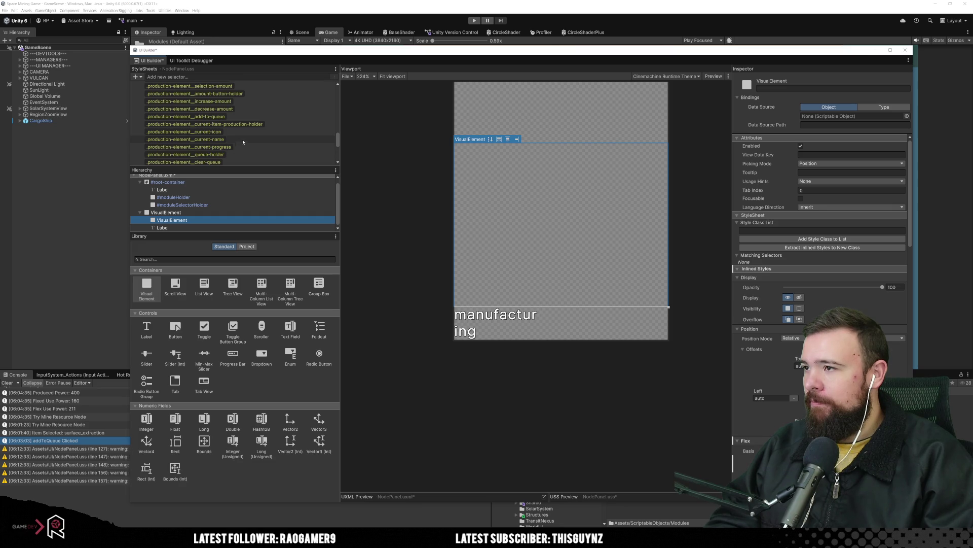
scroll(248, 121, "up", 1)
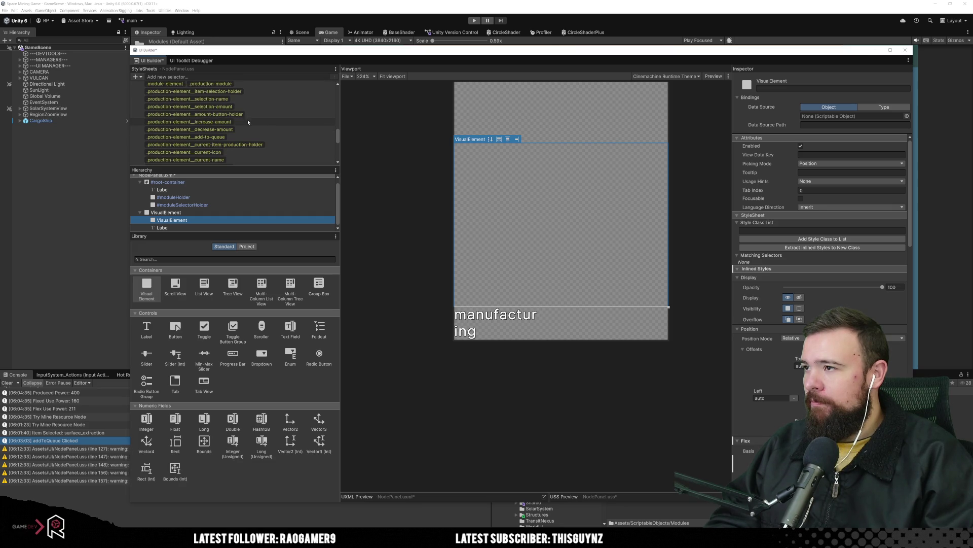
left_click_drag(251, 114, 186, 212)
right_click(187, 212)
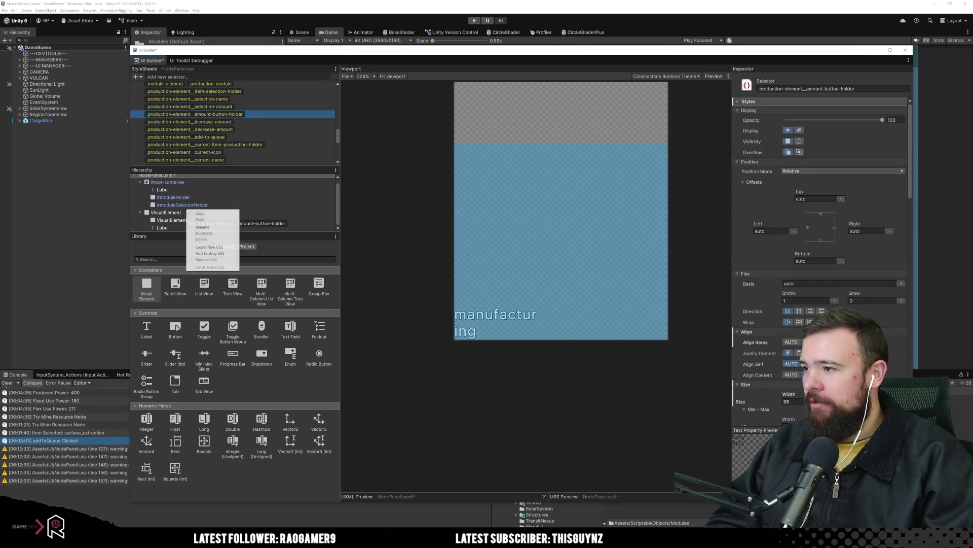
left_click(184, 215)
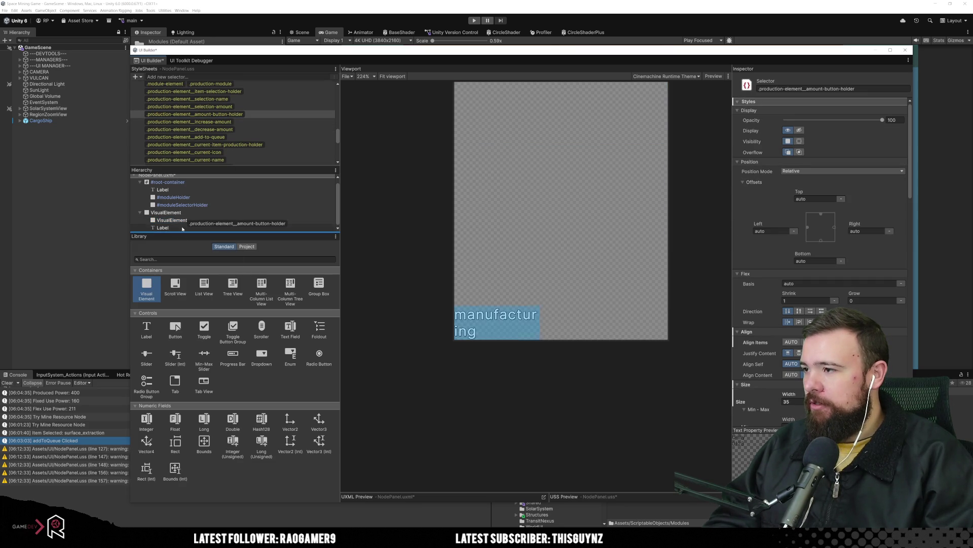
left_click_drag(205, 228, 210, 225)
left_click(244, 115)
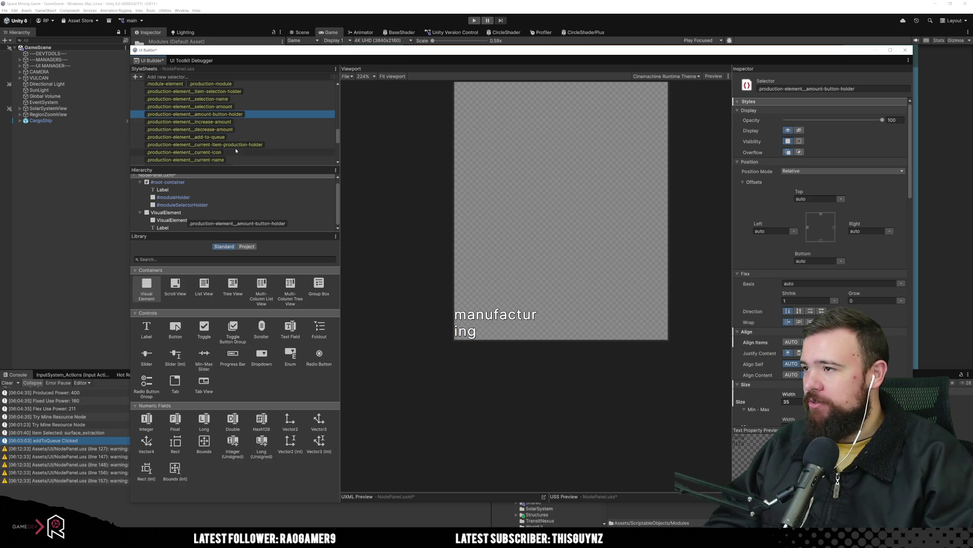
left_click(237, 224)
Step: Add more empty elements around the label, rearrange them, and delete the extra one
left_click(378, 222)
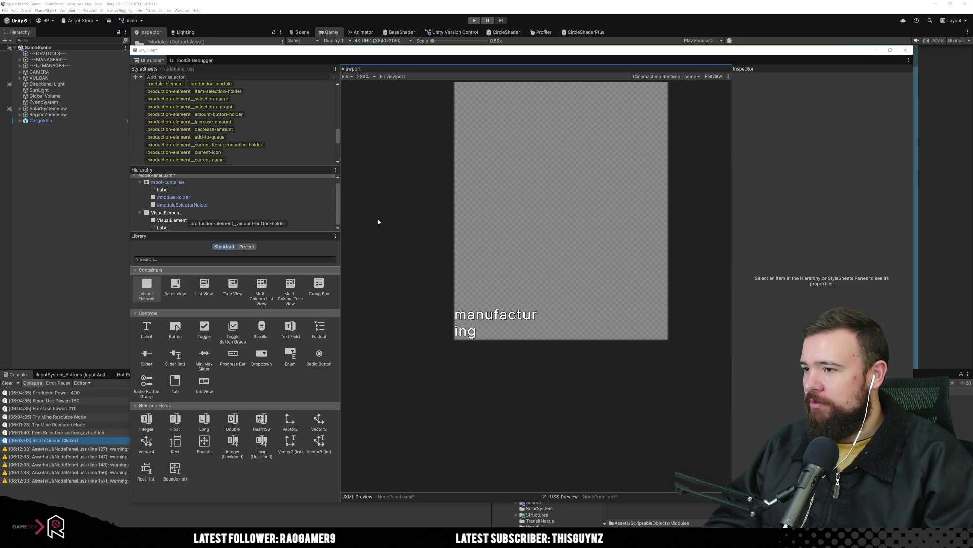
left_click(172, 220)
left_click(163, 228)
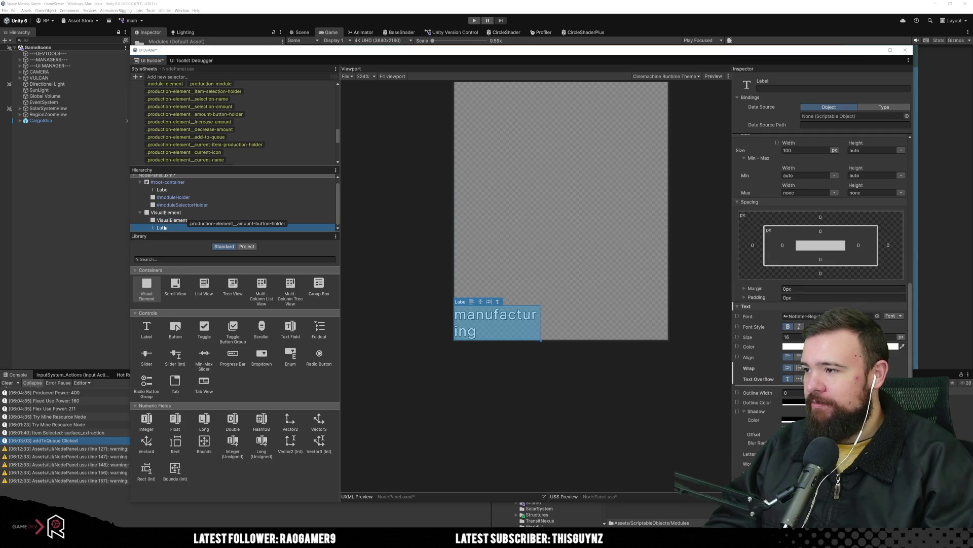
left_click_drag(147, 287, 181, 217)
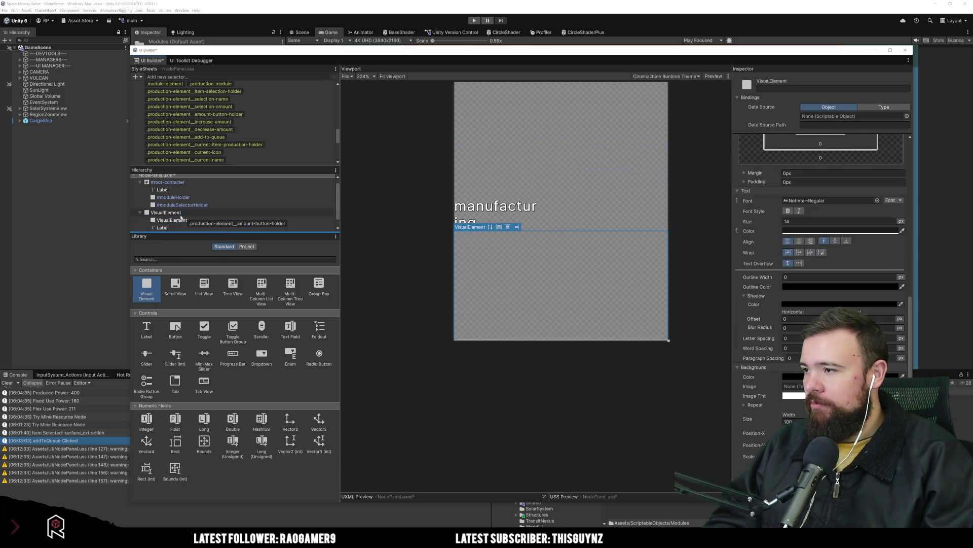
left_click_drag(146, 286, 196, 219)
left_click(180, 222)
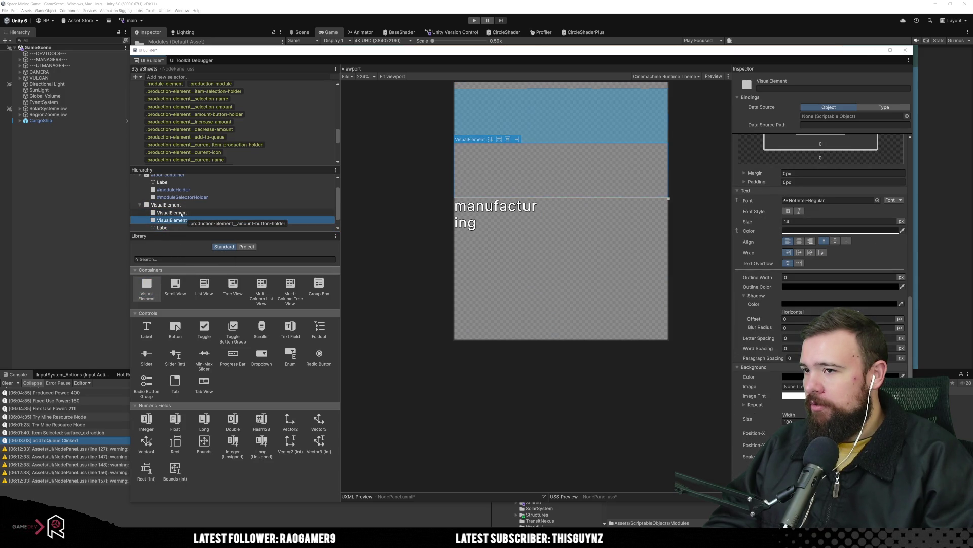
left_click(181, 213)
left_click_drag(179, 220, 169, 229)
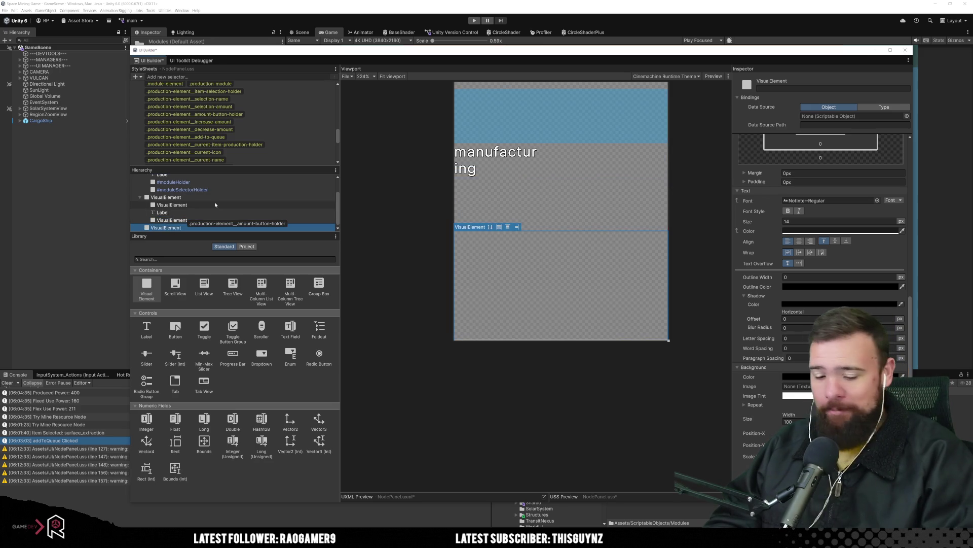
key("Delete")
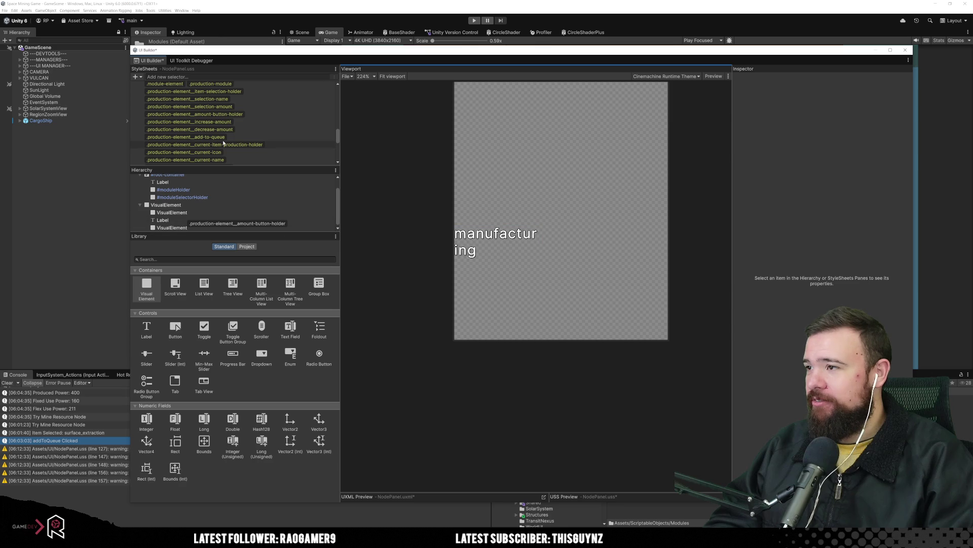
Step: Review the add-to-queue and amount-button-holder rules, then set the outer container's Flex Direction to Row
left_click(207, 137)
left_click(230, 225)
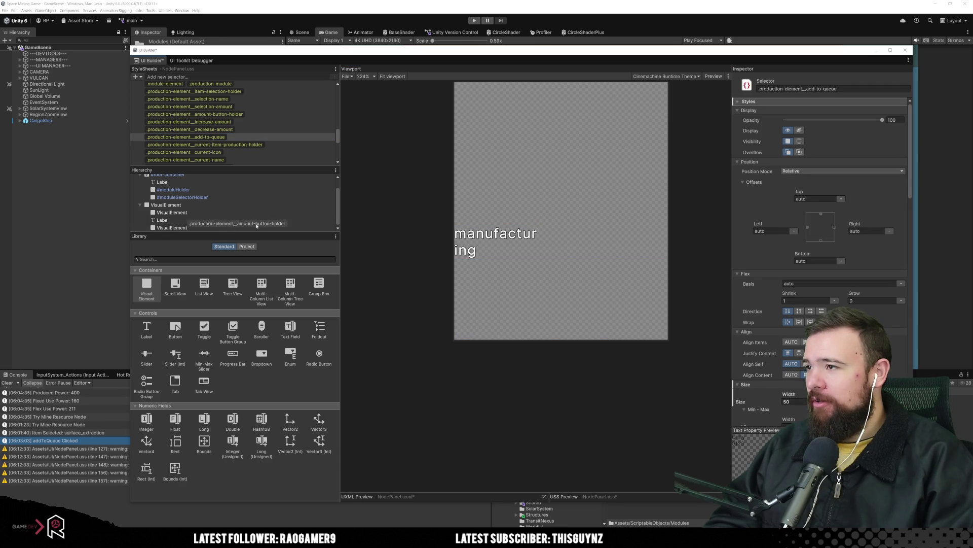
left_click(251, 113)
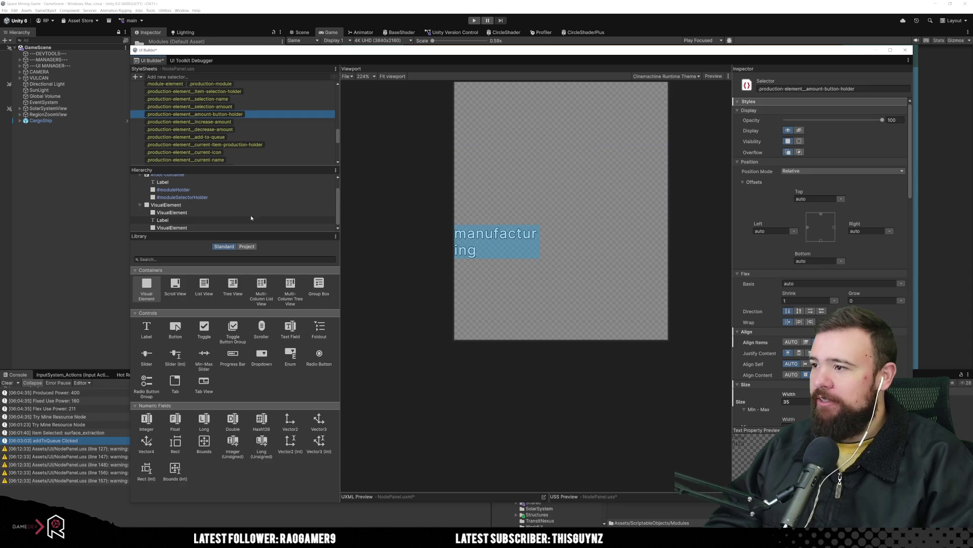
left_click(653, 229)
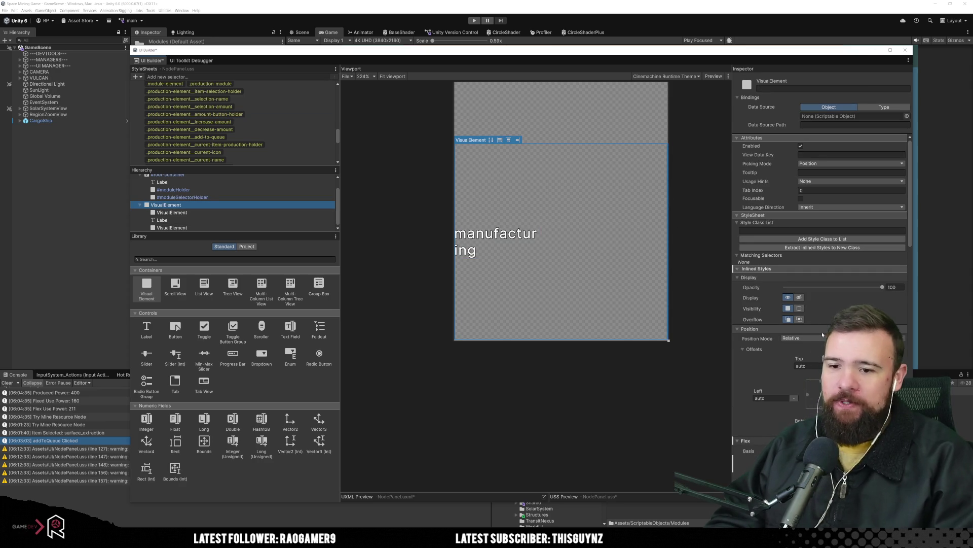
left_click(491, 139)
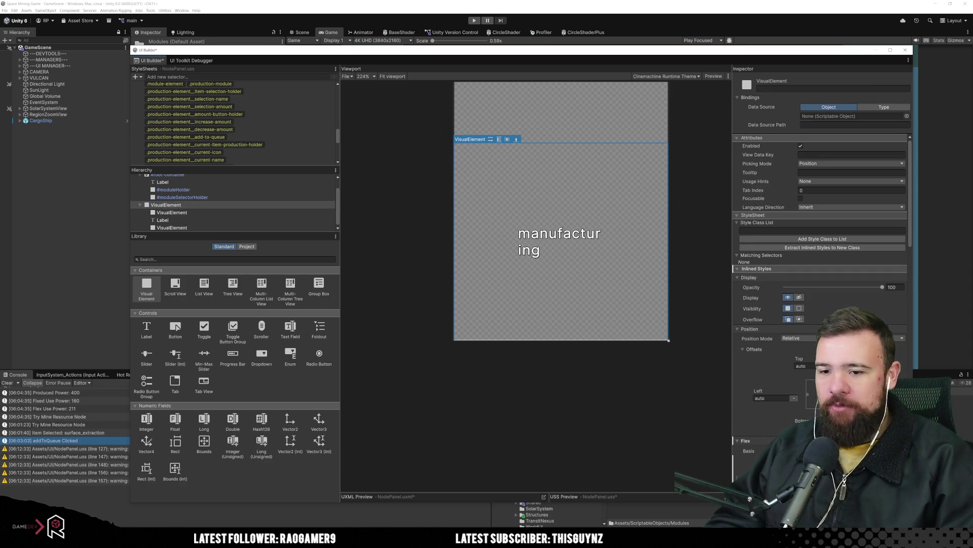
Step: Apply the .production-element__item-selection-holder class to the outer container and open that rule
left_click(505, 254)
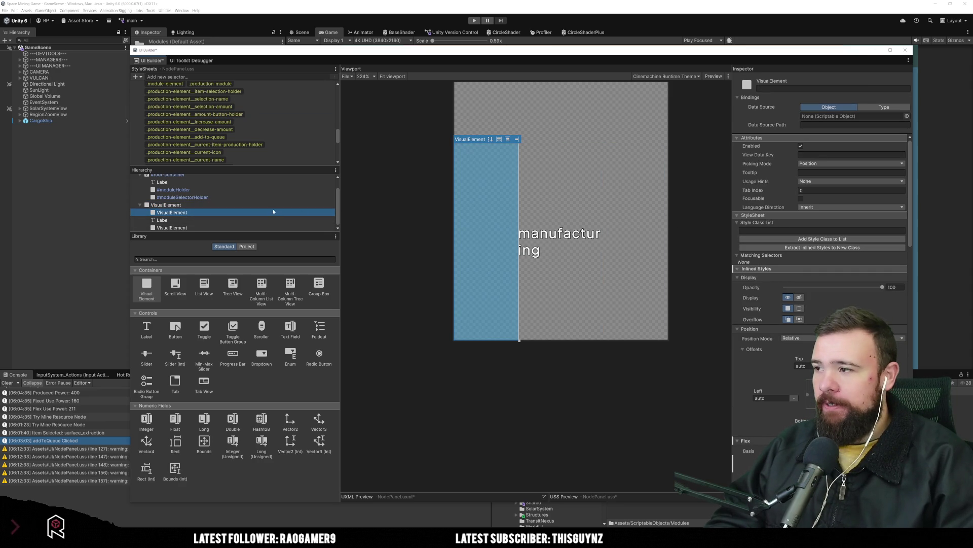
left_click(588, 294)
scroll(785, 322, "down", 2)
scroll(788, 329, "down", 6)
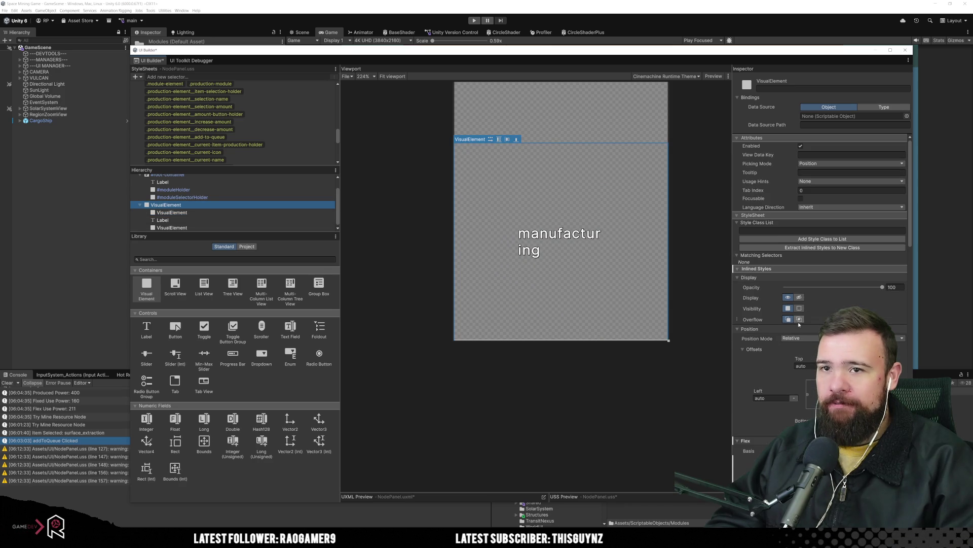
scroll(803, 325, "down", 5)
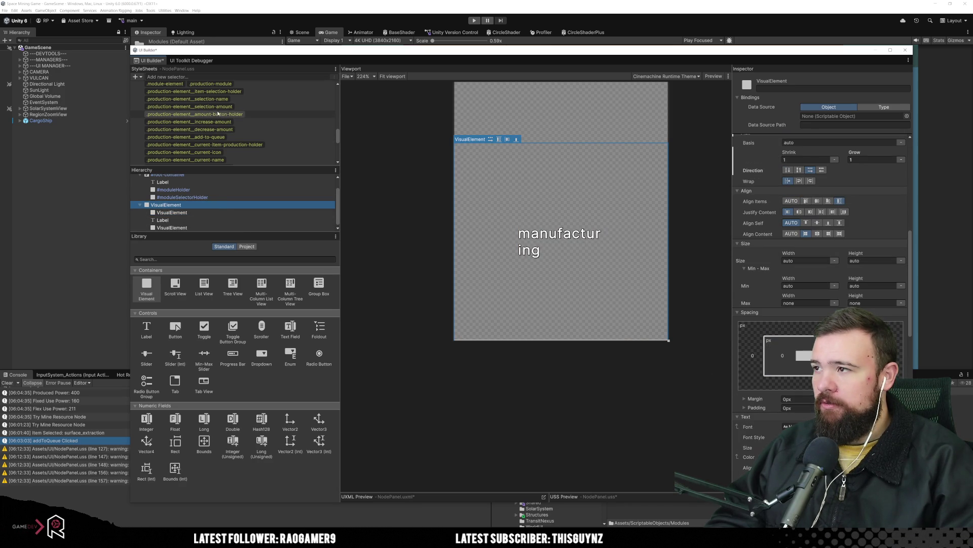
left_click_drag(191, 92, 162, 205)
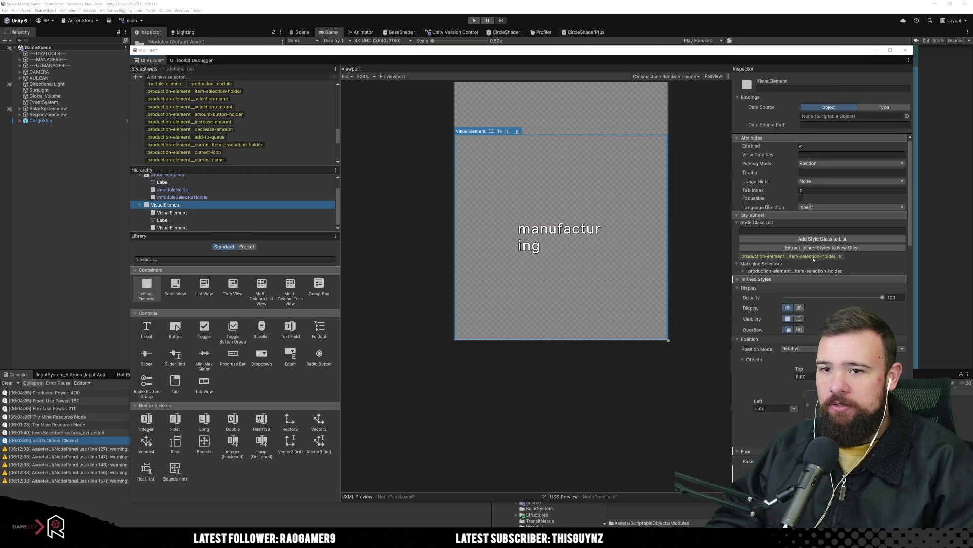
left_click(193, 92)
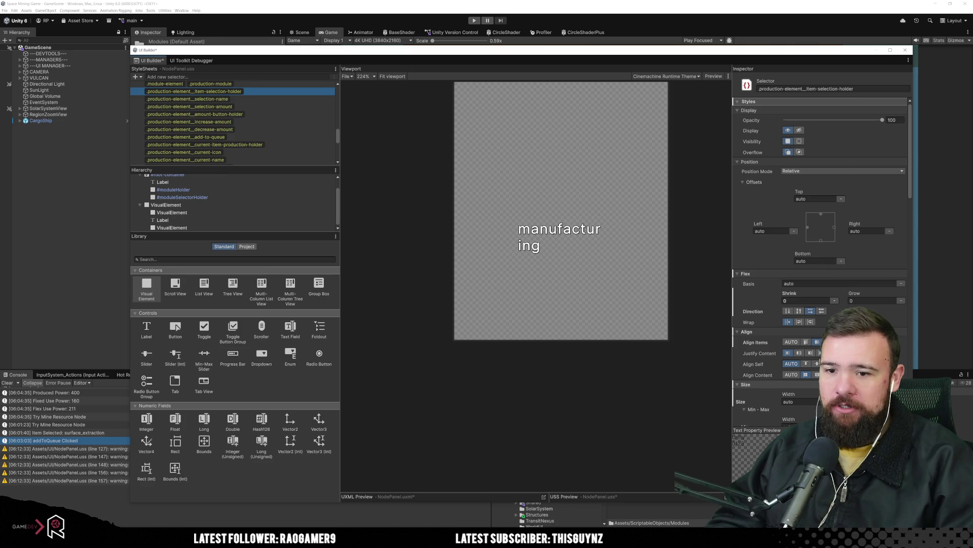
Step: Change the Flex Grow value of the .production-element__item-selection-holder rule
scroll(822, 229, "down", 2)
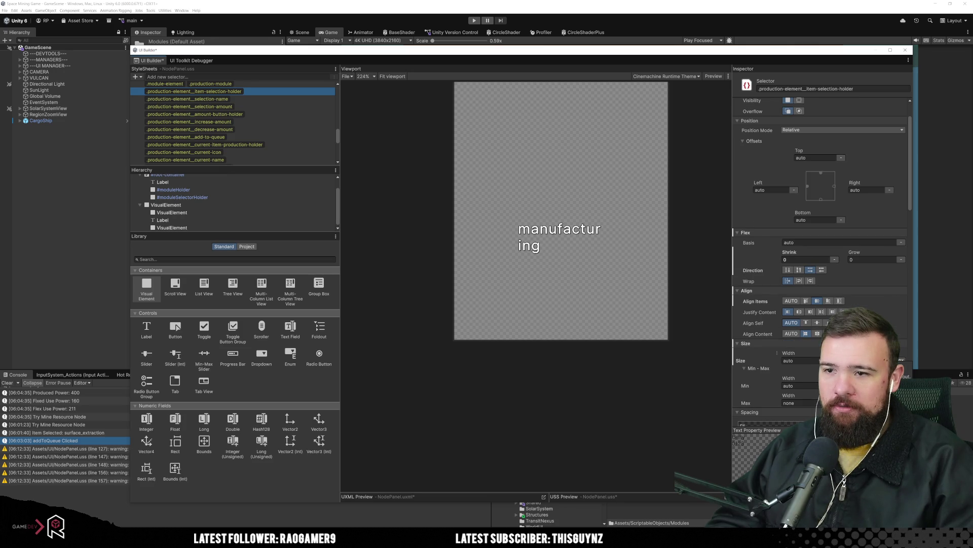
left_click(558, 233)
left_click(583, 294)
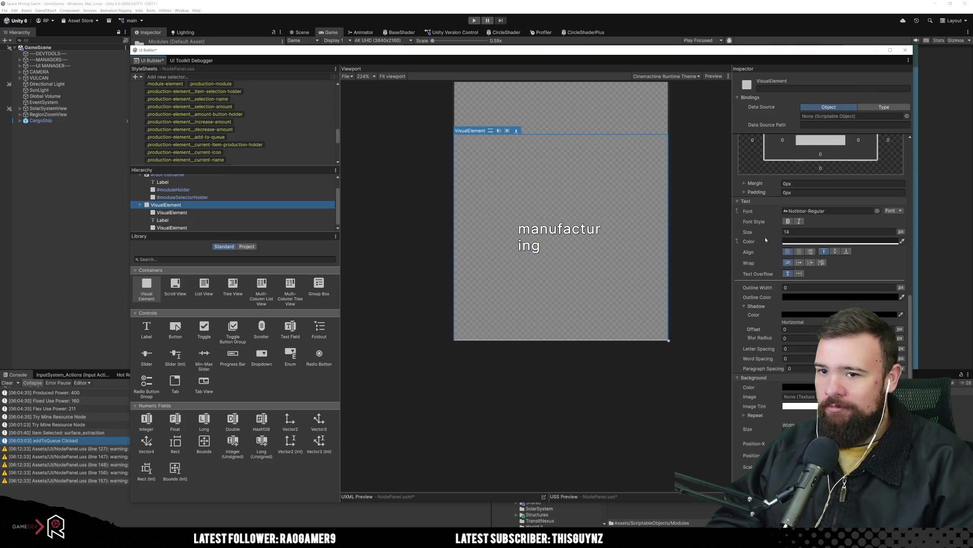
scroll(801, 293, "up", 8)
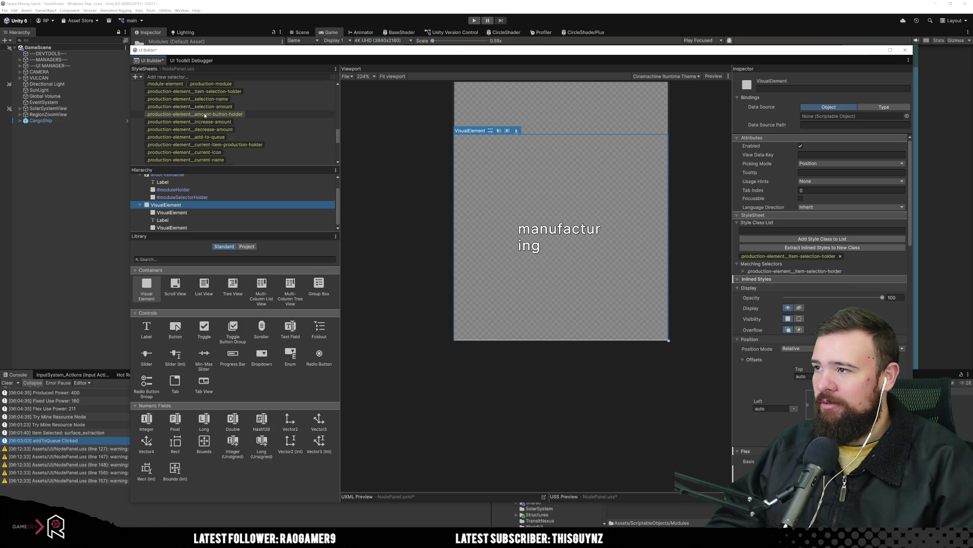
left_click(208, 91)
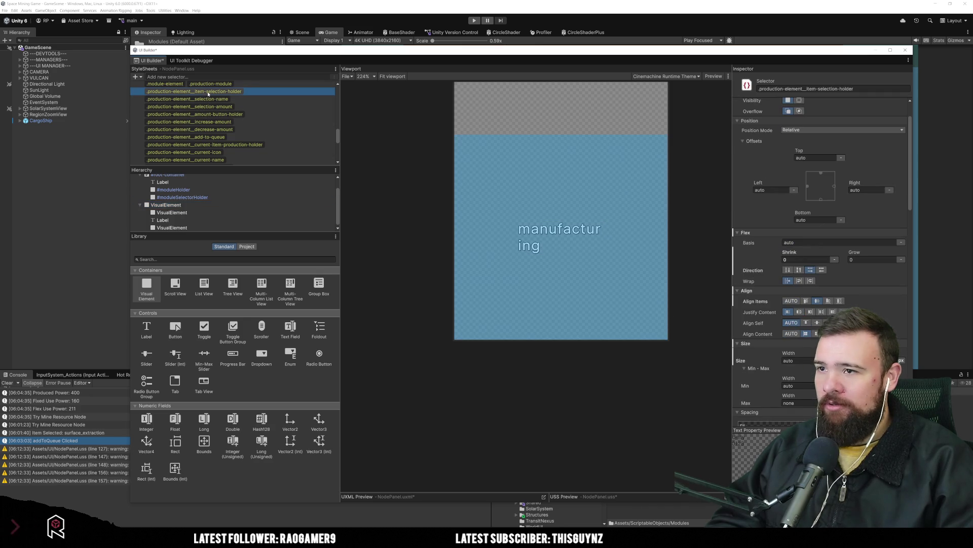
scroll(469, 216, "down", 4)
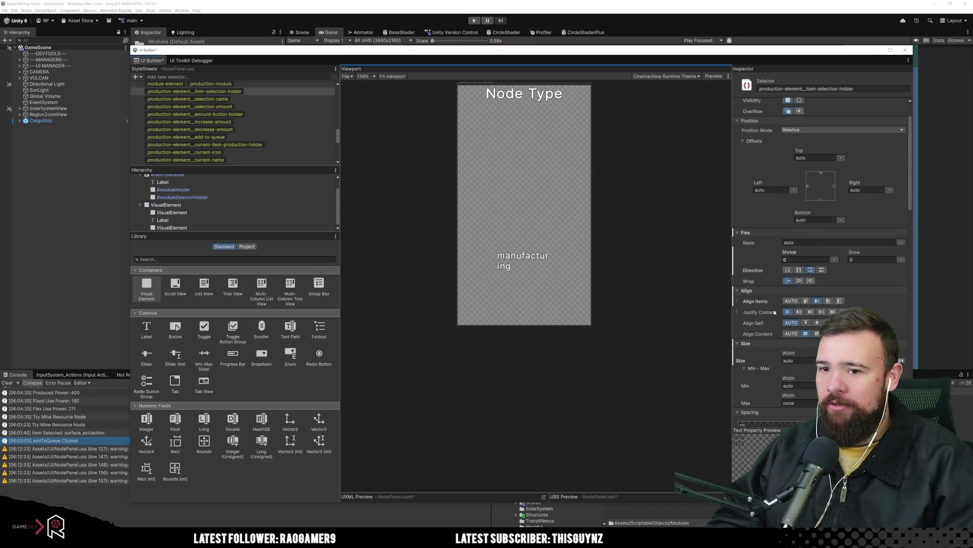
scroll(752, 303, "up", 1)
scroll(536, 291, "up", 1)
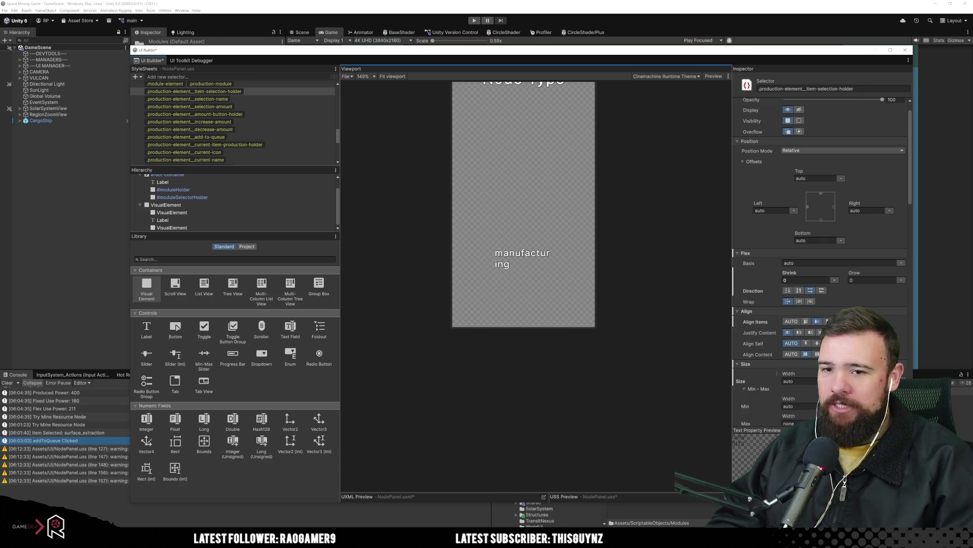
left_click(872, 280)
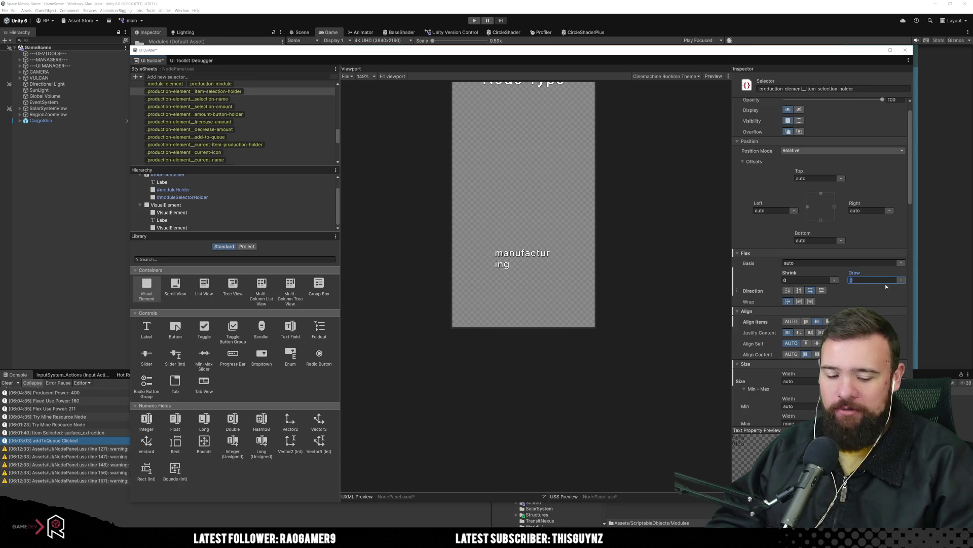
key("Return")
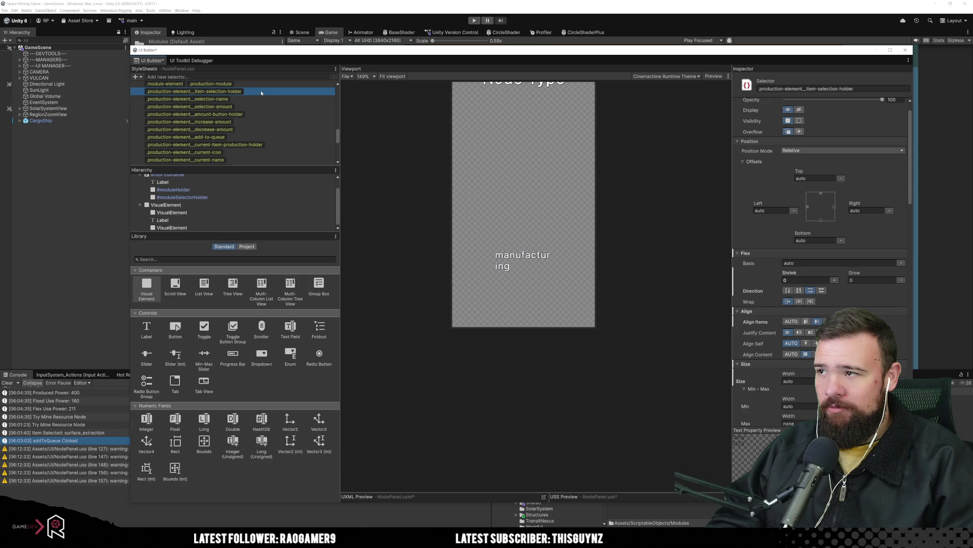
Step: Select the label's container, then #root-container to check its layout
scroll(262, 93, "up", 3)
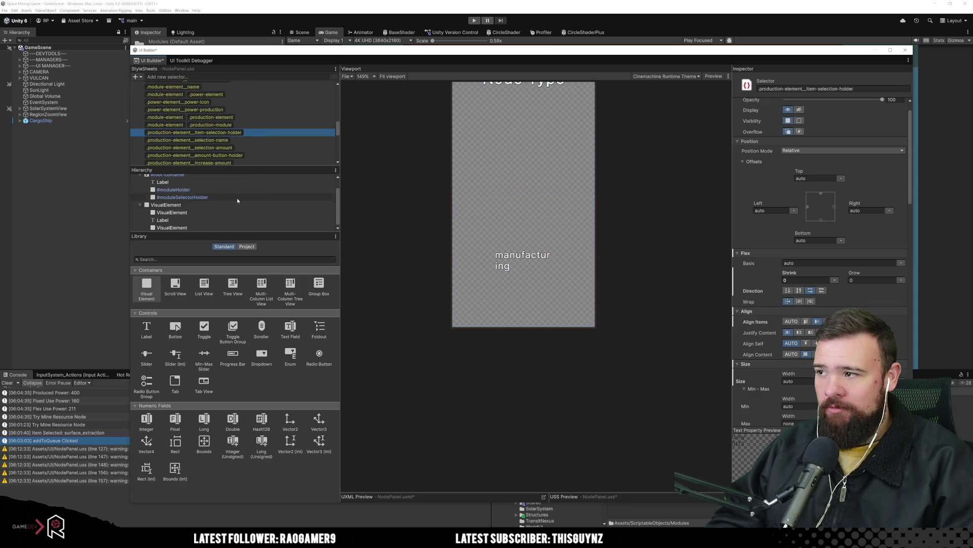
left_click(228, 206)
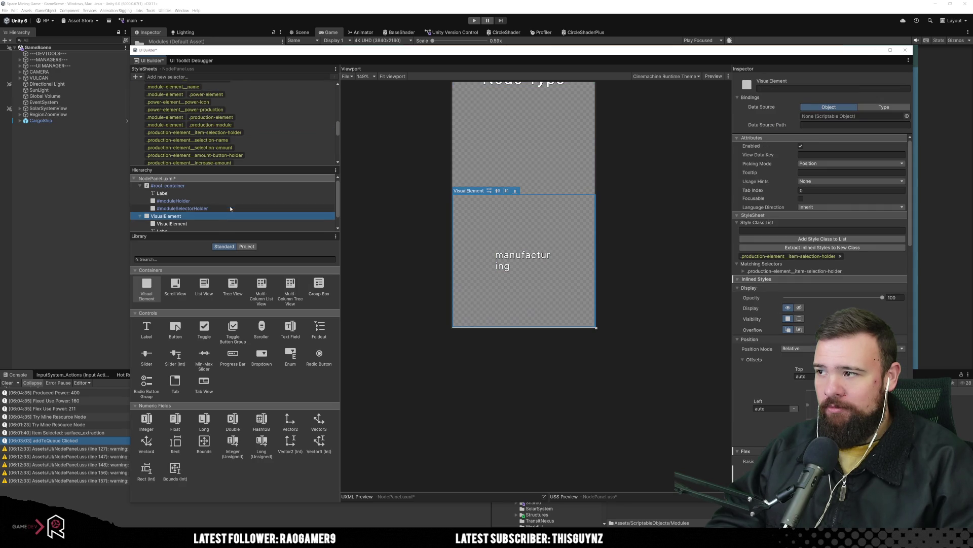
left_click(197, 186)
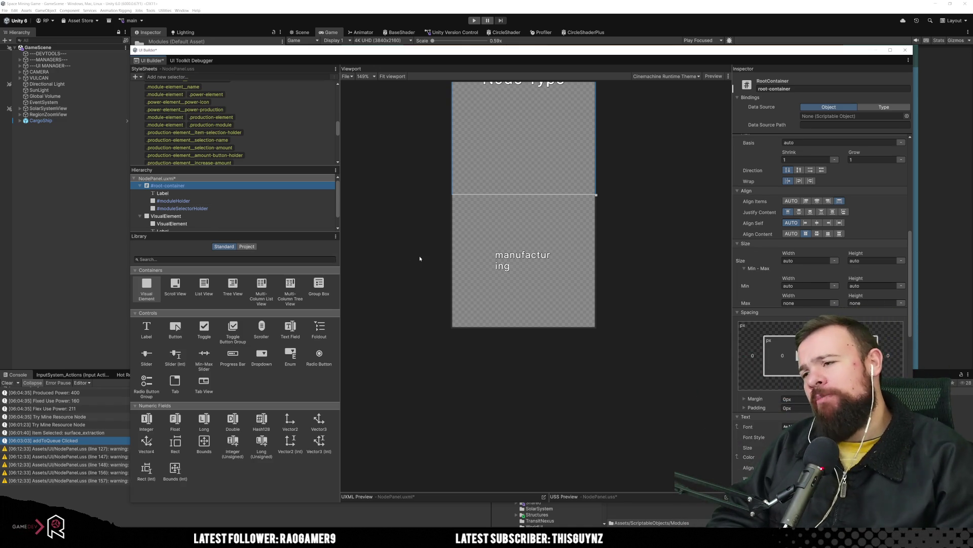
Step: Set Display to None on the manufacturing label's container and save NodePanel.uxml
left_click(393, 233)
scroll(247, 157, "down", 4)
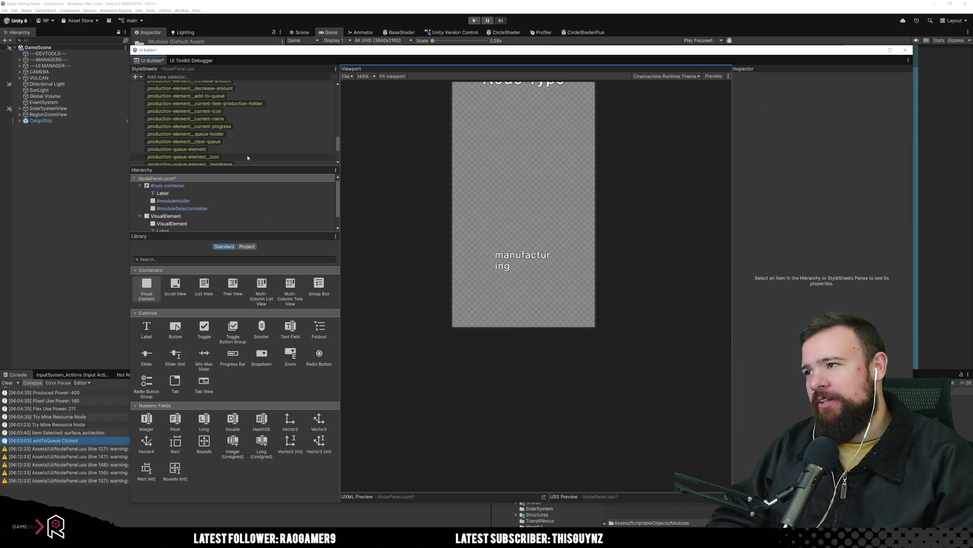
scroll(247, 157, "down", 2)
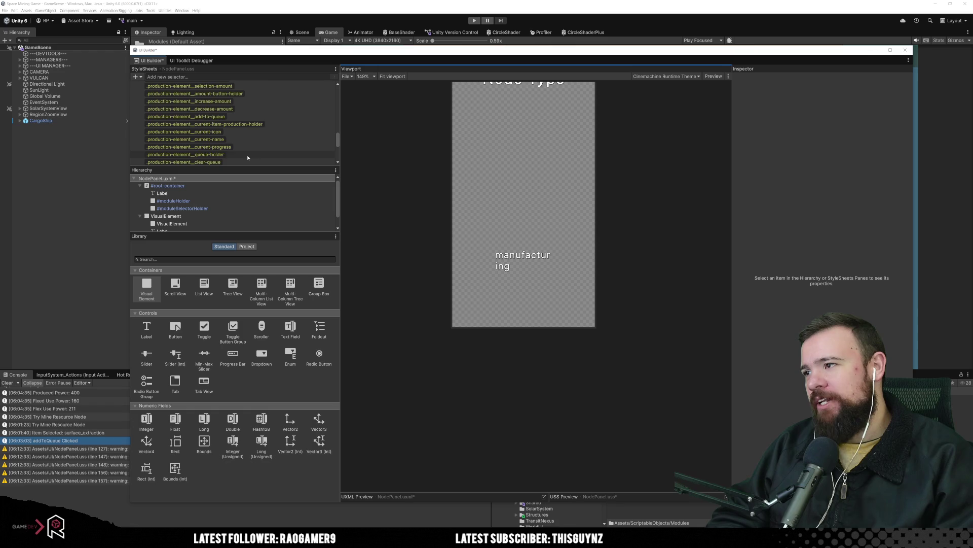
left_click(191, 218)
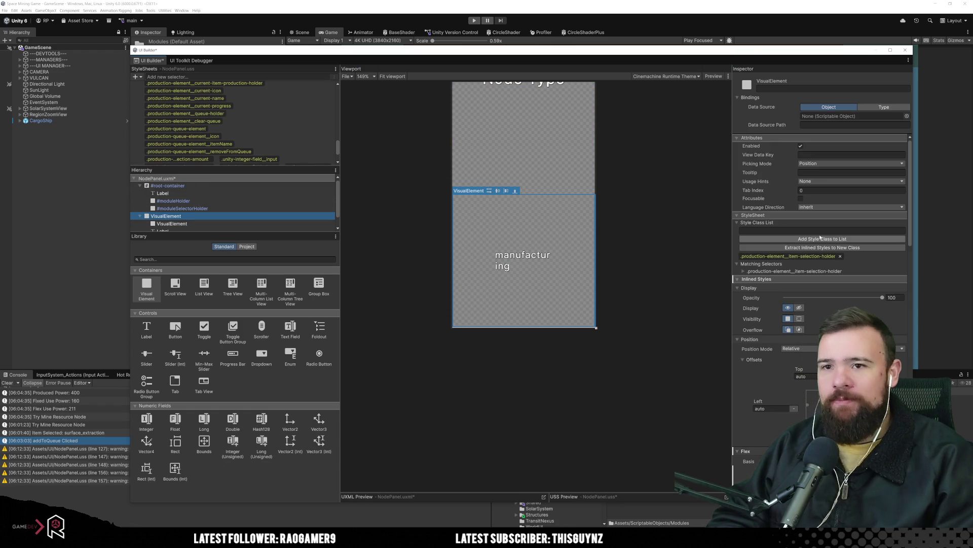
scroll(814, 241, "down", 3)
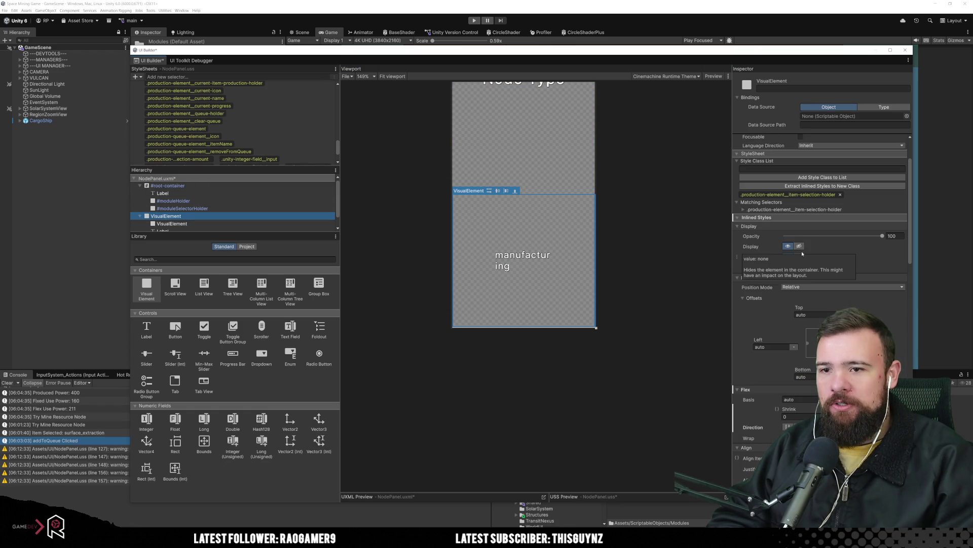
left_click(800, 257)
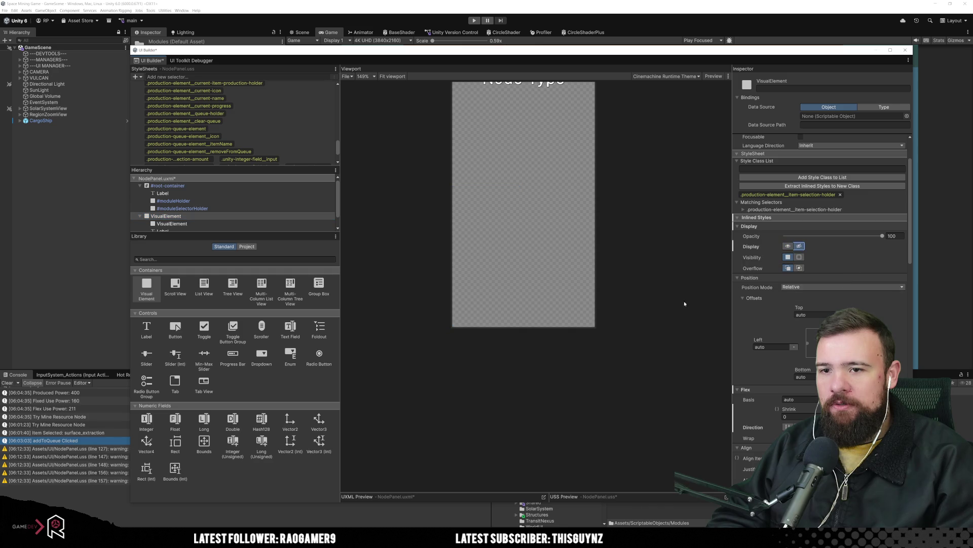
left_click(619, 260)
key("ctrl+s")
left_click_drag(390, 188, 396, 242)
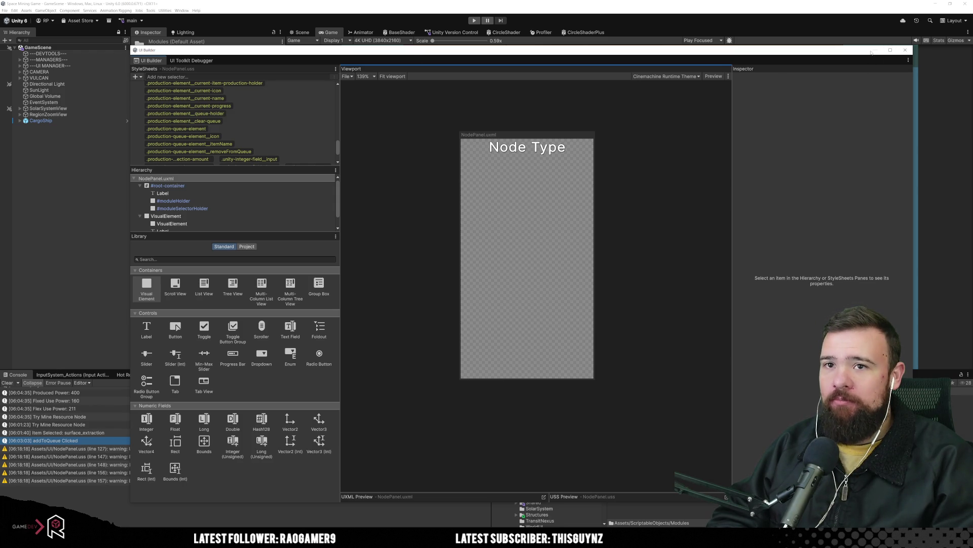
Step: Play the game, open the Vulcan station's Production panel, and select solar_array as the module
mouse_move(770, 54)
left_mouse_down()
mouse_move(455, 325)
mouse_move(440, 251)
mouse_move(448, 245)
left_mouse_up()
left_click(479, 21)
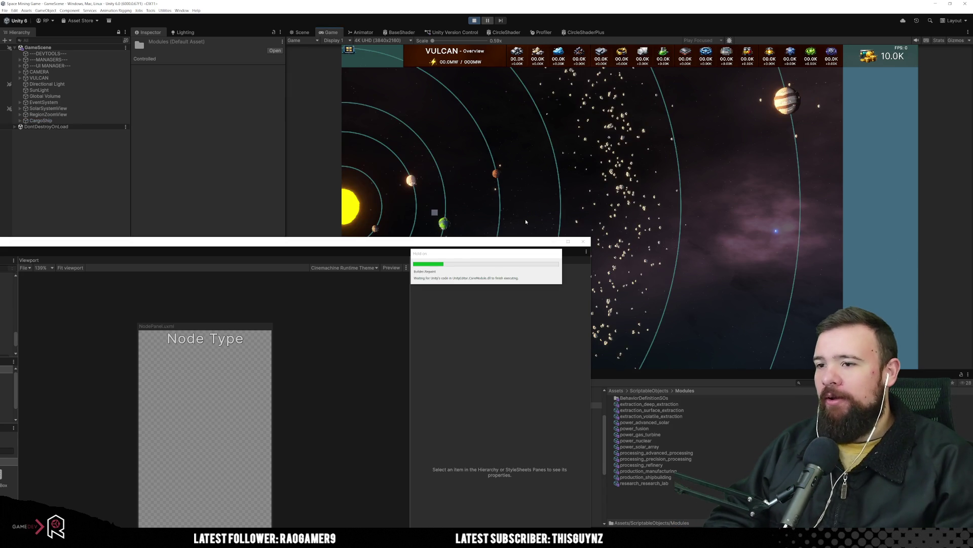
left_click(435, 213)
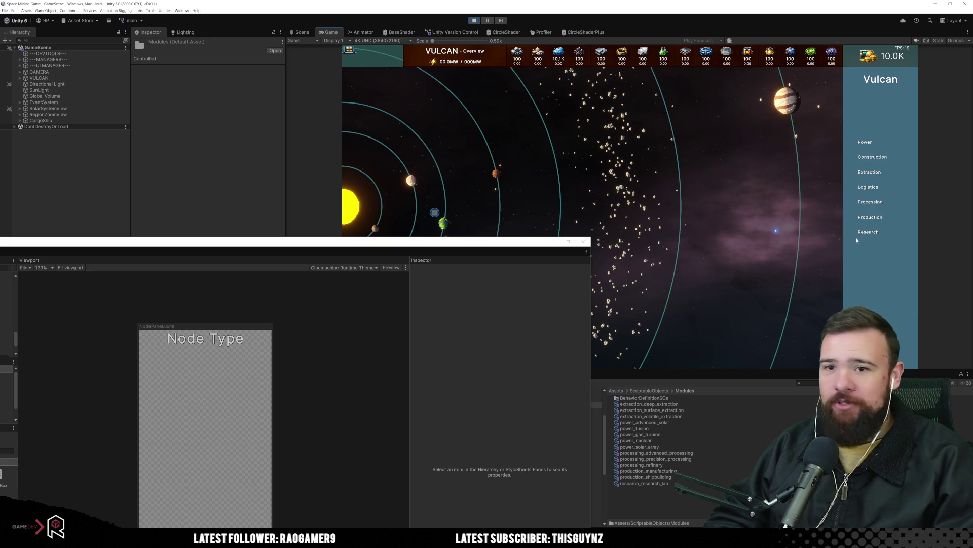
left_click(883, 220)
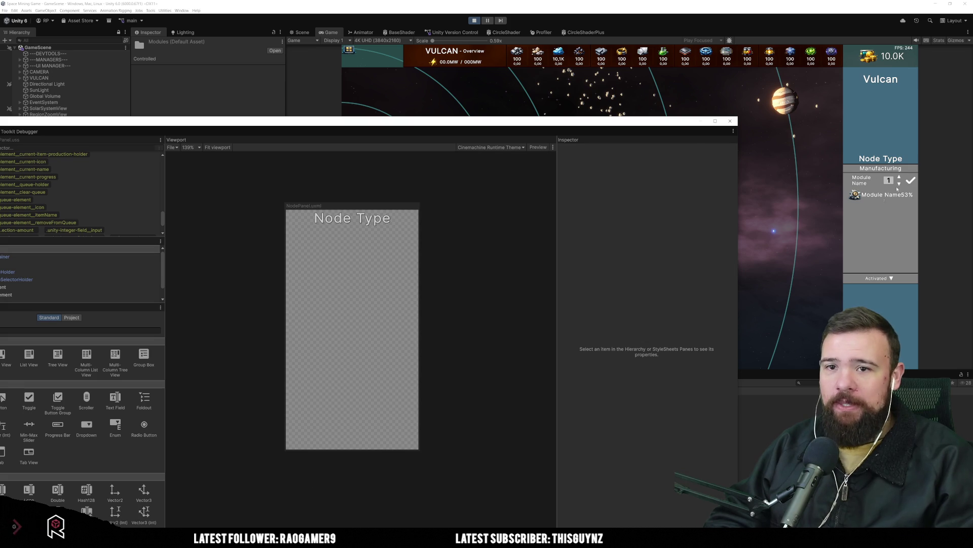
left_click_drag(681, 123, 539, 251)
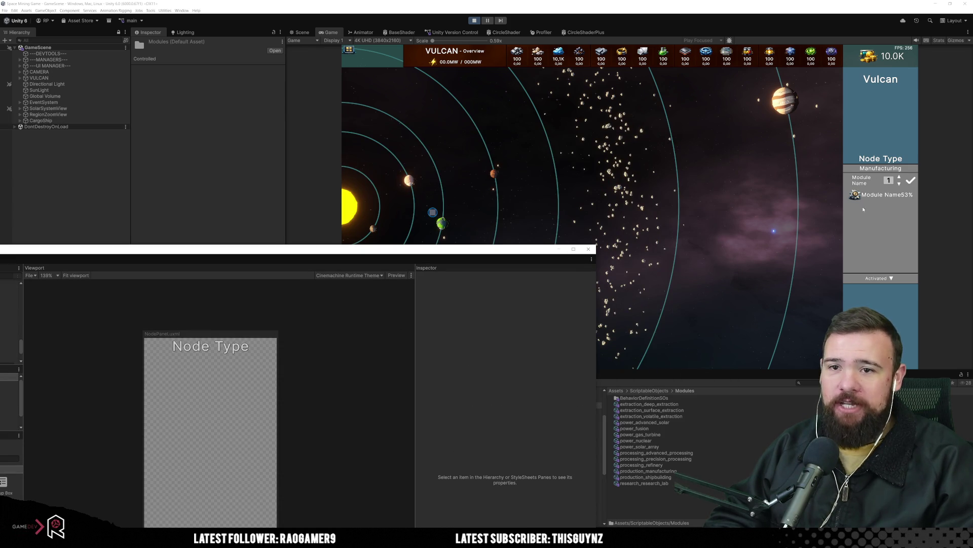
left_click(852, 181)
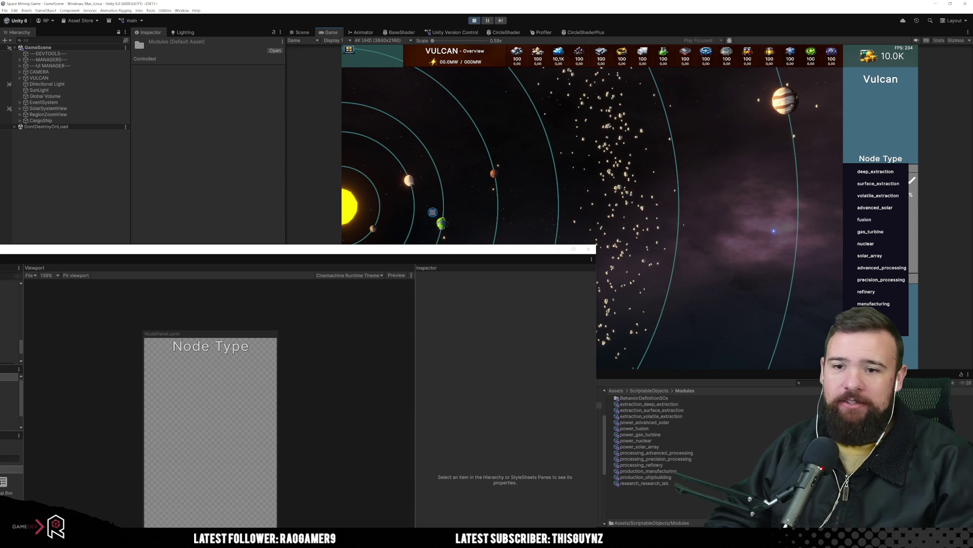
left_click(876, 257)
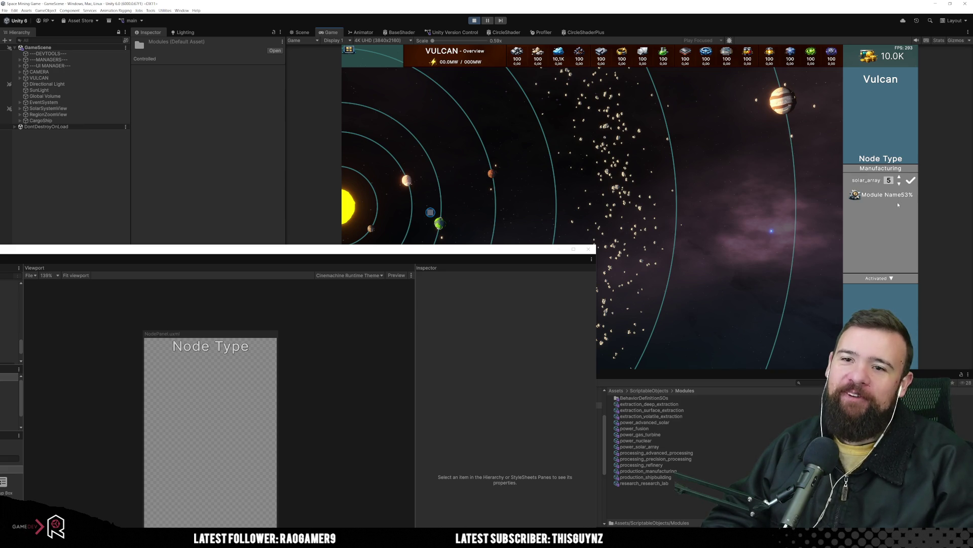
mouse_move(594, 246)
left_mouse_down()
mouse_move(659, 198)
mouse_move(723, 80)
left_mouse_up()
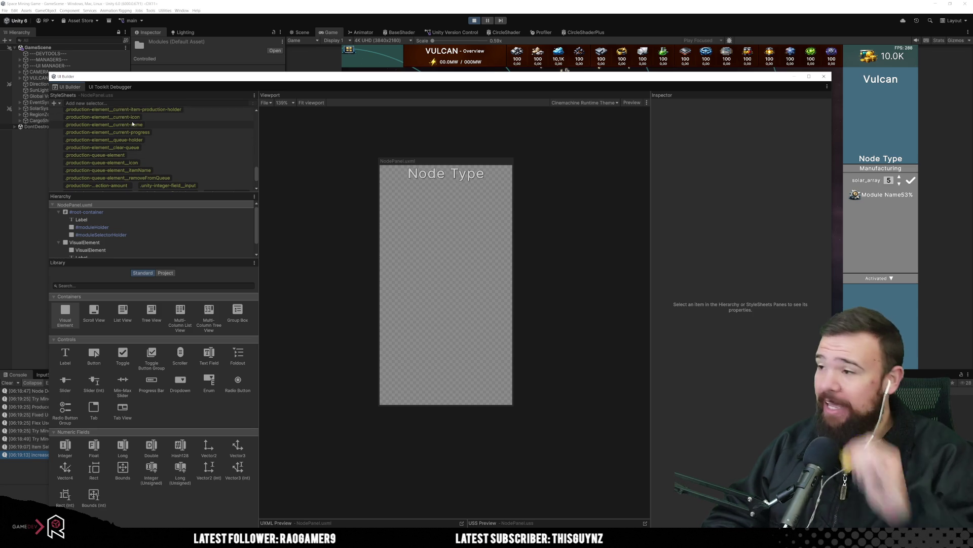
Step: Review the clear-queue, queue-element__icon and queue-element__itemName style rules
left_click(150, 147)
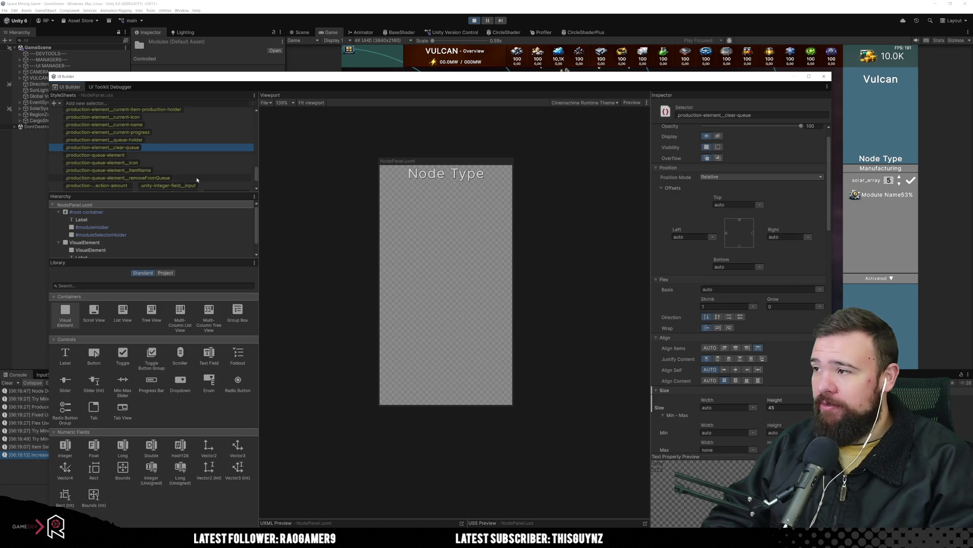
left_click(224, 163)
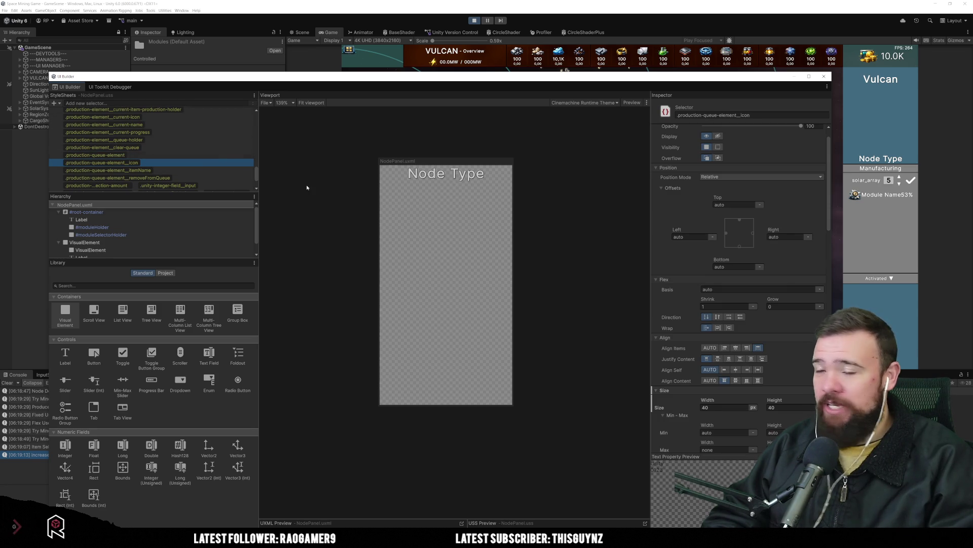
scroll(746, 302, "down", 10)
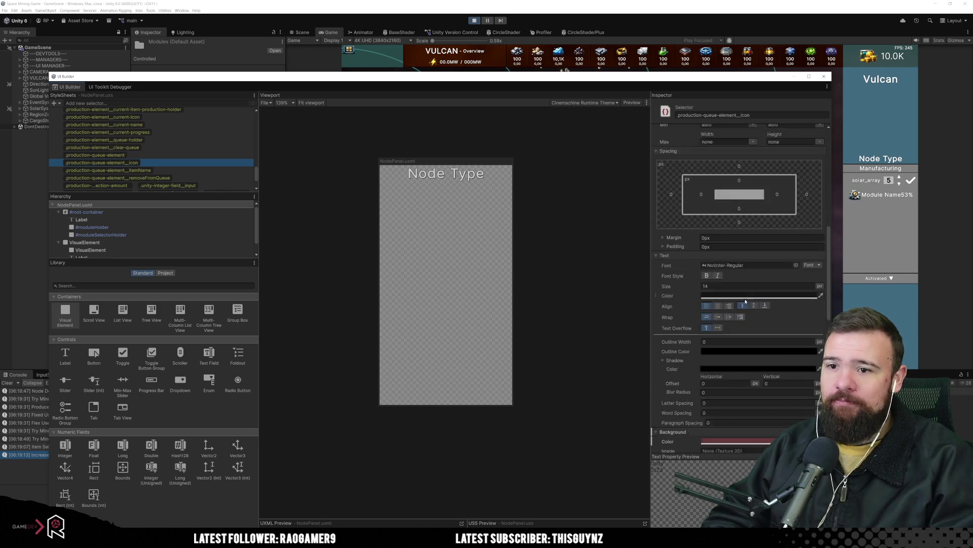
scroll(747, 303, "down", 3)
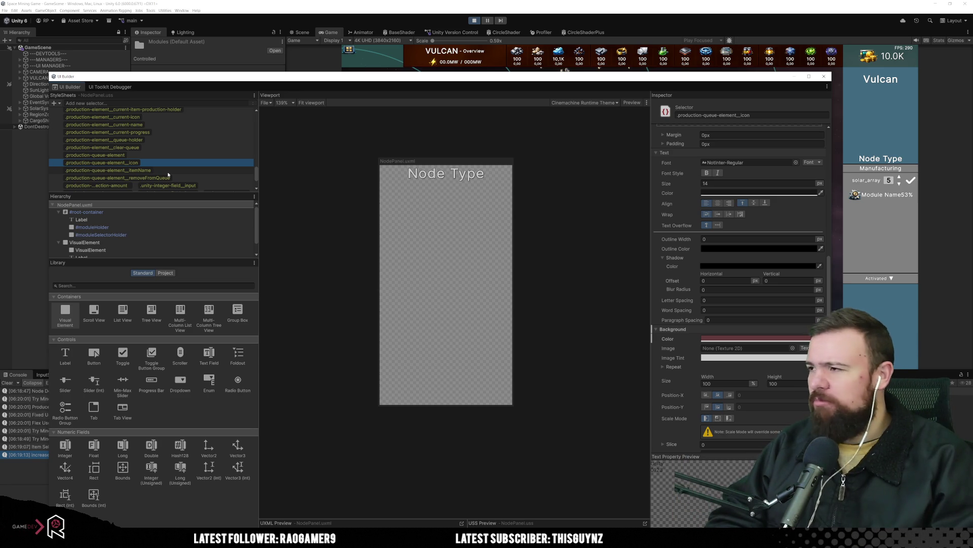
left_click(168, 172)
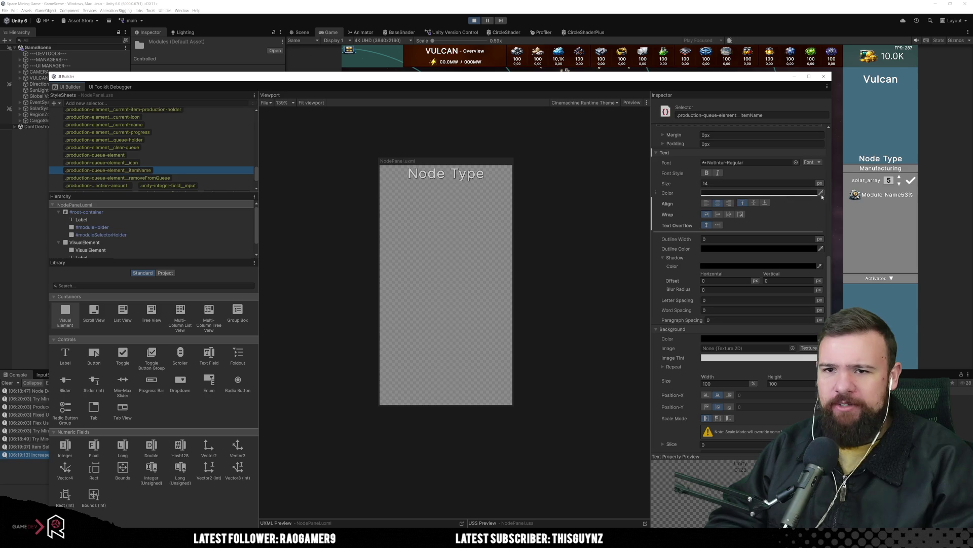
Step: Choose advanced_processing as the module in the running game and reopen the list
left_click(860, 181)
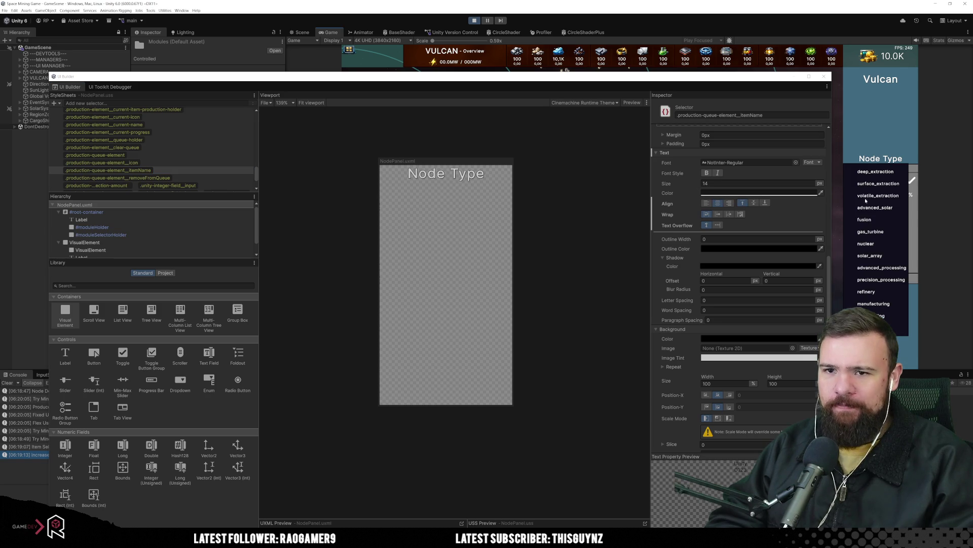
left_click(882, 268)
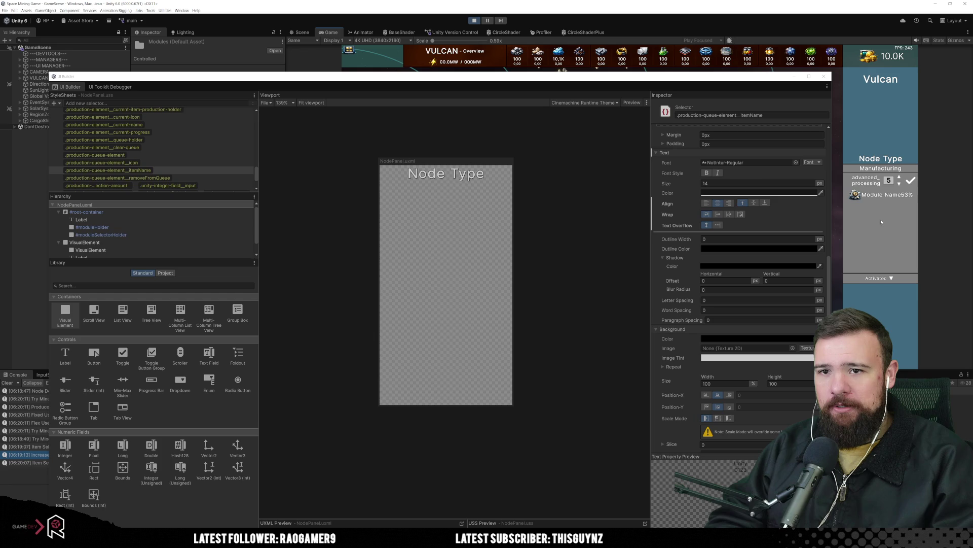
left_click(857, 181)
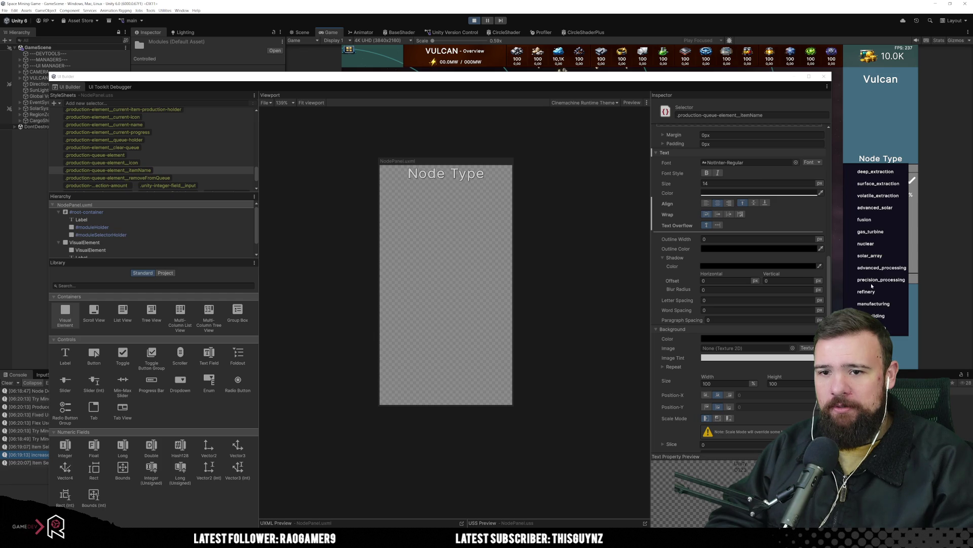